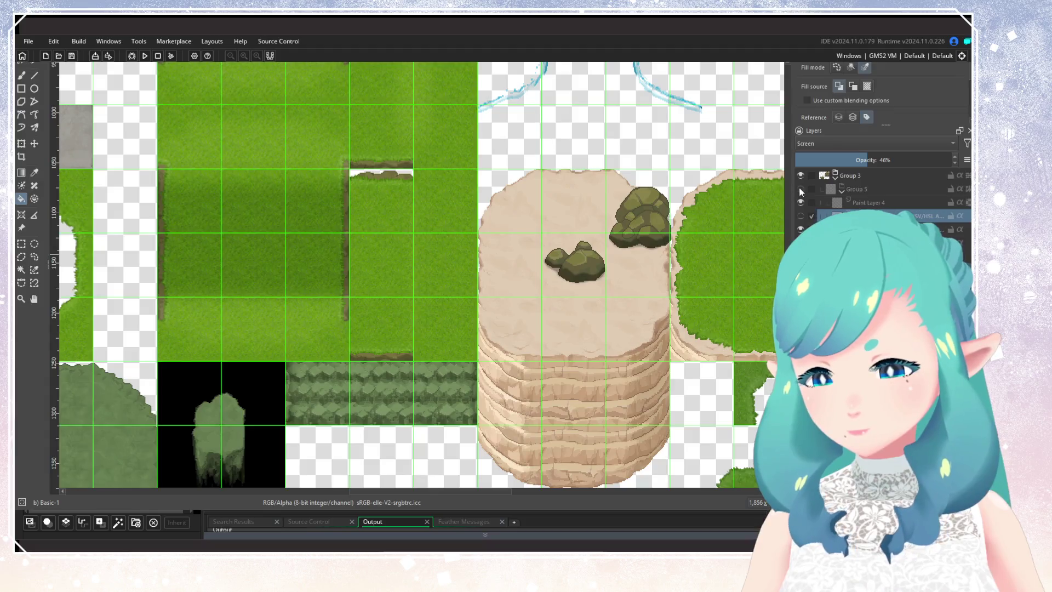
Hide the Group 5 layers and bring the rock area of the tileset into view
scroll(606, 316, "up", 3)
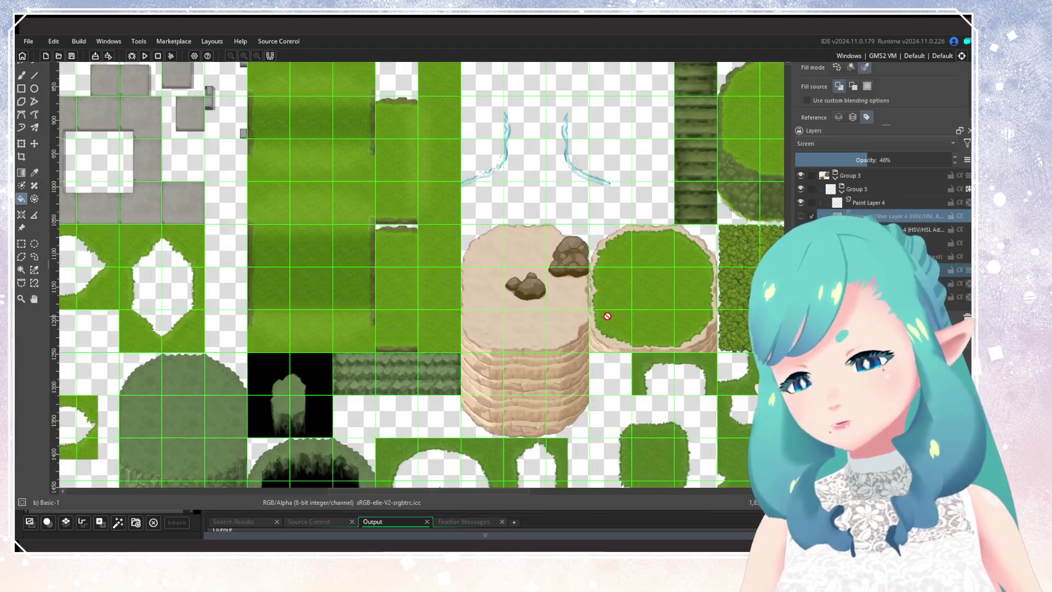
scroll(607, 316, "up", 1)
scroll(606, 313, "down", 1)
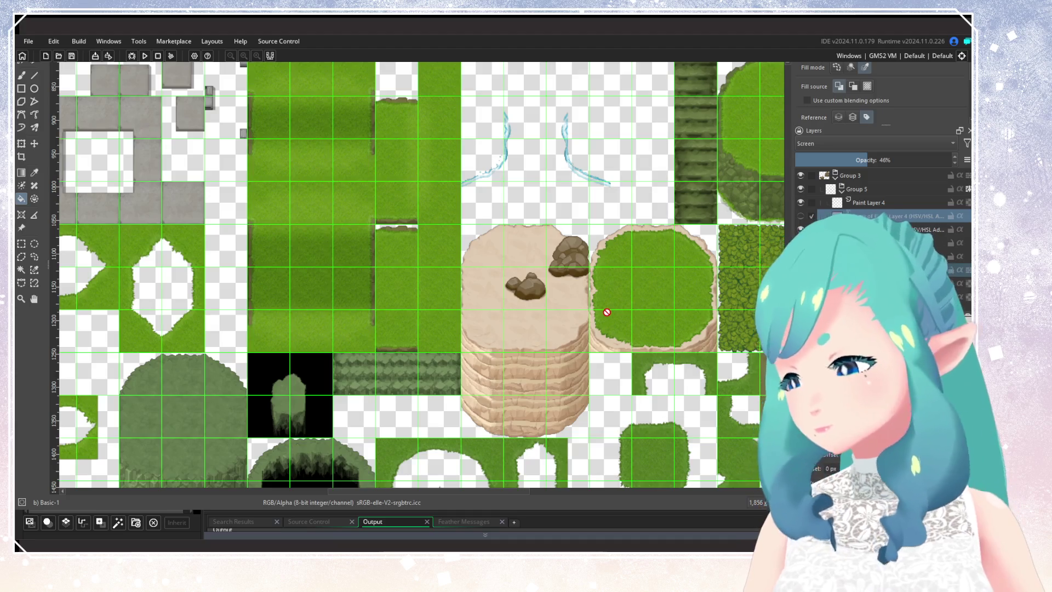
scroll(606, 302, "up", 2)
scroll(582, 335, "down", 2)
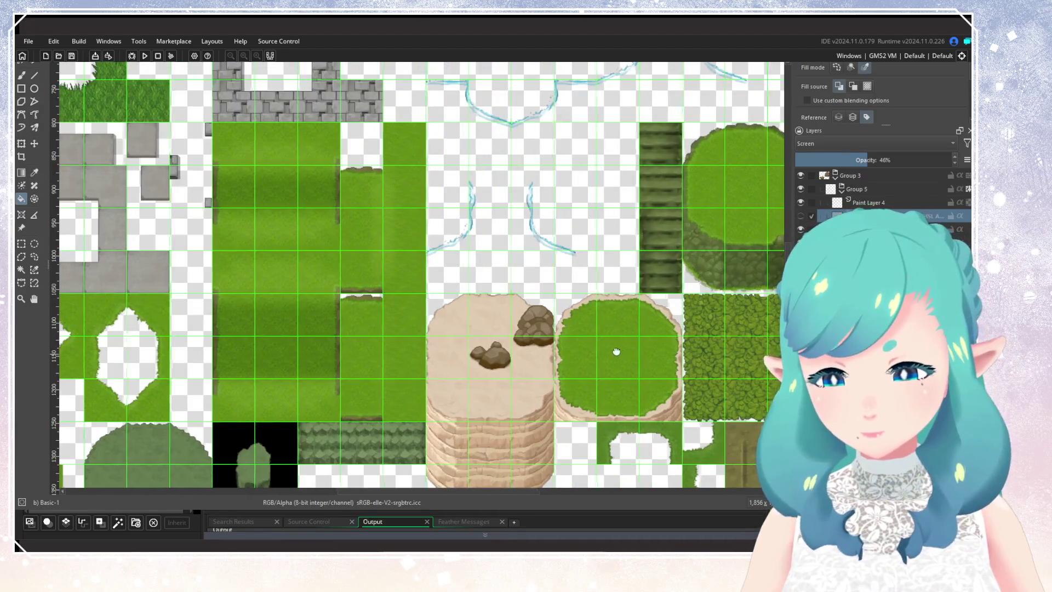
scroll(616, 351, "up", 1)
scroll(616, 351, "down", 1)
left_click(800, 189)
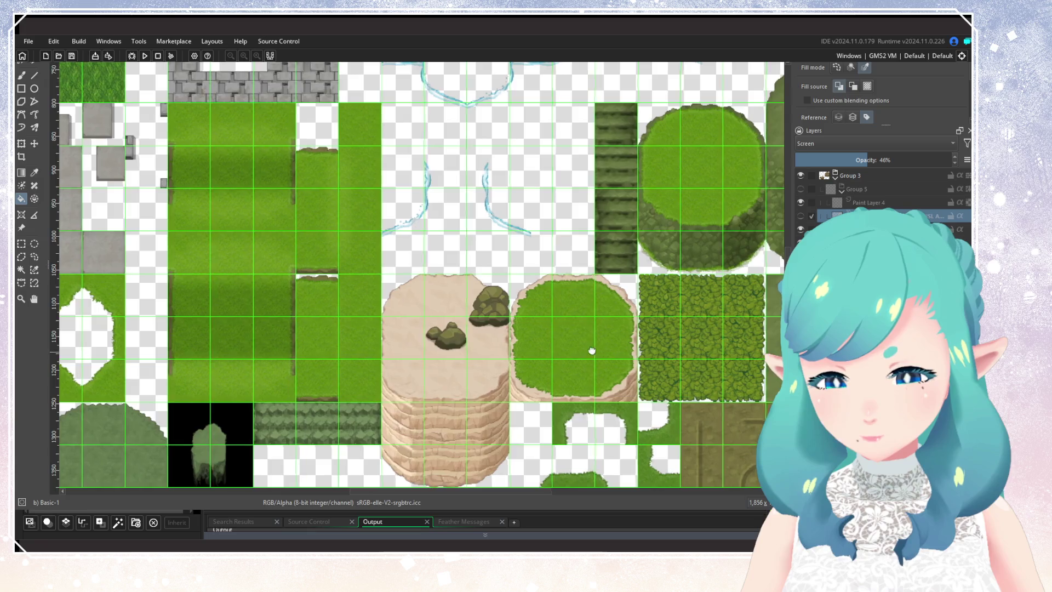
left_click_drag(592, 351, 450, 244)
scroll(451, 244, "down", 4)
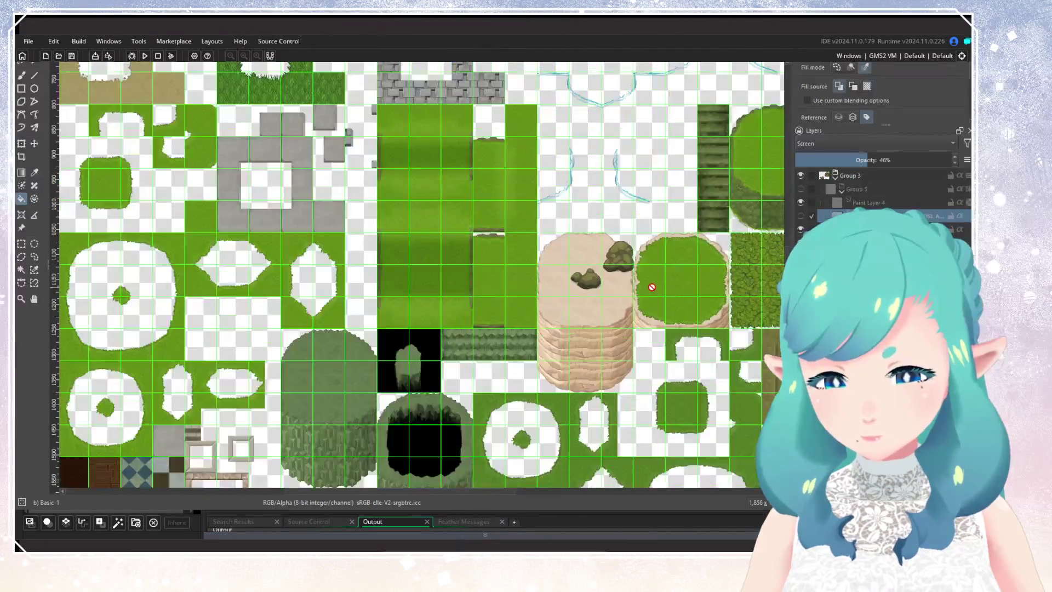
scroll(576, 425, "up", 1)
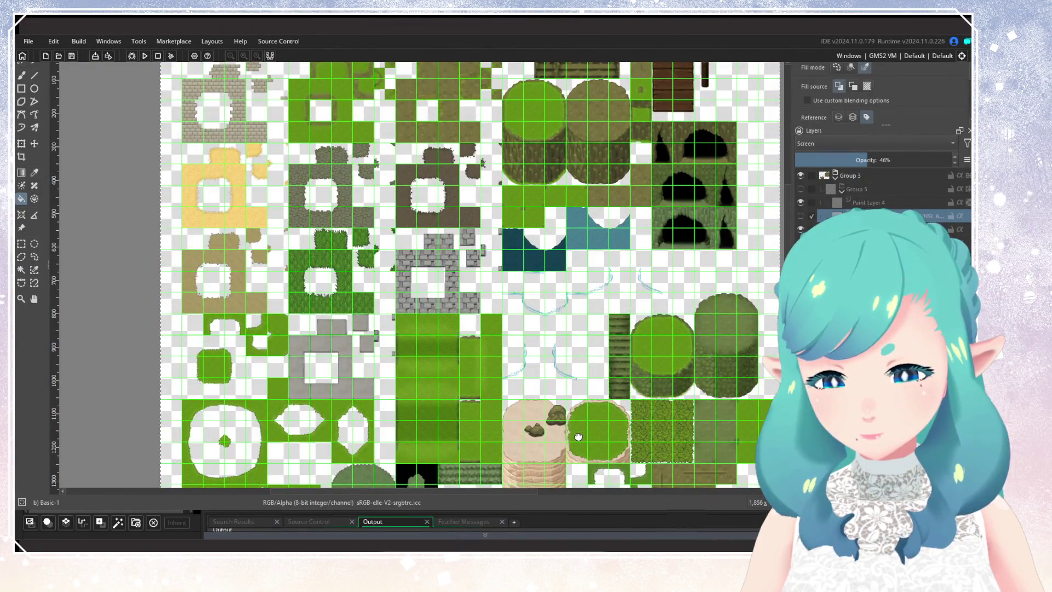
scroll(767, 257, "down", 1)
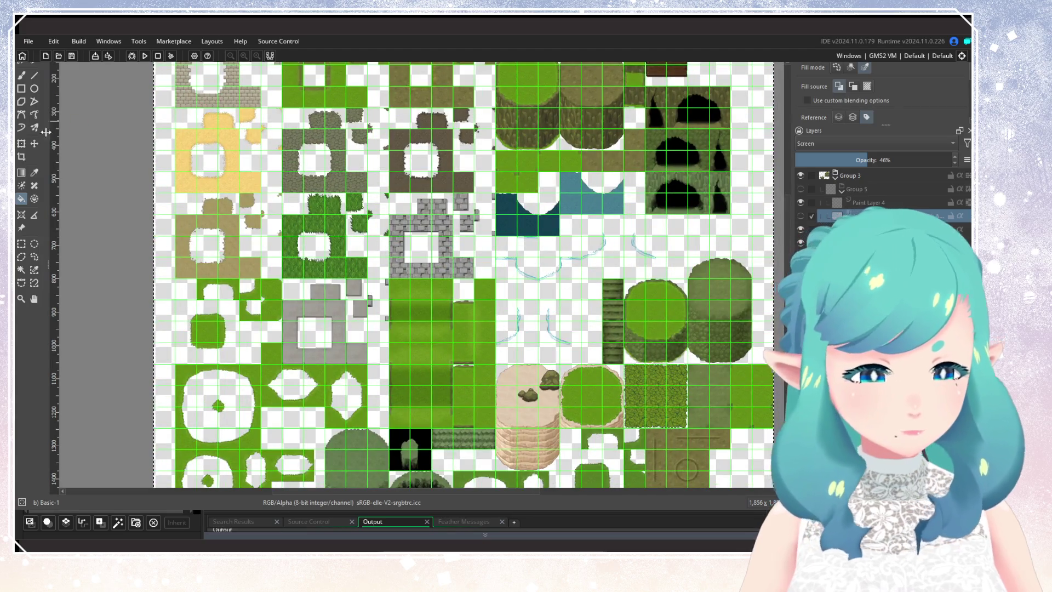
With the Move tool, drag the rocks layer up and back onto the sand pillar tile
key("t")
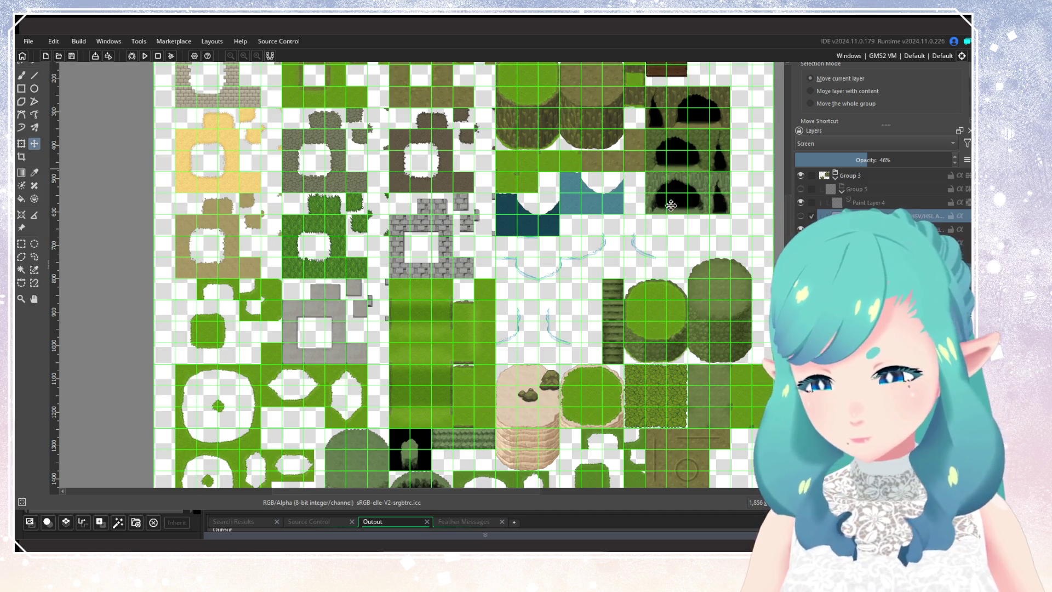
key("Page_Down")
mouse_move(616, 320)
left_mouse_down()
mouse_move(630, 228)
mouse_move(613, 230)
mouse_move(593, 148)
left_mouse_up()
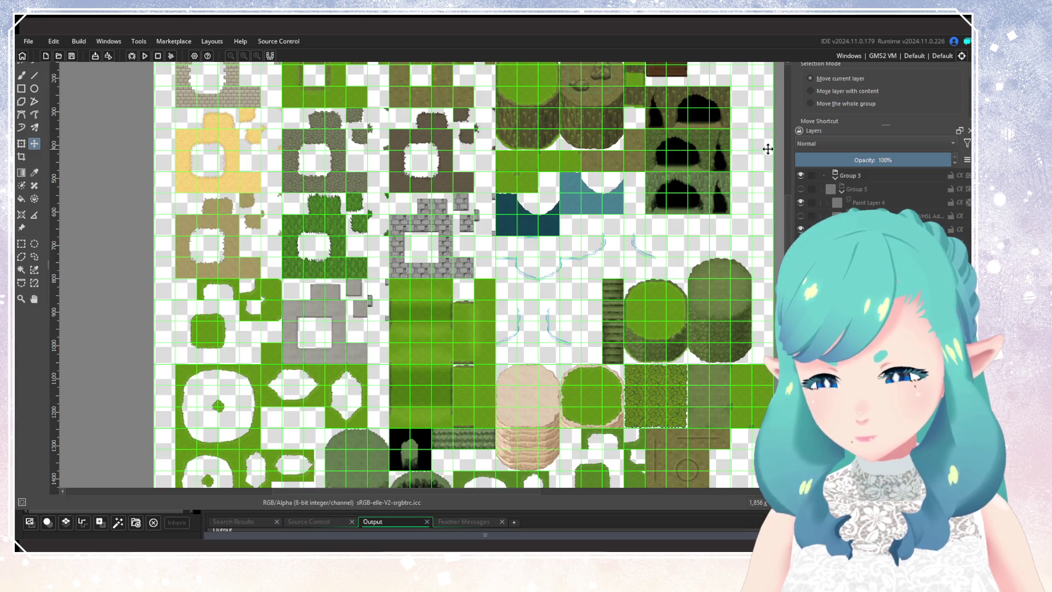
mouse_move(641, 102)
left_mouse_down()
mouse_move(597, 393)
mouse_move(579, 418)
left_mouse_up()
Show Group 5 again and select the Copy-blended layer
scroll(580, 418, "up", 3)
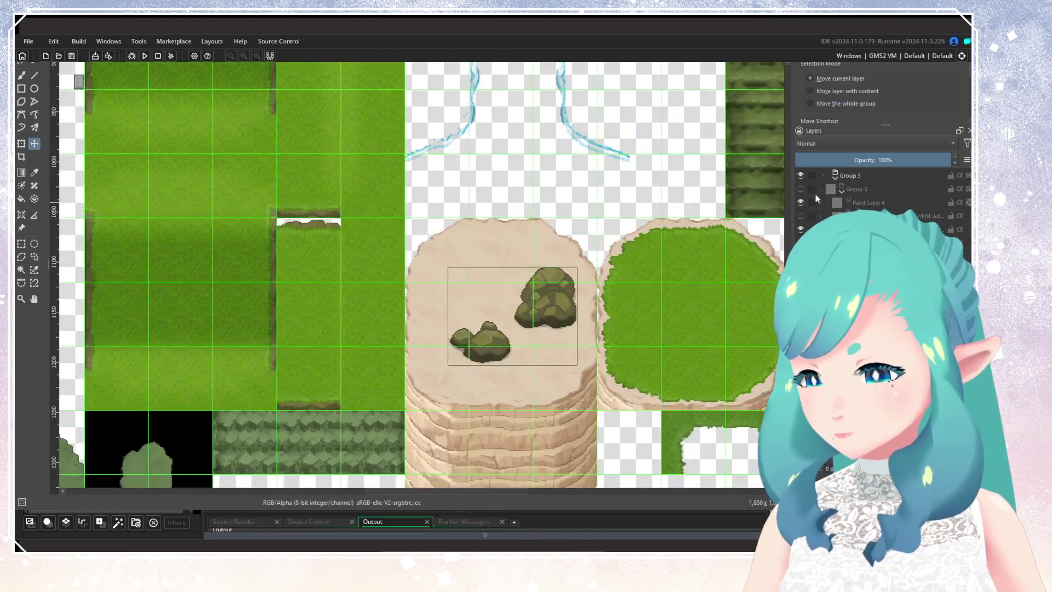
left_click(800, 189)
scroll(770, 251, "up", 1)
left_click(854, 243)
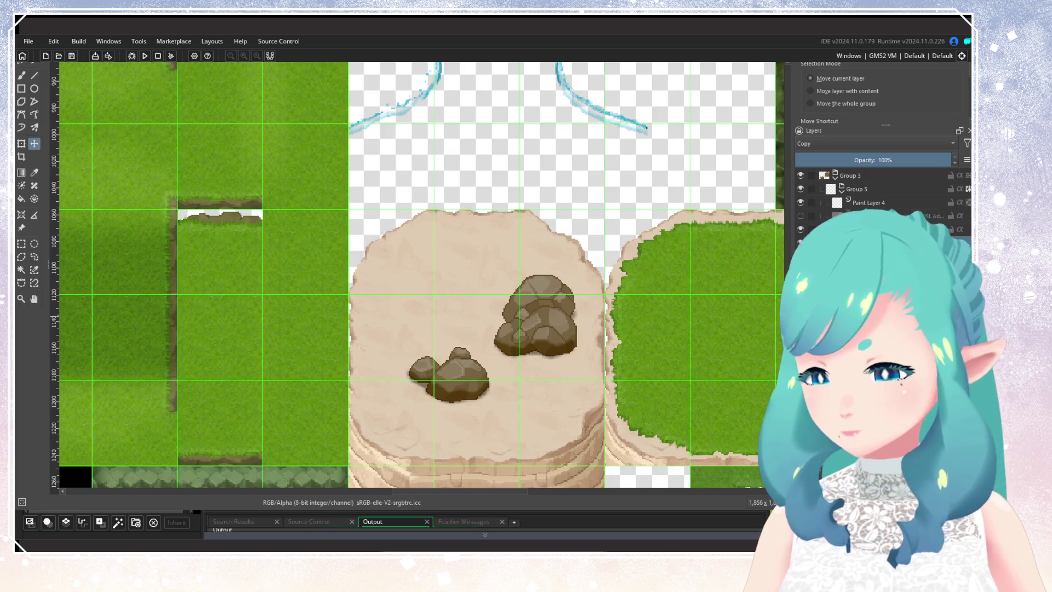
Compare the Screen 46% and Copy layers over the rocks, ending on the Screen 46% layer
left_click(910, 216)
left_click(909, 243)
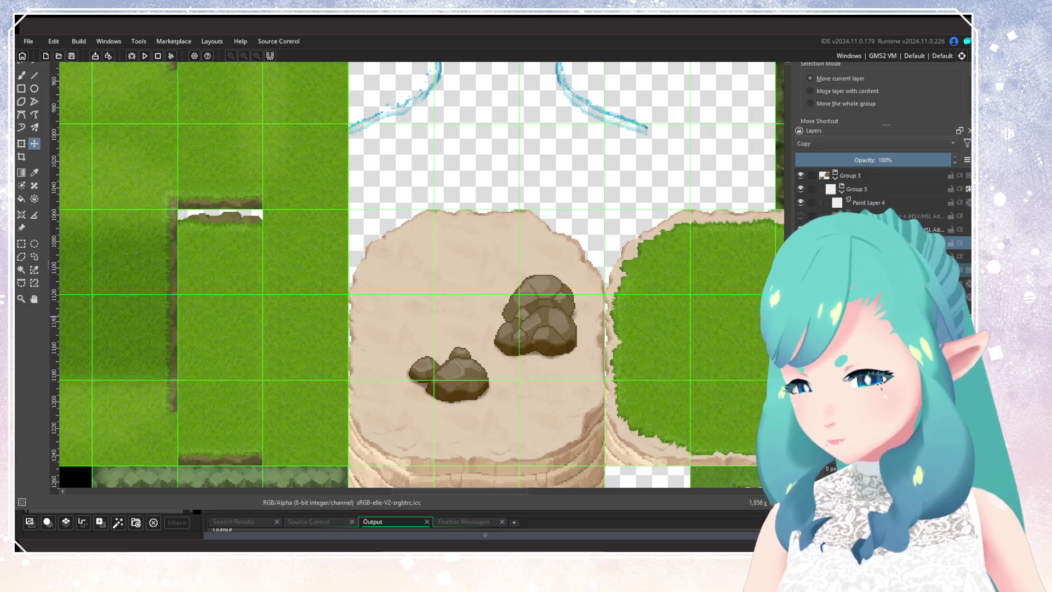
left_click(804, 218)
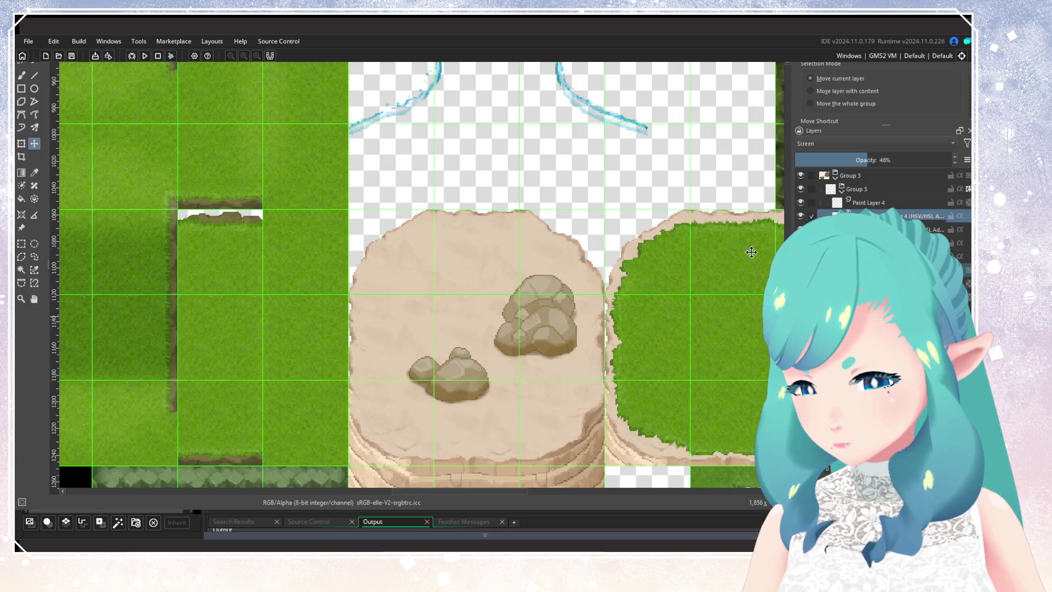
scroll(635, 323, "down", 6)
scroll(639, 308, "up", 3)
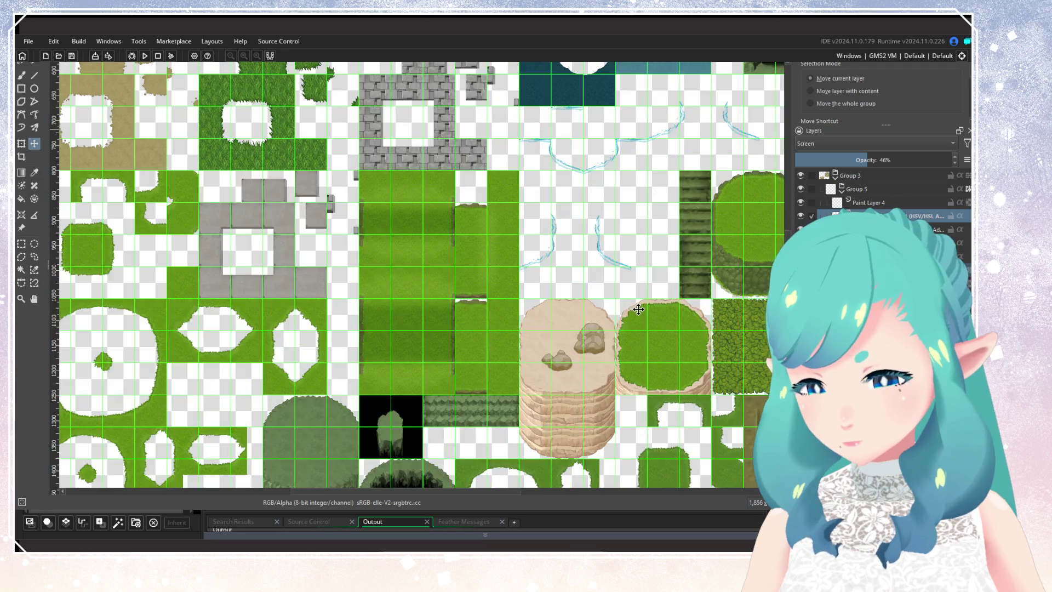
scroll(566, 372, "down", 2)
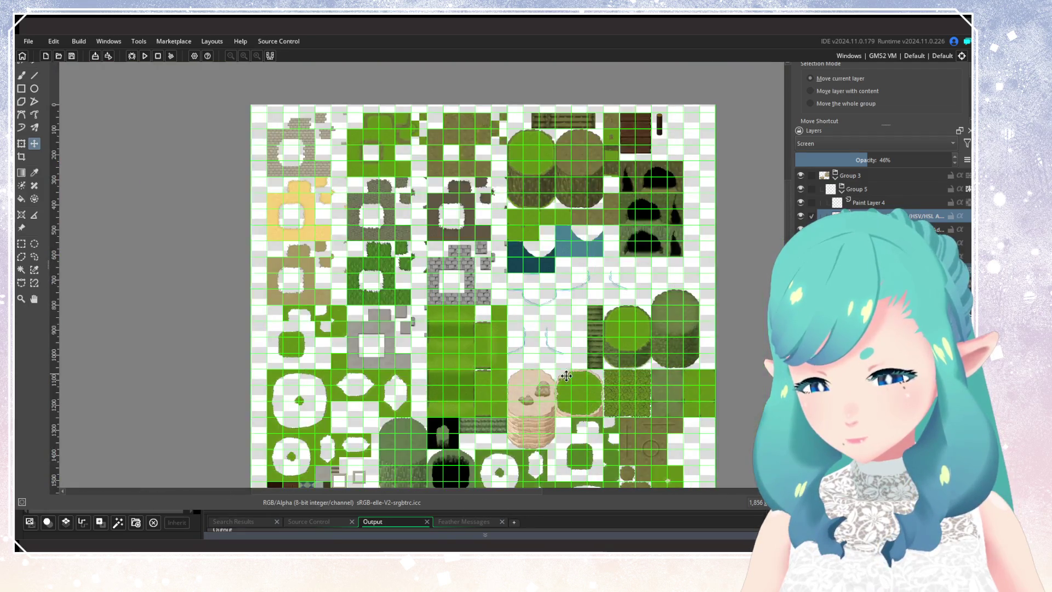
scroll(567, 306, "up", 3)
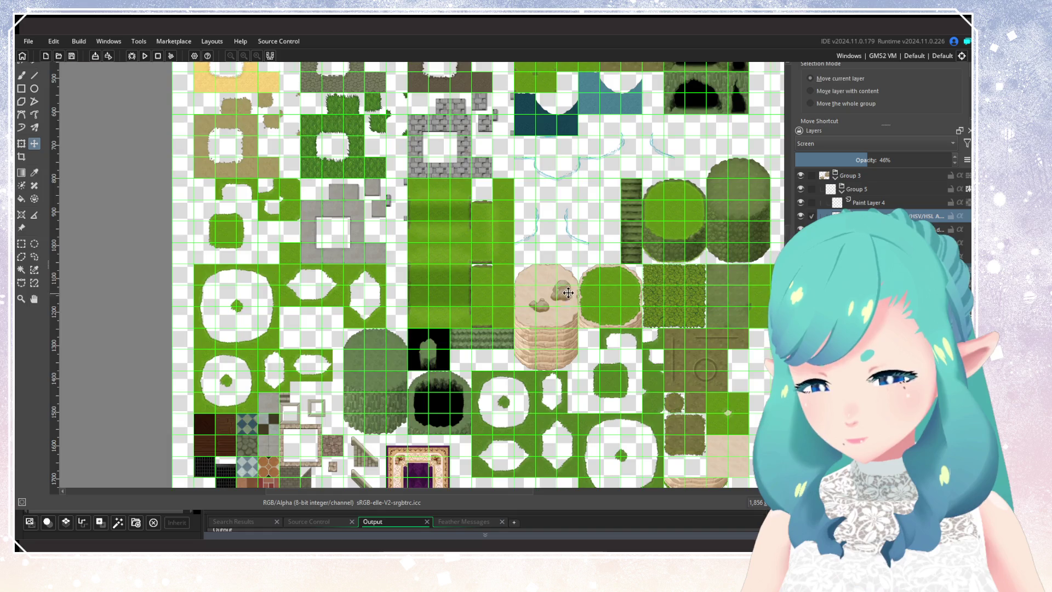
scroll(567, 306, "up", 5)
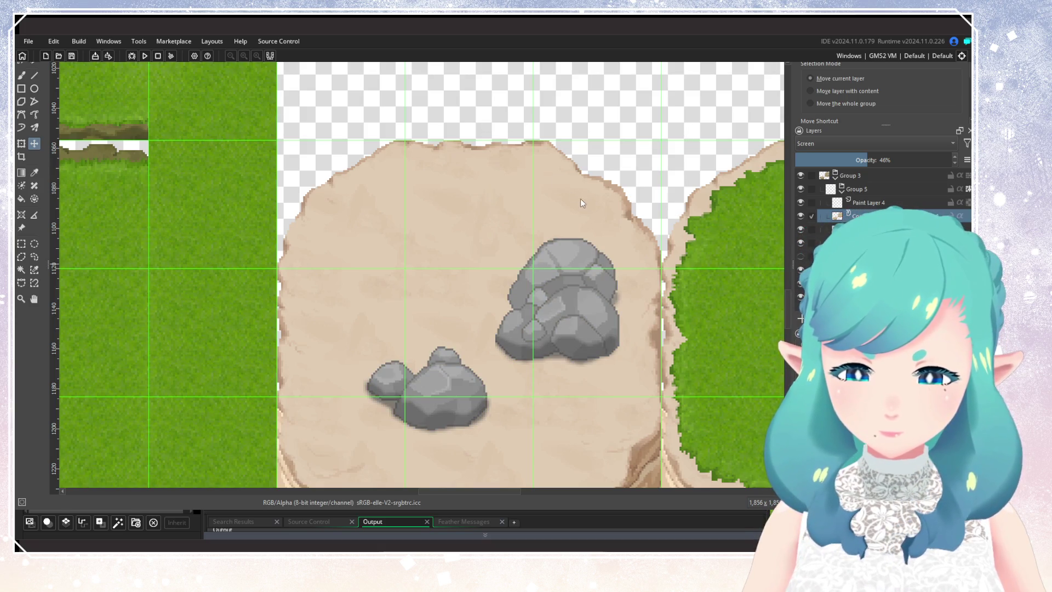
Undo the grey recolour, then toggle the HSV/HSL adjustment off and on to compare tan rocks
key("ctrl+z")
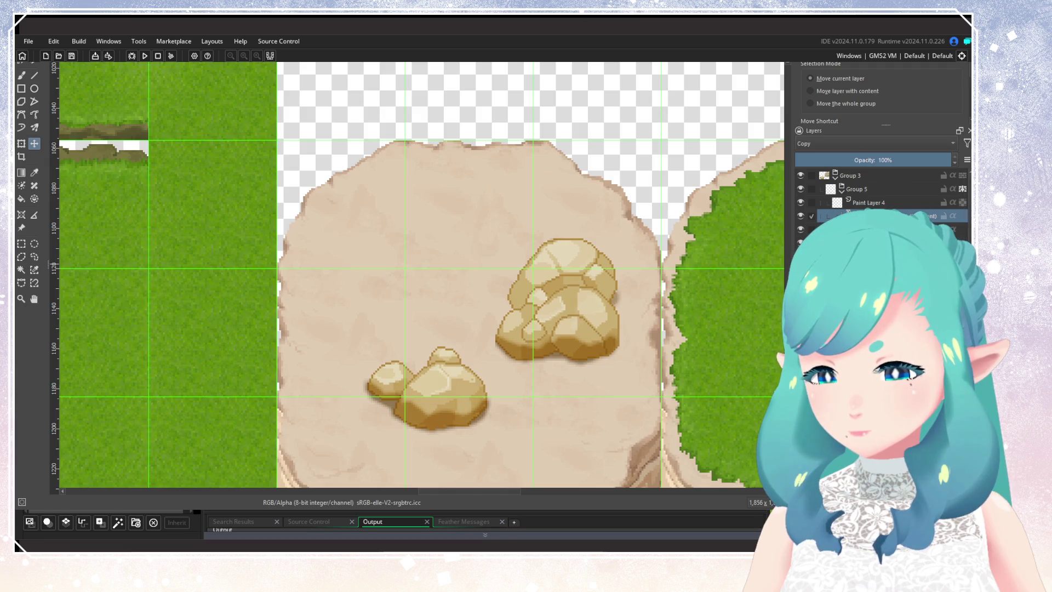
left_click(801, 216)
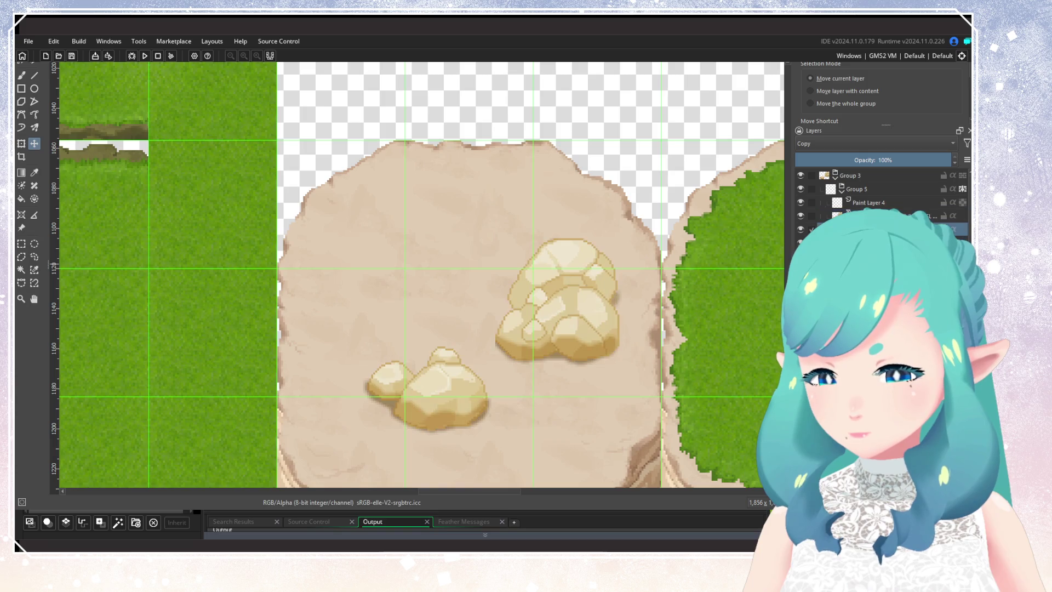
left_click(801, 215)
left_click(801, 215)
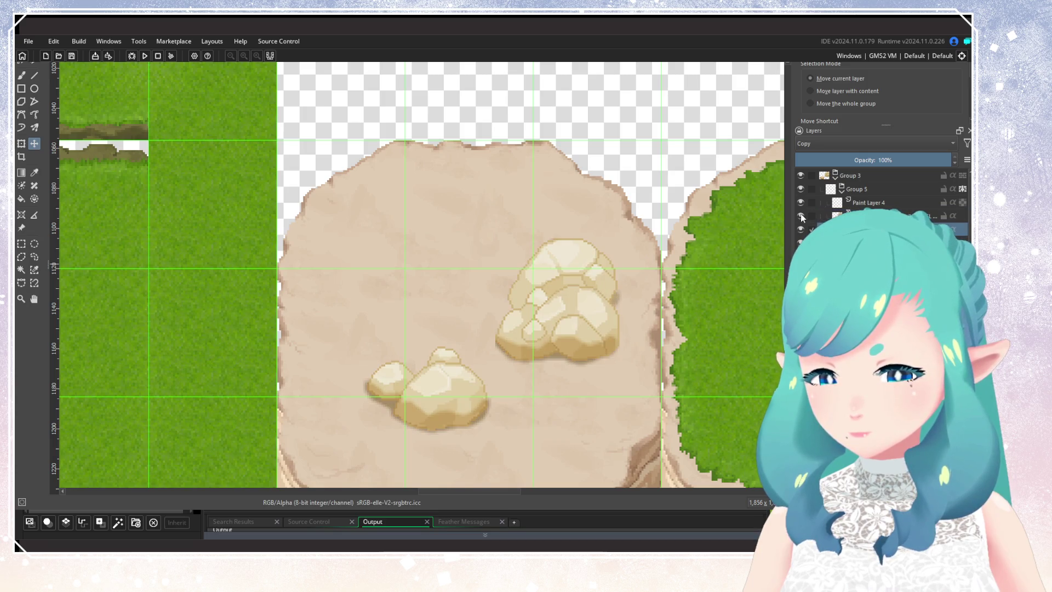
scroll(564, 351, "down", 2)
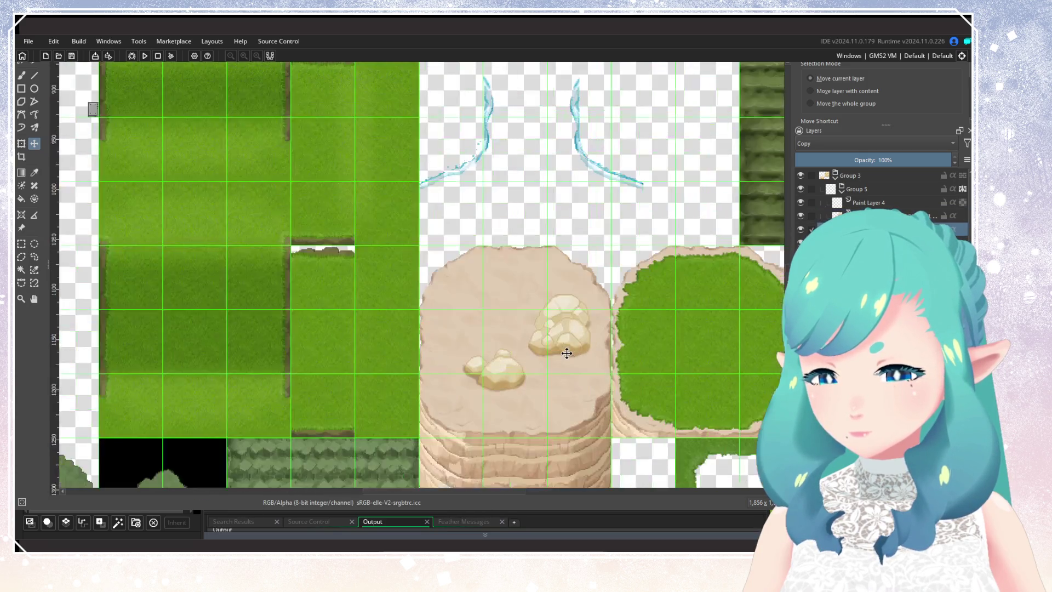
Toggle the brightening rock adjustment off and on to compare, leaving it visible
left_click(801, 216)
left_click(801, 215)
left_click(801, 215)
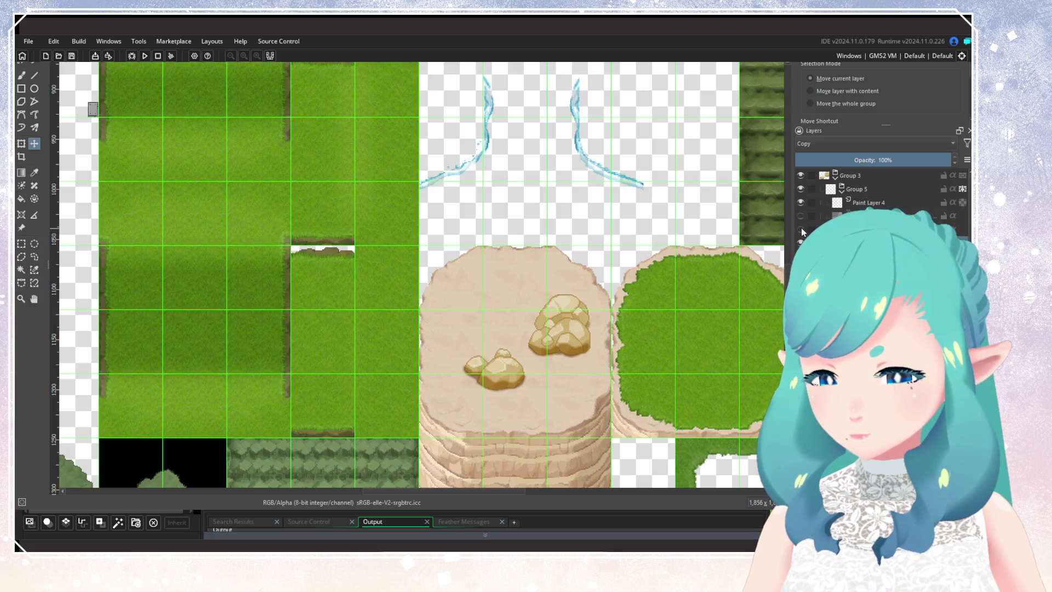
left_click(801, 215)
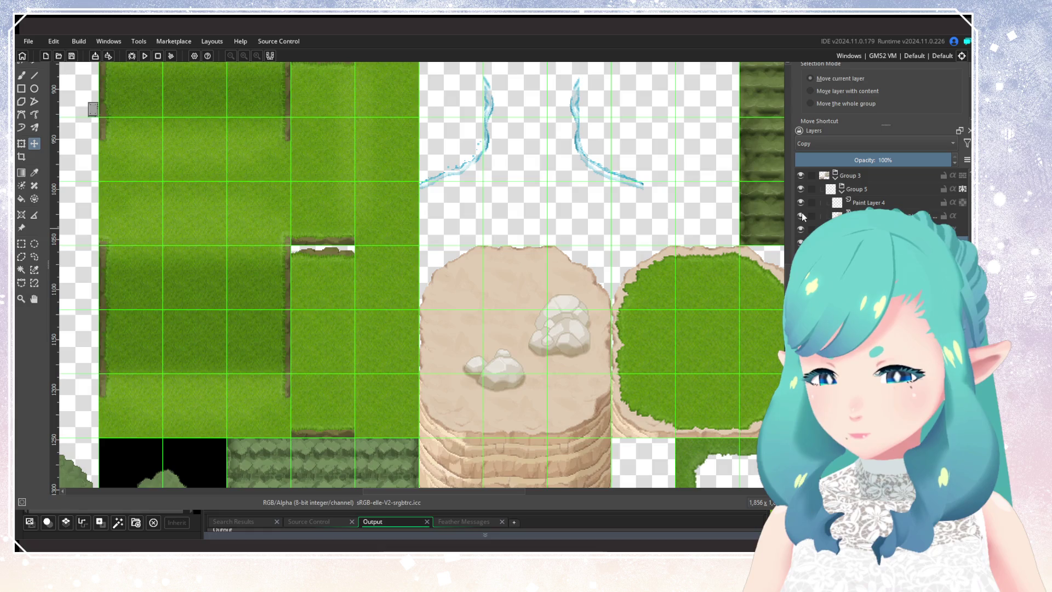
Hide the layers under Paint Layer 4, try the olive-grey tint, then hide it for grey rocks
left_click(800, 229)
left_click(801, 215)
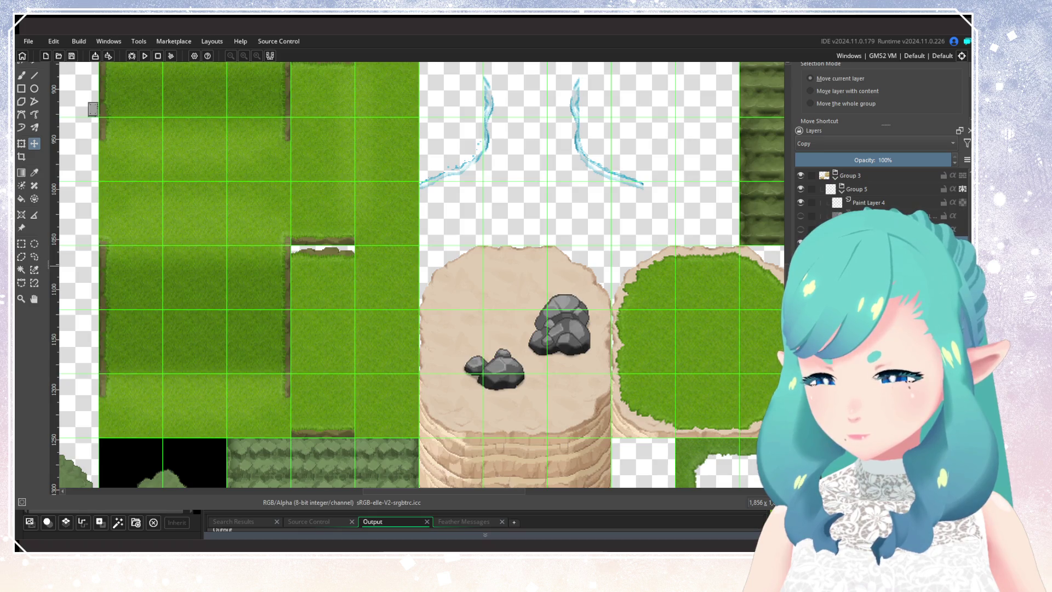
left_click(801, 217)
scroll(699, 307, "down", 3)
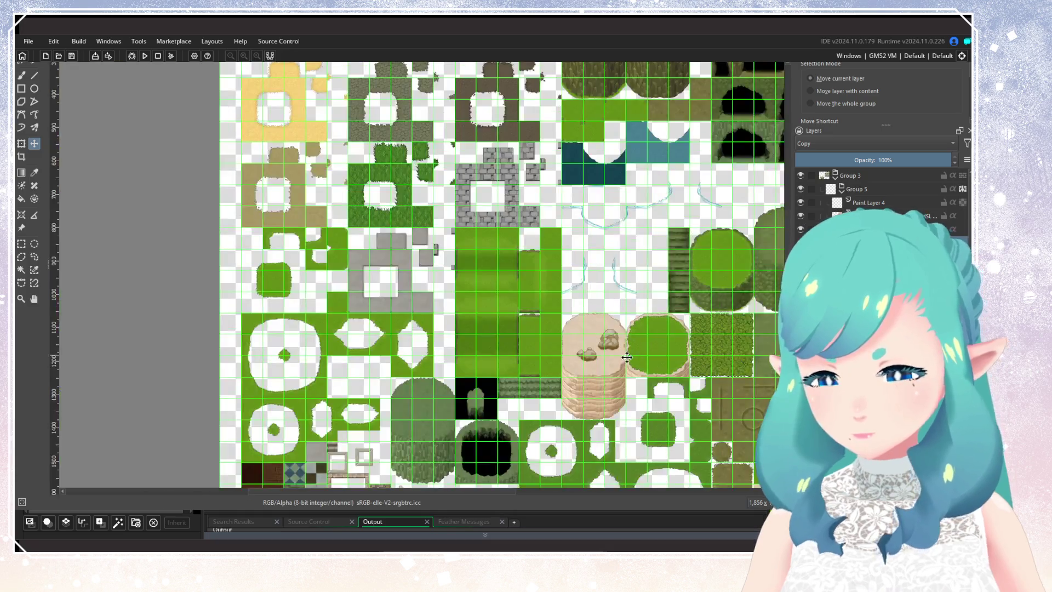
scroll(610, 350, "up", 5)
left_click(800, 217)
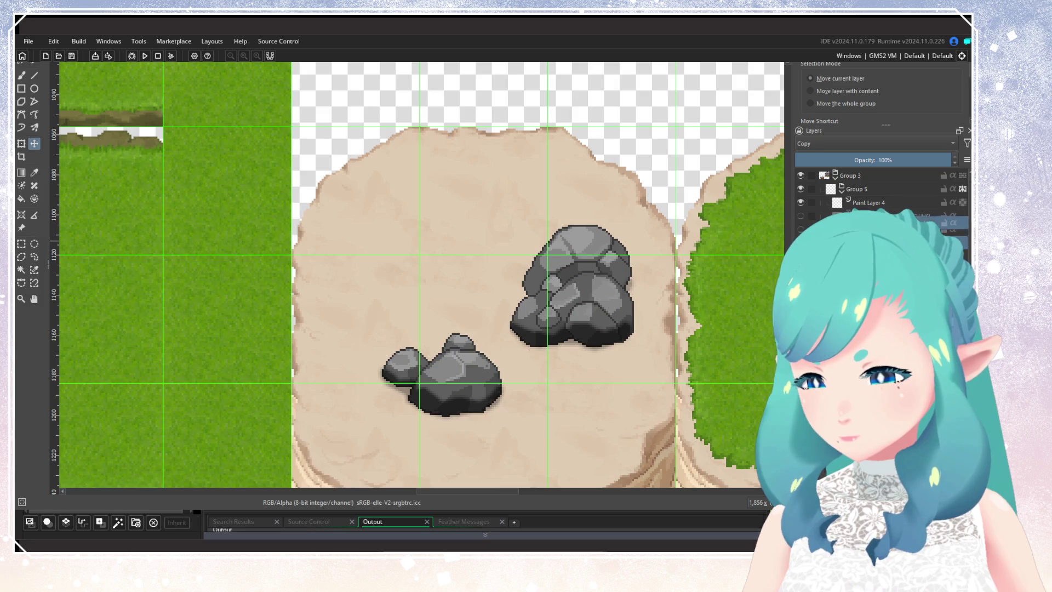
Show the brown rock colouring and light tan adjustment, toggling a layer to compare
left_click(800, 229)
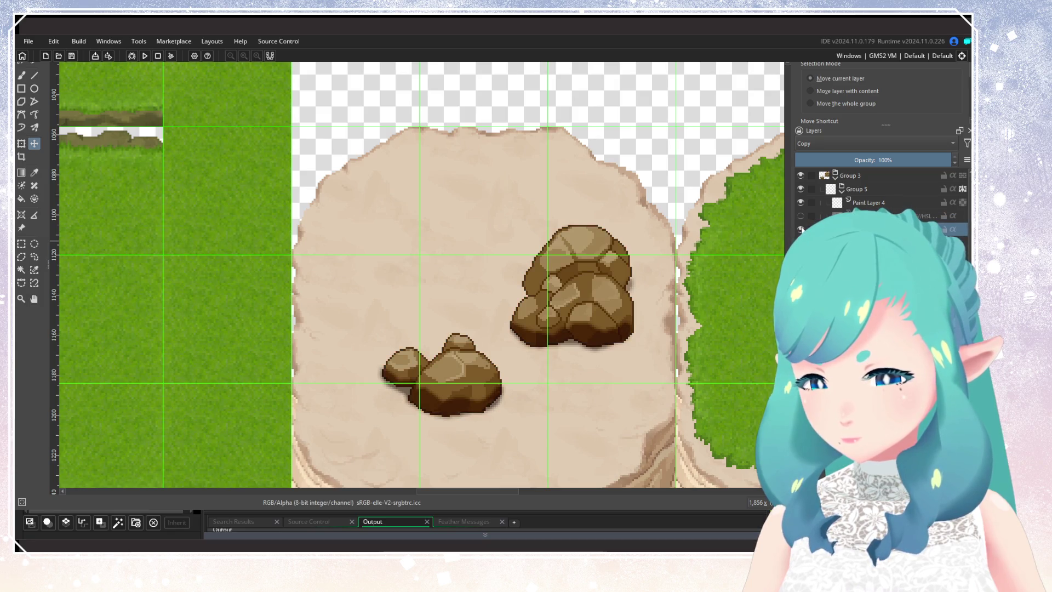
left_click(800, 216)
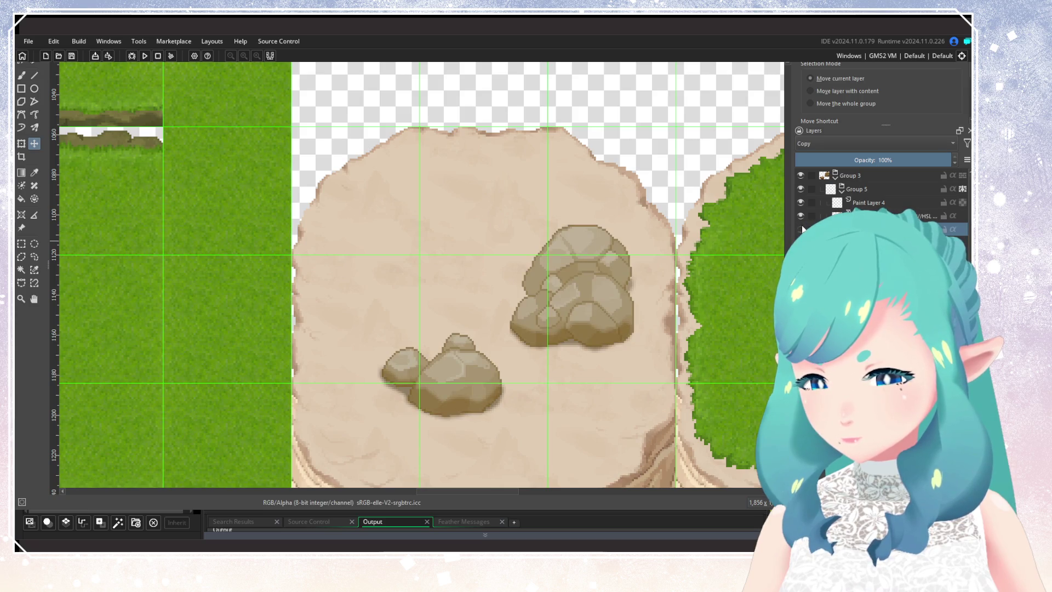
scroll(785, 247, "down", 4)
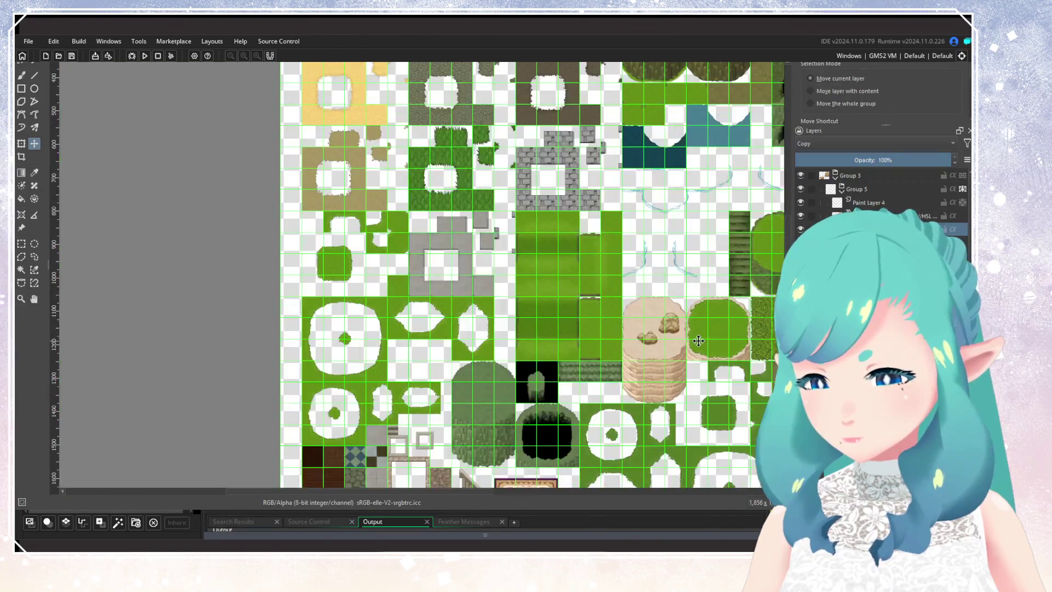
scroll(784, 247, "up", 1)
left_click(799, 230)
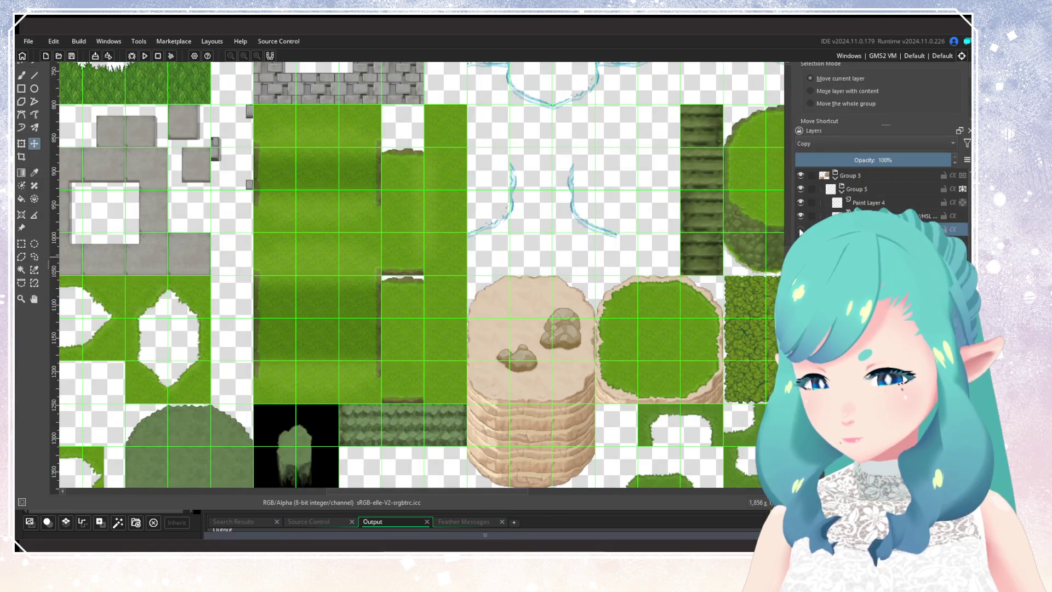
scroll(580, 337, "up", 2)
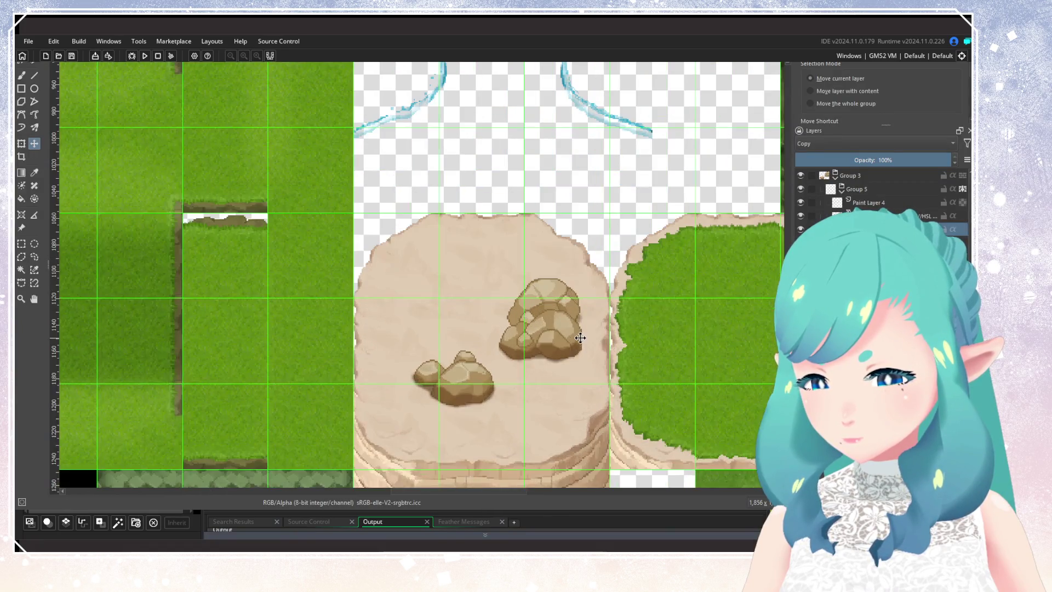
Raise the HSV adjustment layer's opacity to about 62%
left_click(866, 215)
mouse_move(870, 162)
left_mouse_down()
mouse_move(940, 162)
mouse_move(891, 163)
left_mouse_up()
scroll(567, 347, "down", 6)
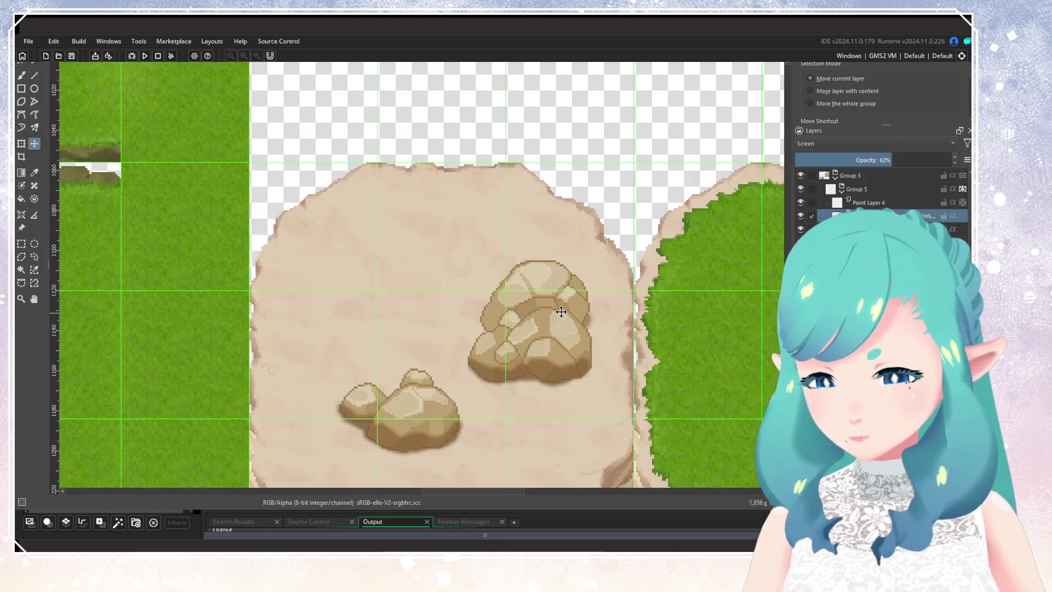
Fine-tune the HSV adjustment layer's opacity to 65% and check the rock tile at different zooms
scroll(568, 347, "up", 1)
scroll(567, 347, "up", 6)
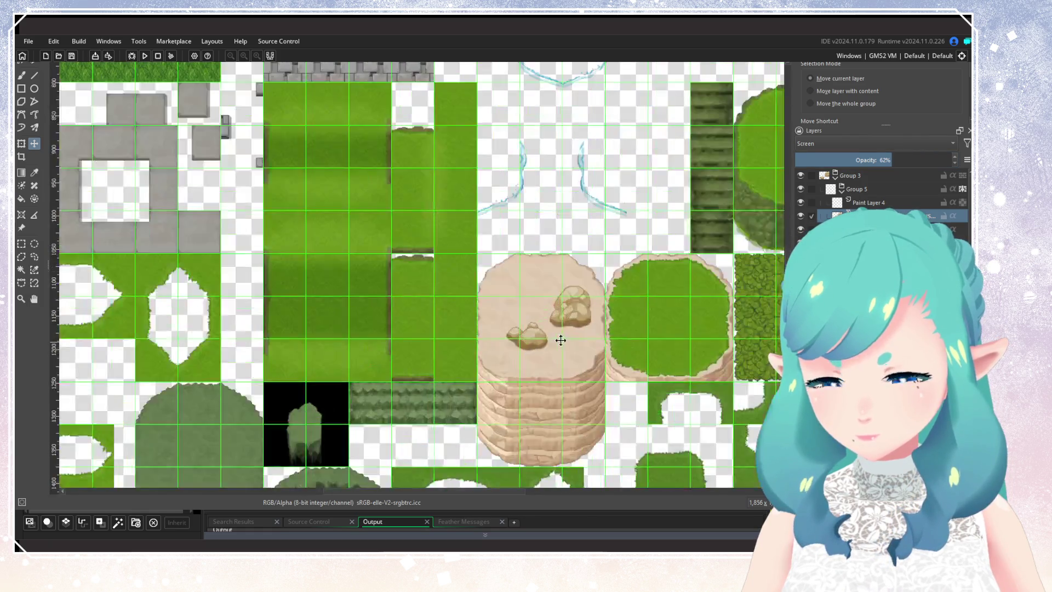
left_click(897, 161)
left_click_drag(897, 162, 898, 161)
scroll(627, 327, "down", 8)
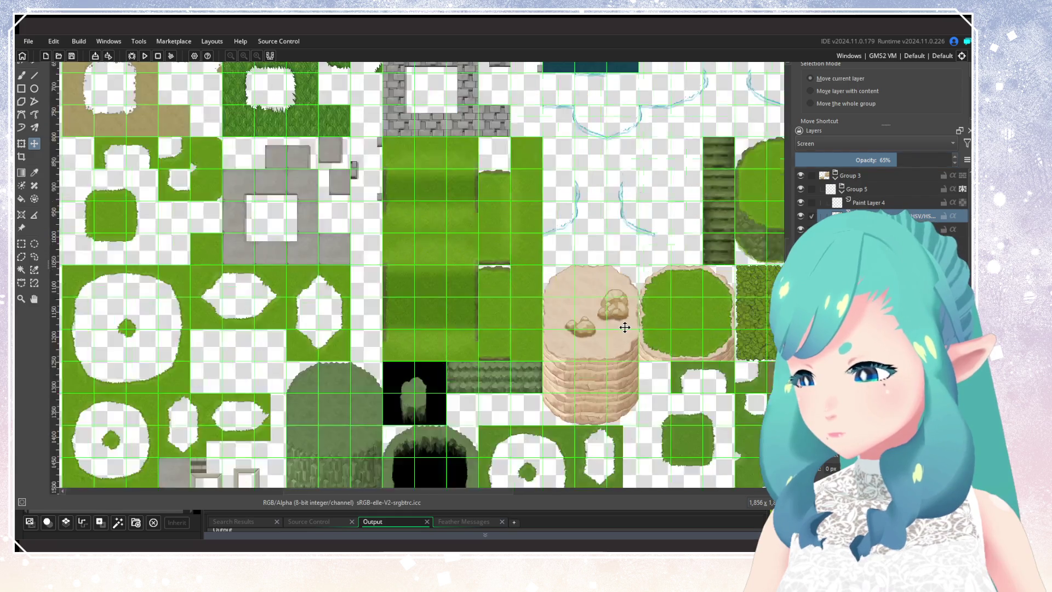
scroll(499, 388, "up", 2)
scroll(499, 383, "up", 1)
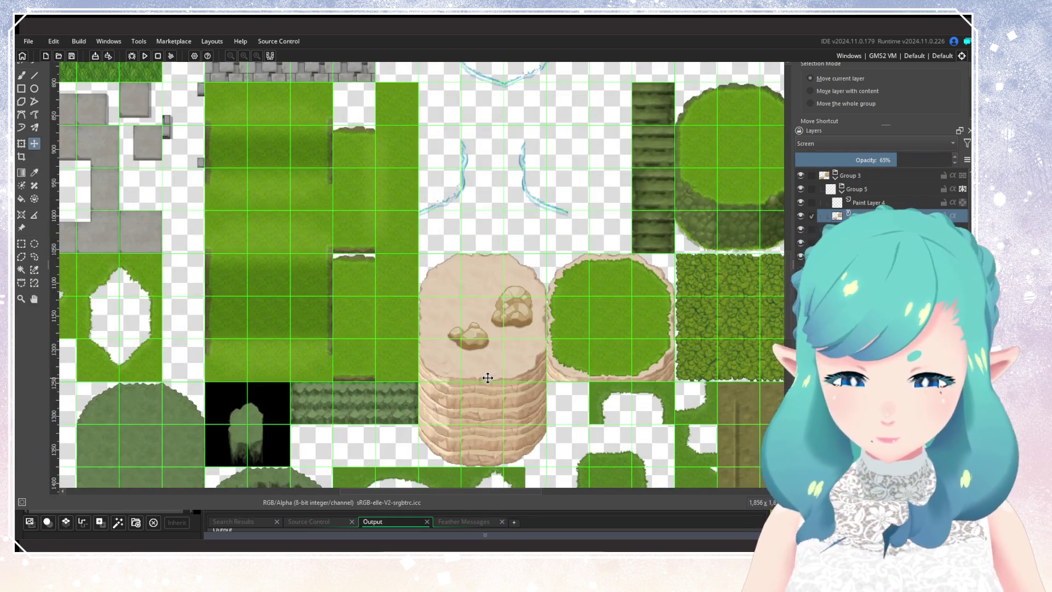
scroll(496, 377, "up", 3)
scroll(487, 378, "up", 1)
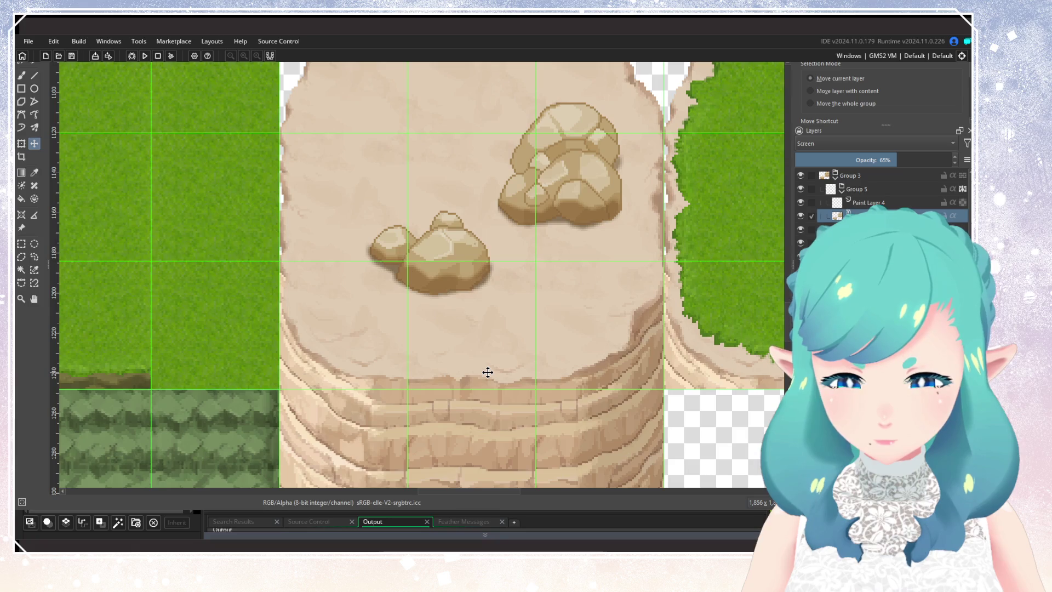
scroll(487, 372, "down", 4)
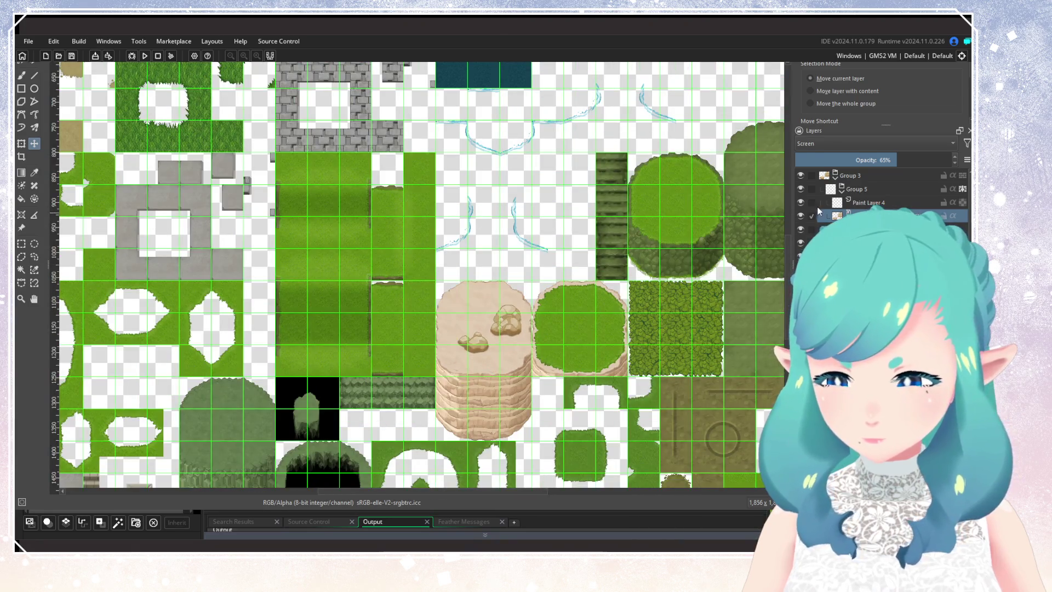
left_click(841, 189)
left_click(801, 188)
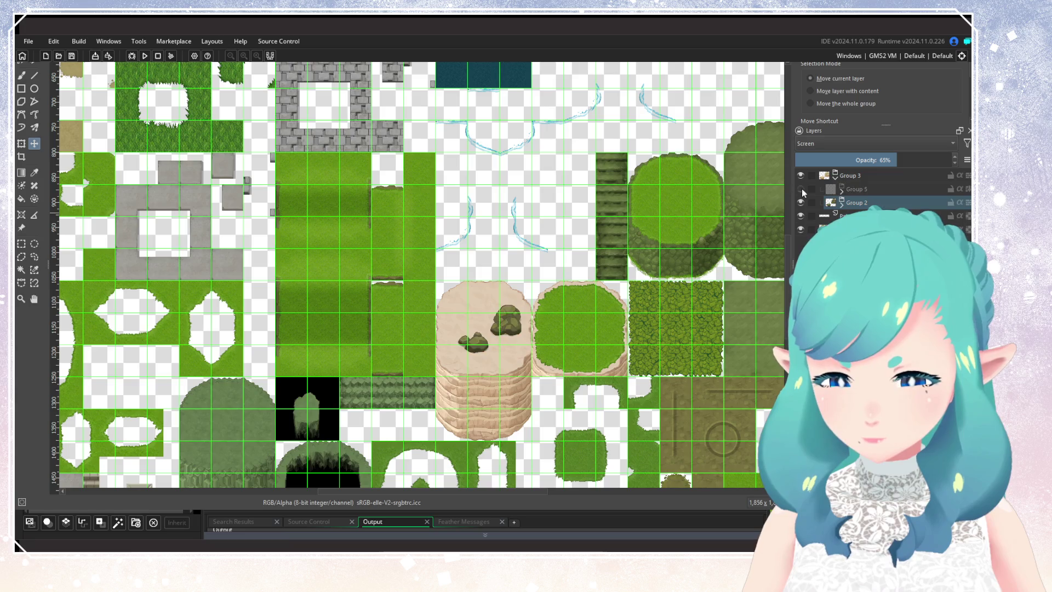
left_click(801, 189)
left_click(801, 189)
left_click(800, 188)
scroll(493, 352, "up", 4)
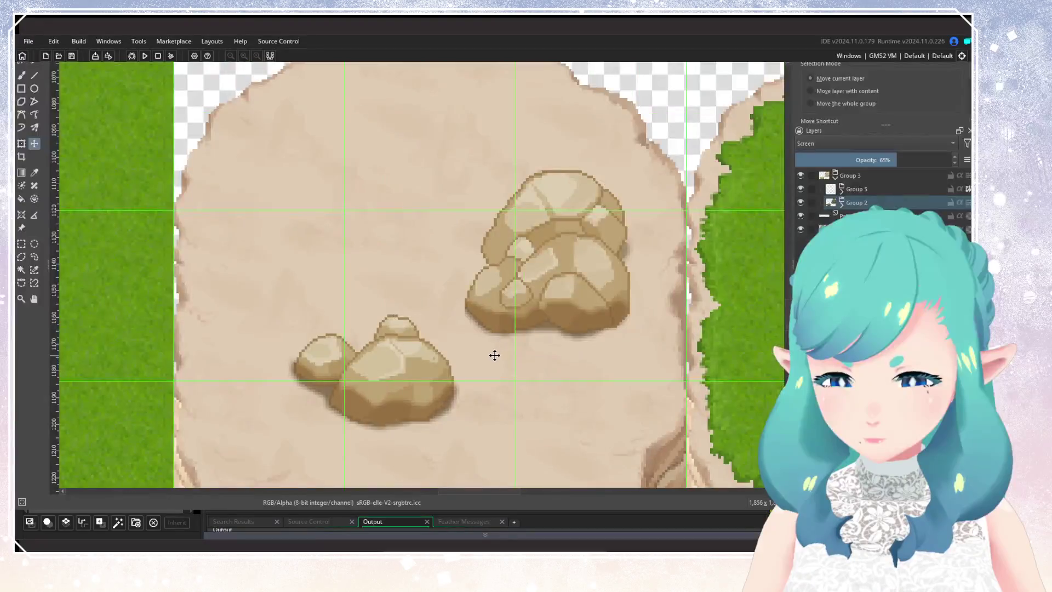
left_click(800, 189)
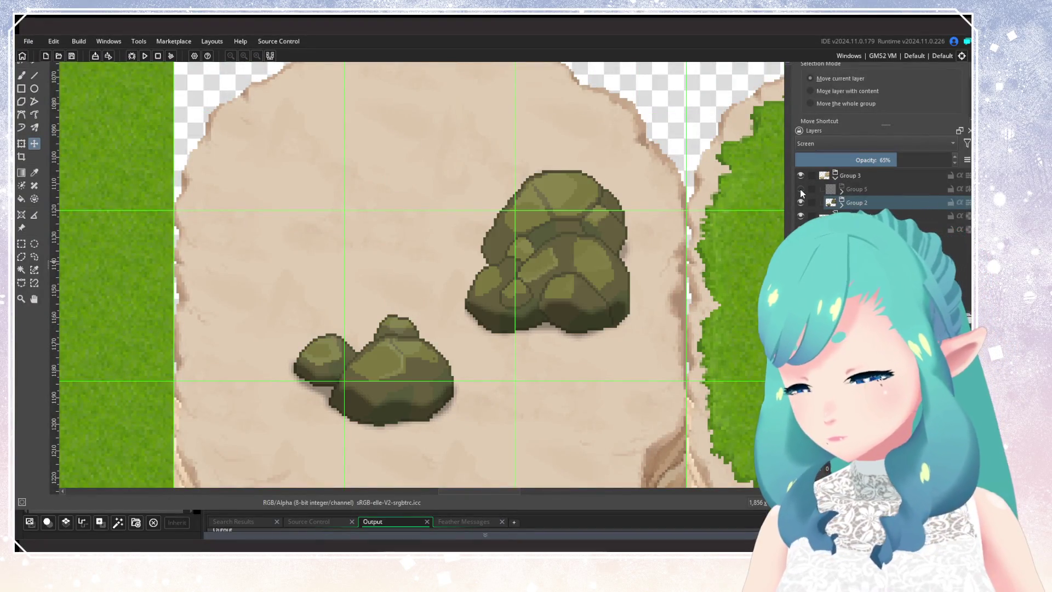
left_click(801, 189)
left_click(800, 189)
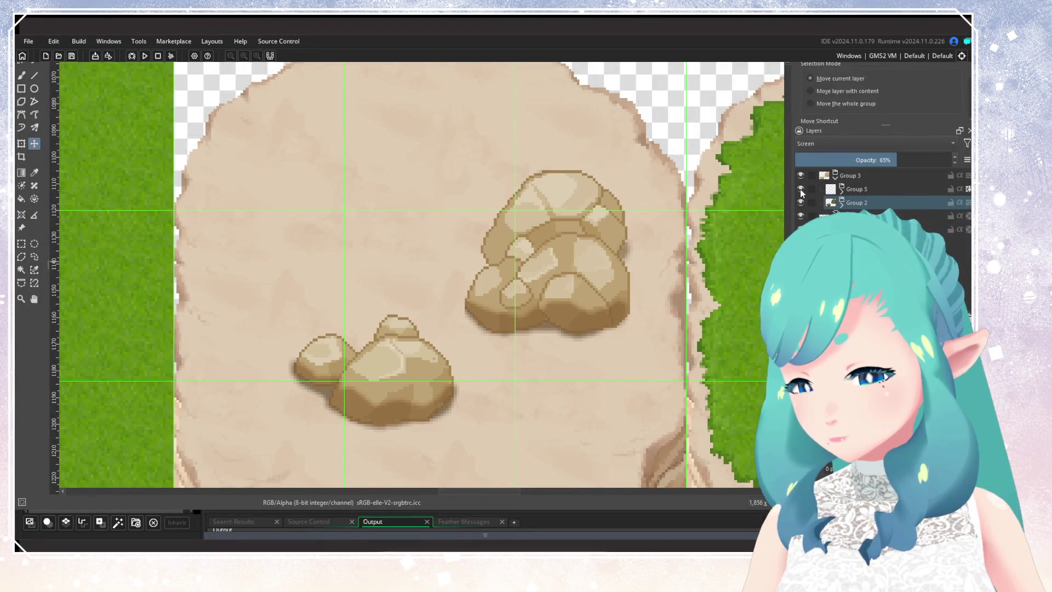
left_click(841, 189)
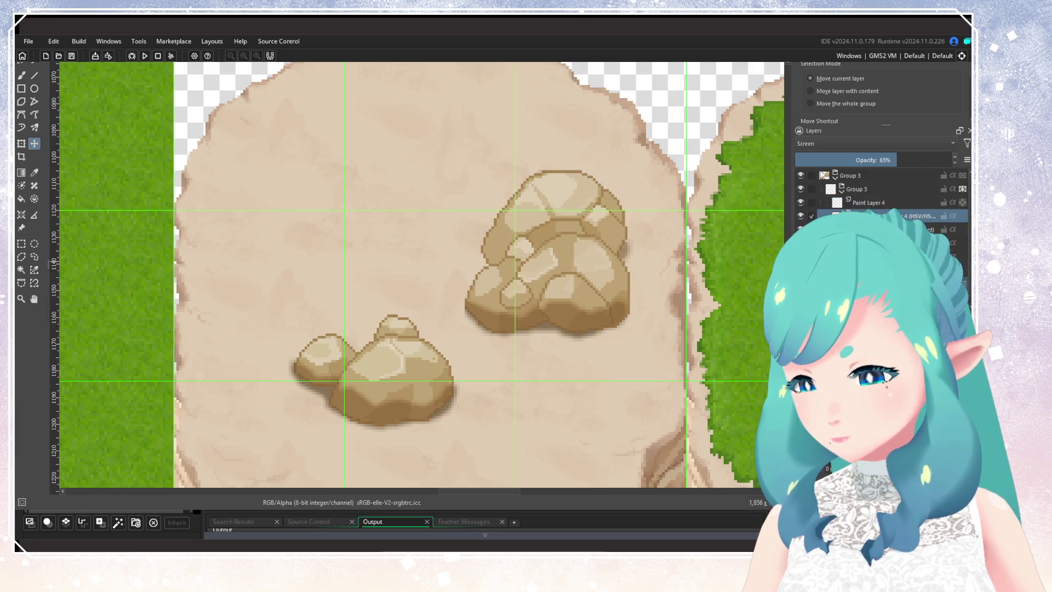
left_click(854, 202)
scroll(498, 304, "up", 3)
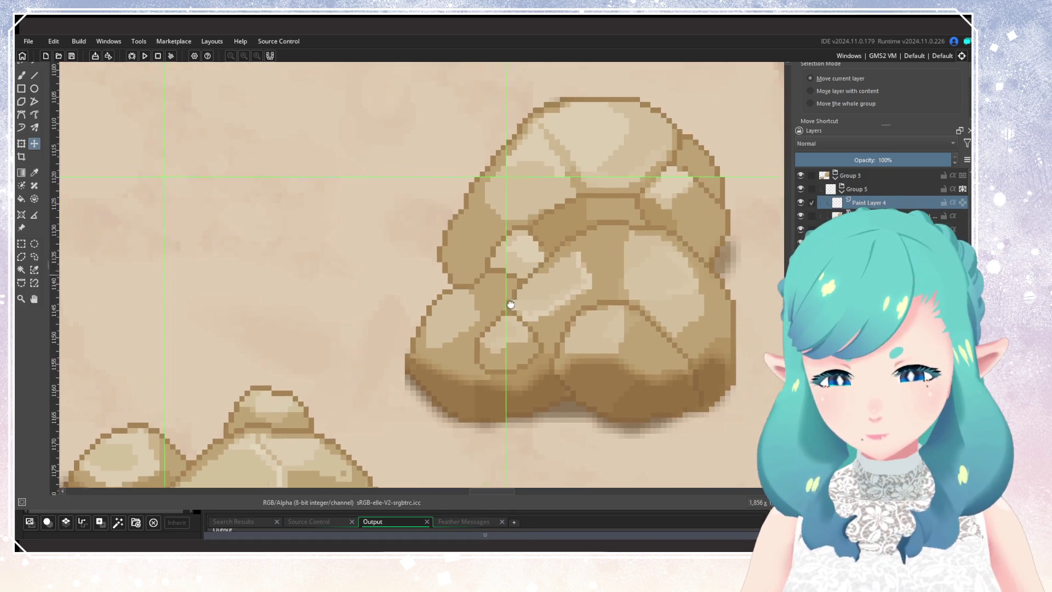
scroll(498, 304, "down", 1)
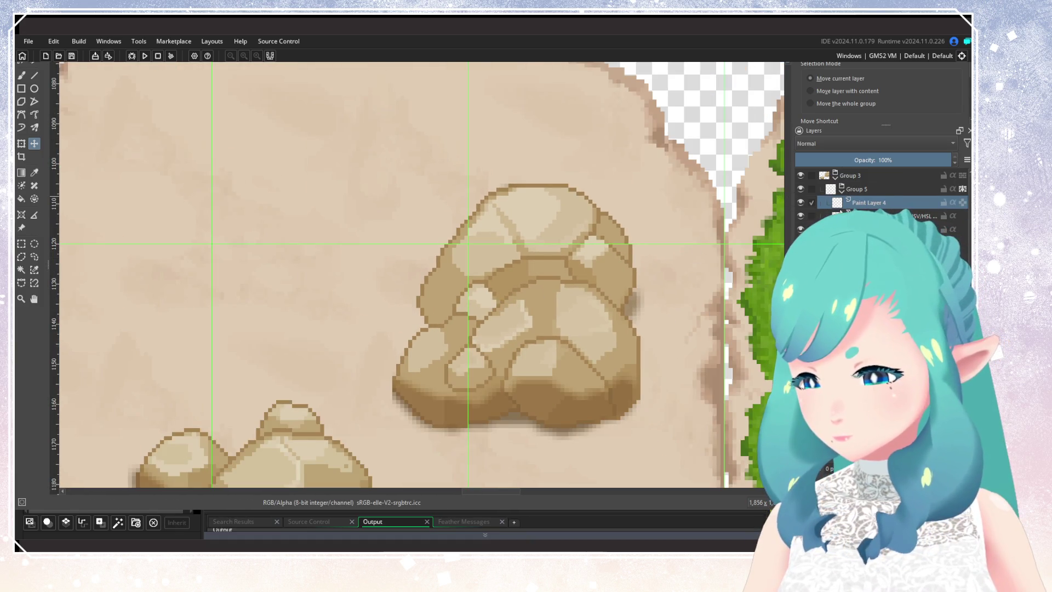
Tint the rocks mint green, then mauve, with the HSV/HSL filter, and hide the tint to compare
left_click(925, 215)
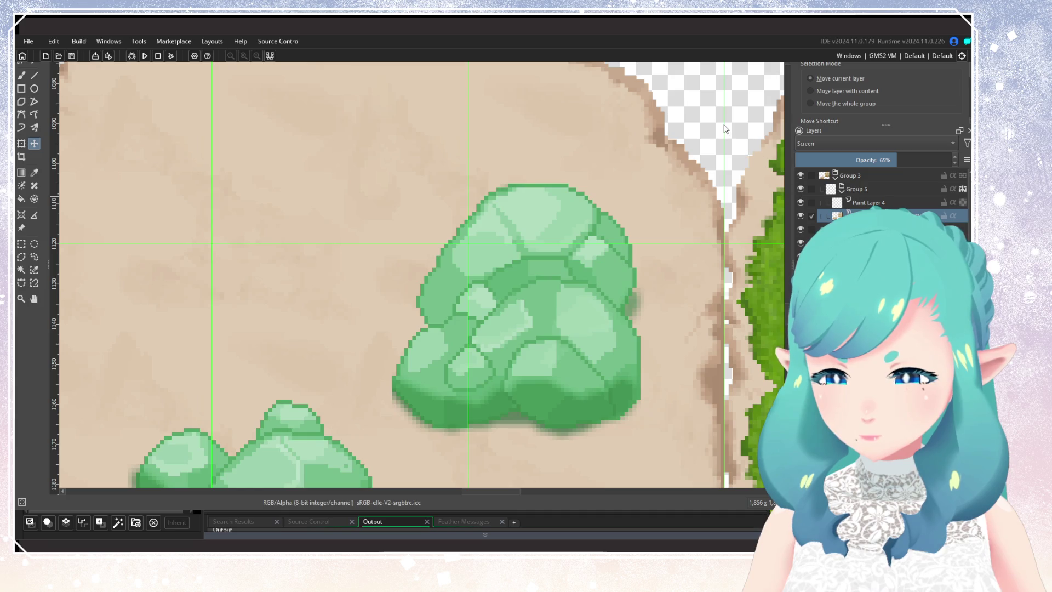
left_click(800, 190)
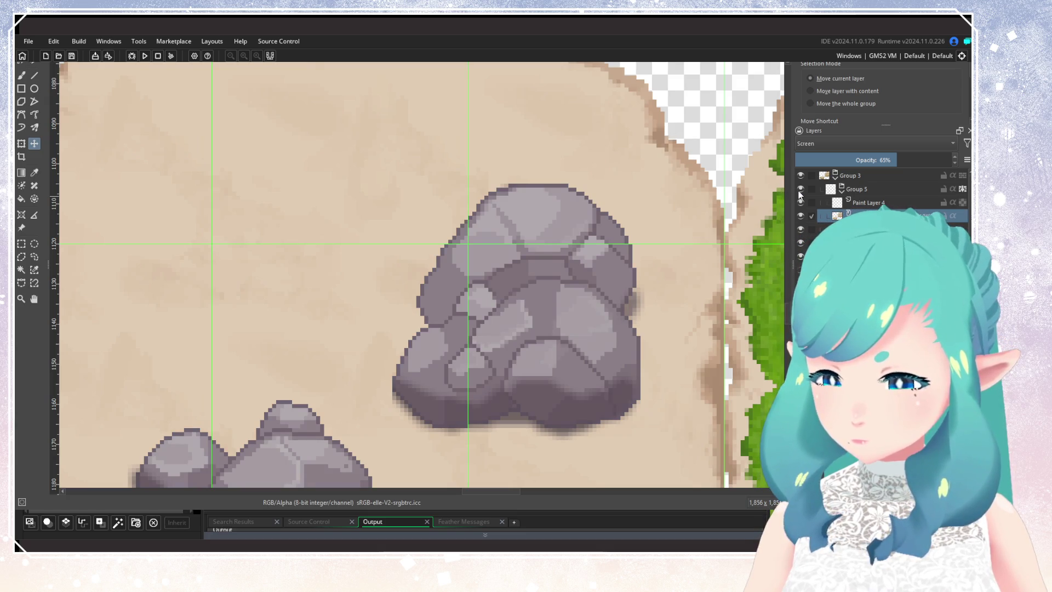
left_click(800, 215)
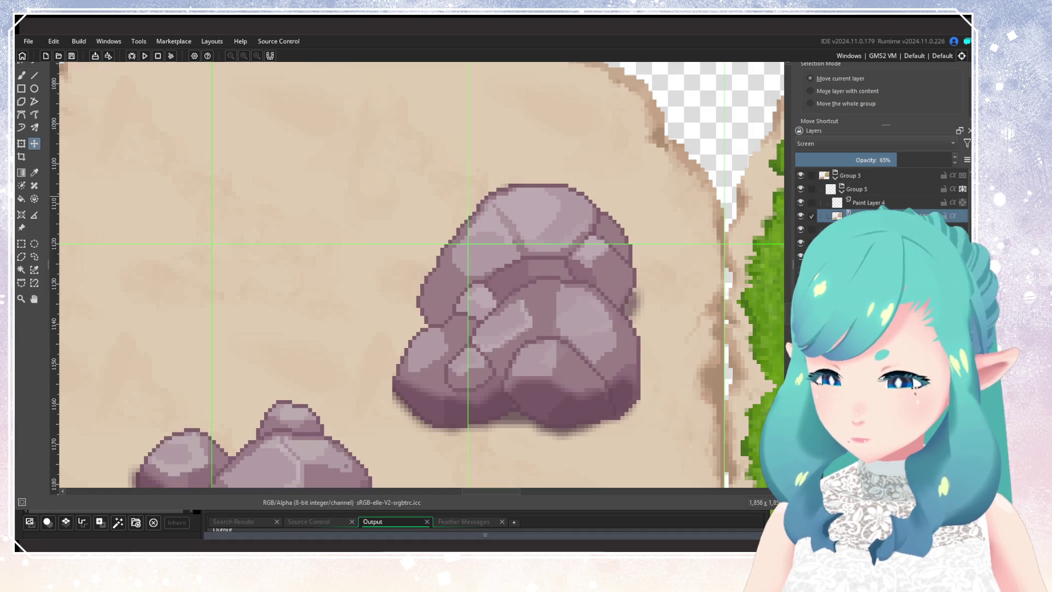
left_click(838, 215)
left_click(800, 216)
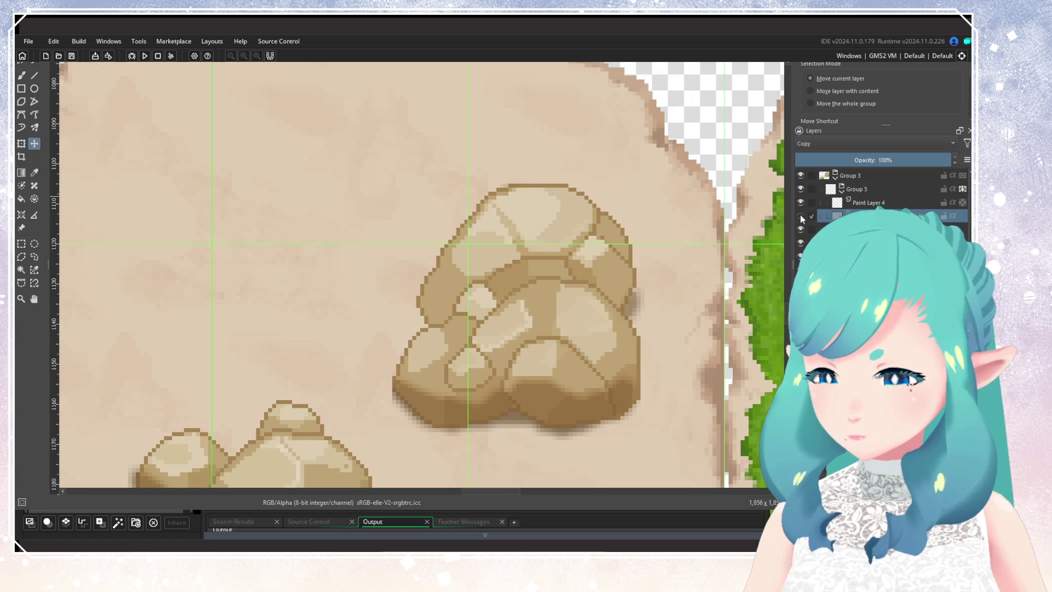
Show the mauve tint and try Multiply, Overlay and Color blends, settling back on Multiply
left_click(800, 215)
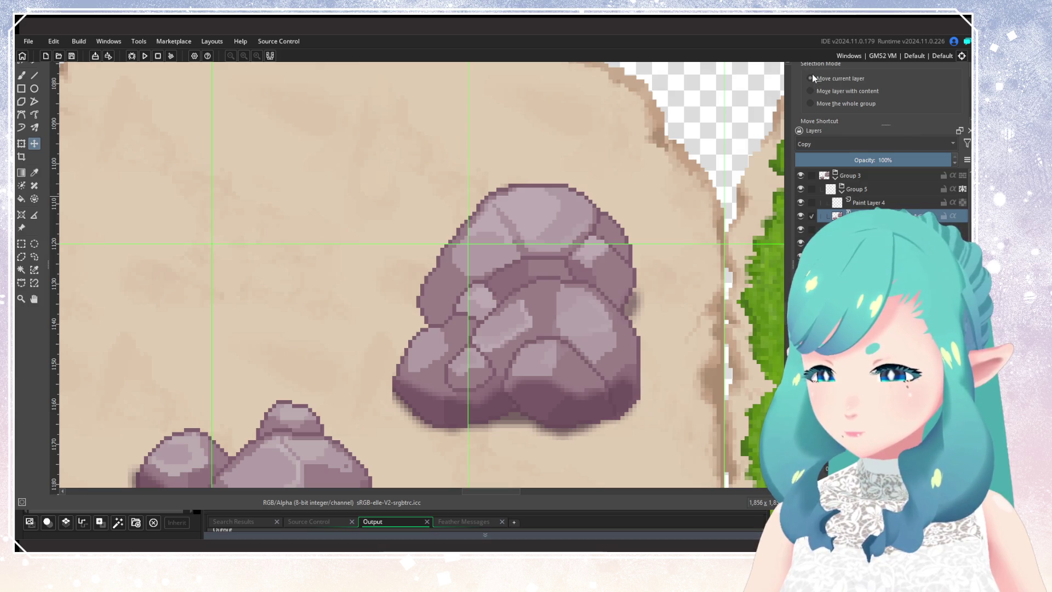
key("alt+shift+m")
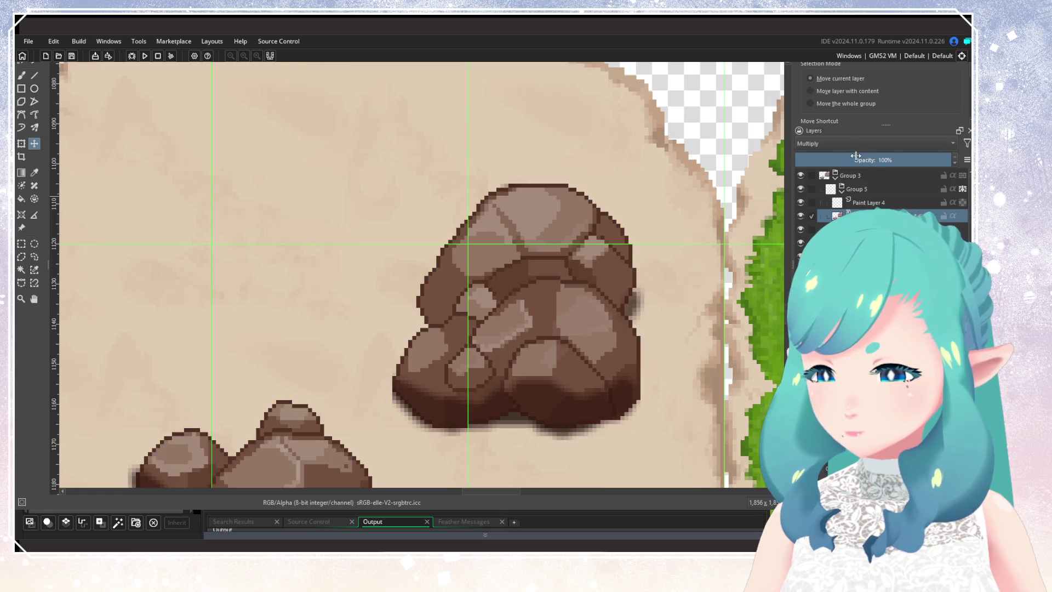
key("alt+shift+n")
key("alt+shift+o")
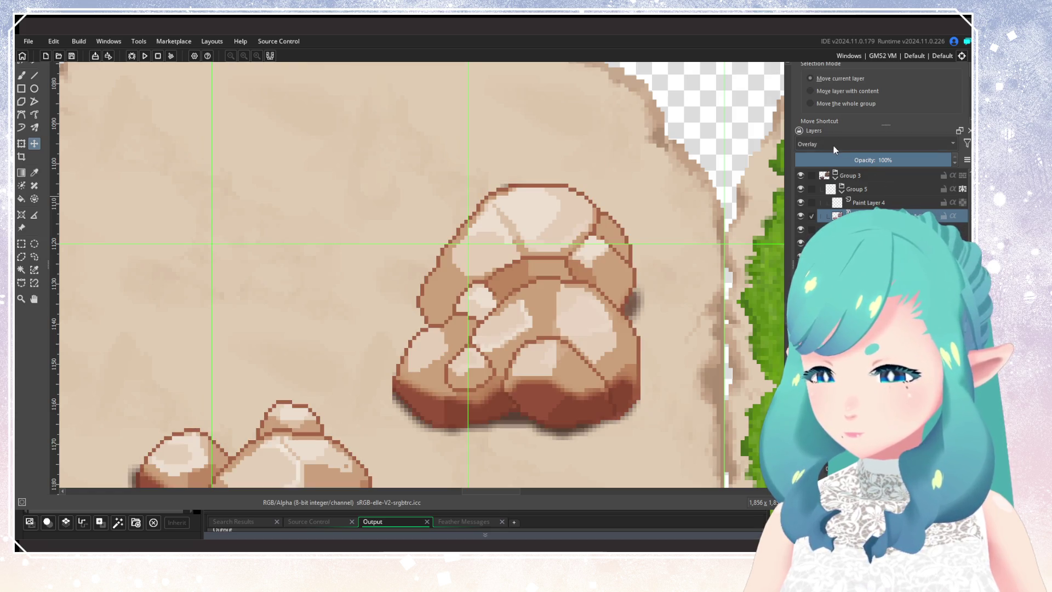
key("minus")
key("alt+shift+c")
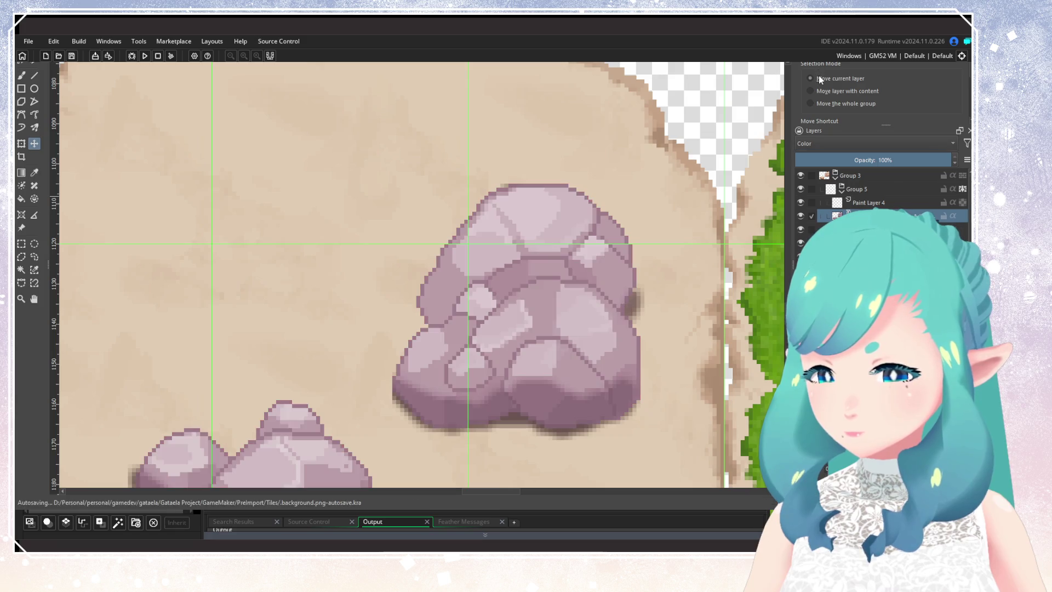
scroll(660, 221, "down", 2)
scroll(660, 220, "down", 1)
left_click(800, 216)
left_click(801, 216)
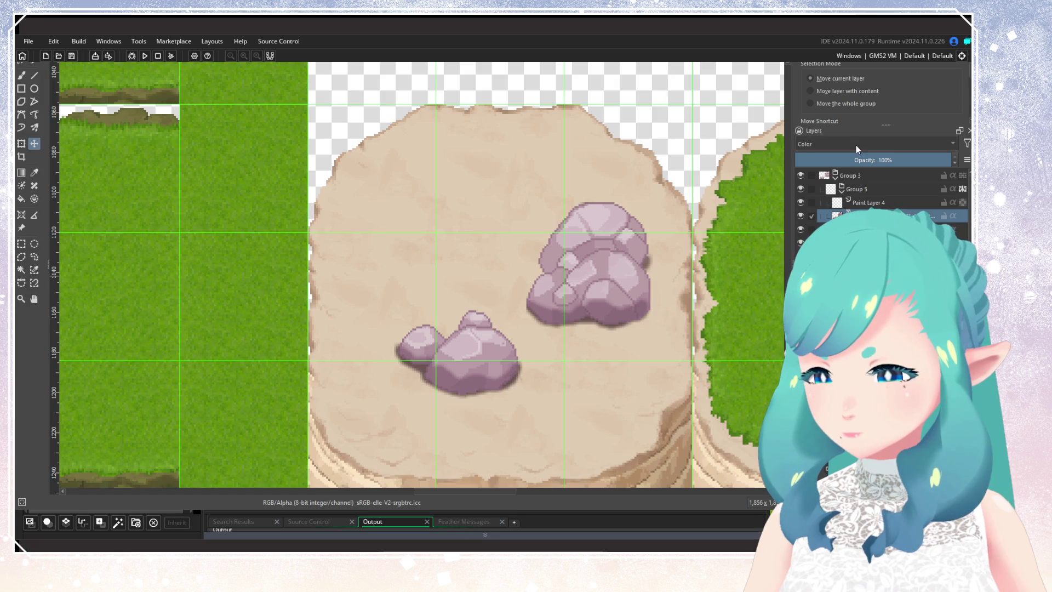
key("alt+shift+m")
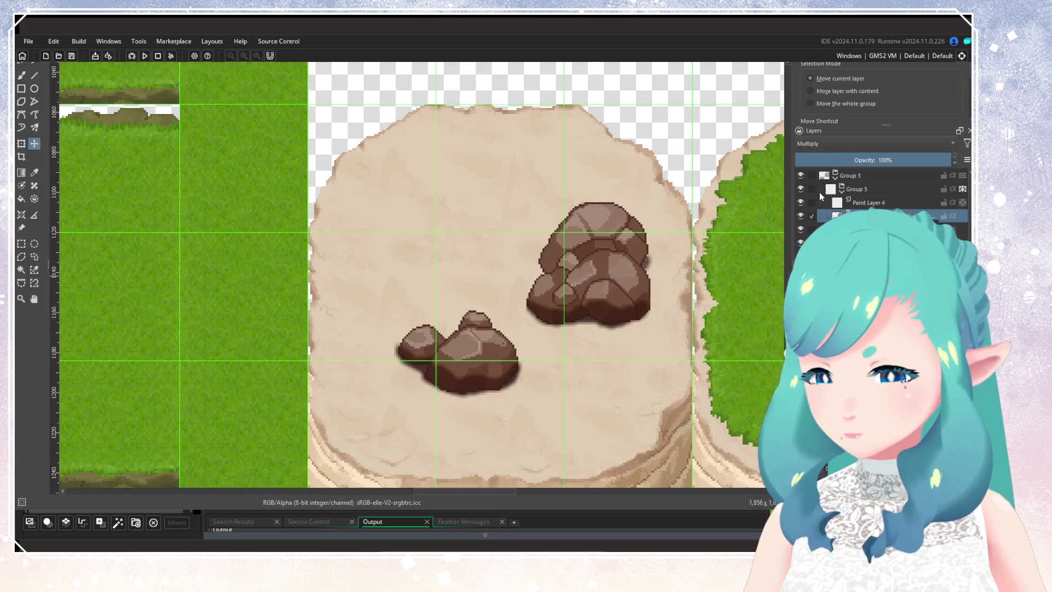
scroll(615, 260, "up", 3)
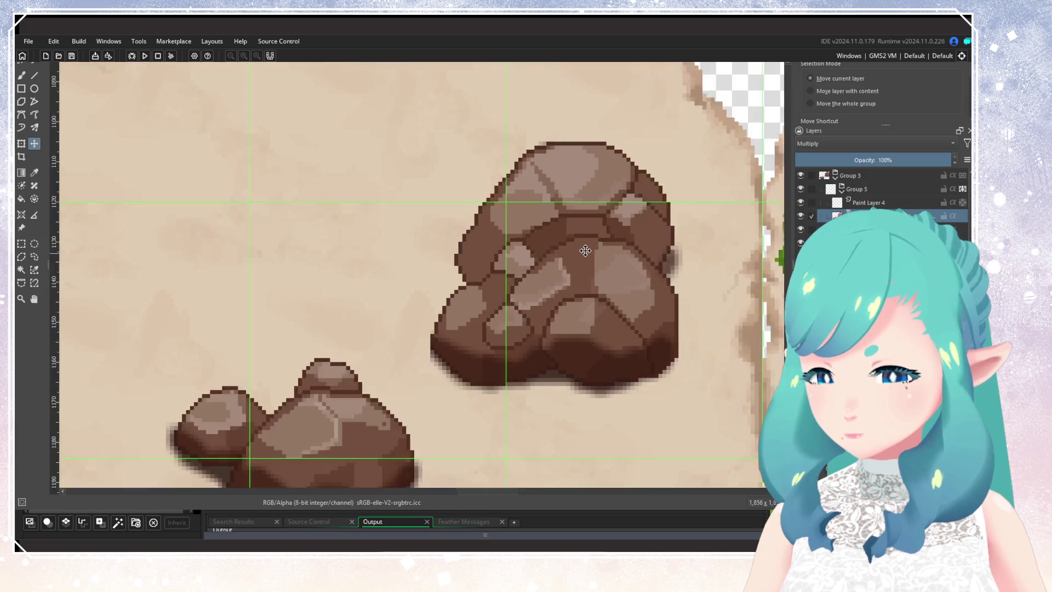
Hide the Multiply tint layer and Group 5 so the rocks show olive green
left_click(799, 217)
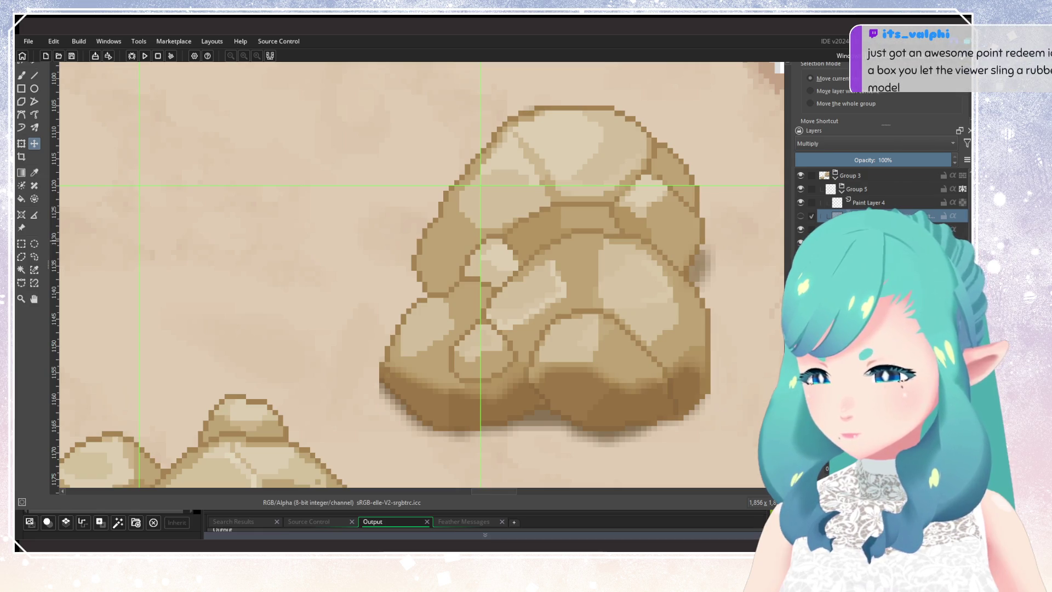
left_click(876, 229)
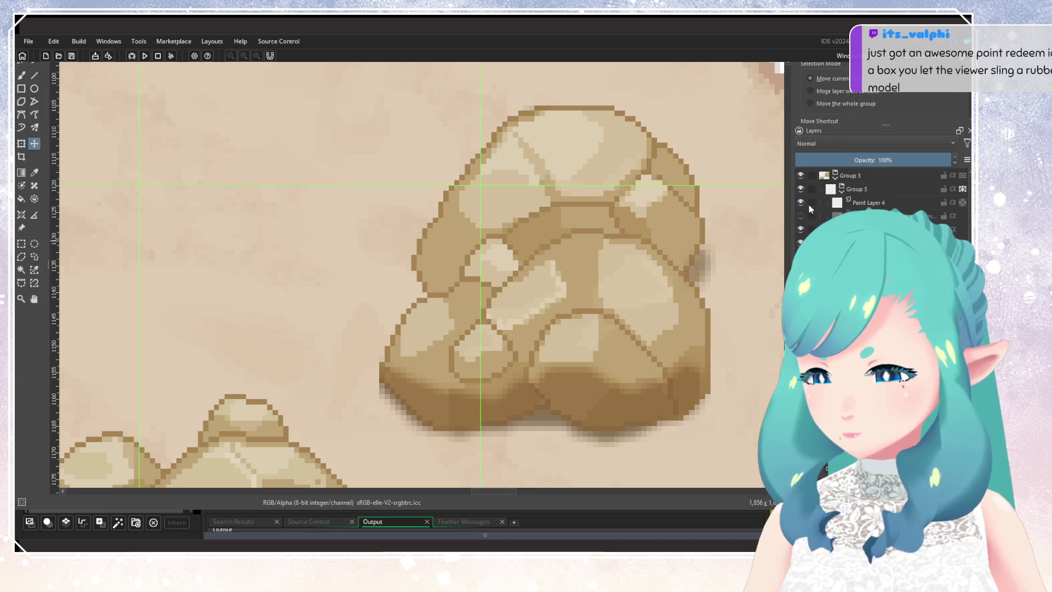
left_click(799, 189)
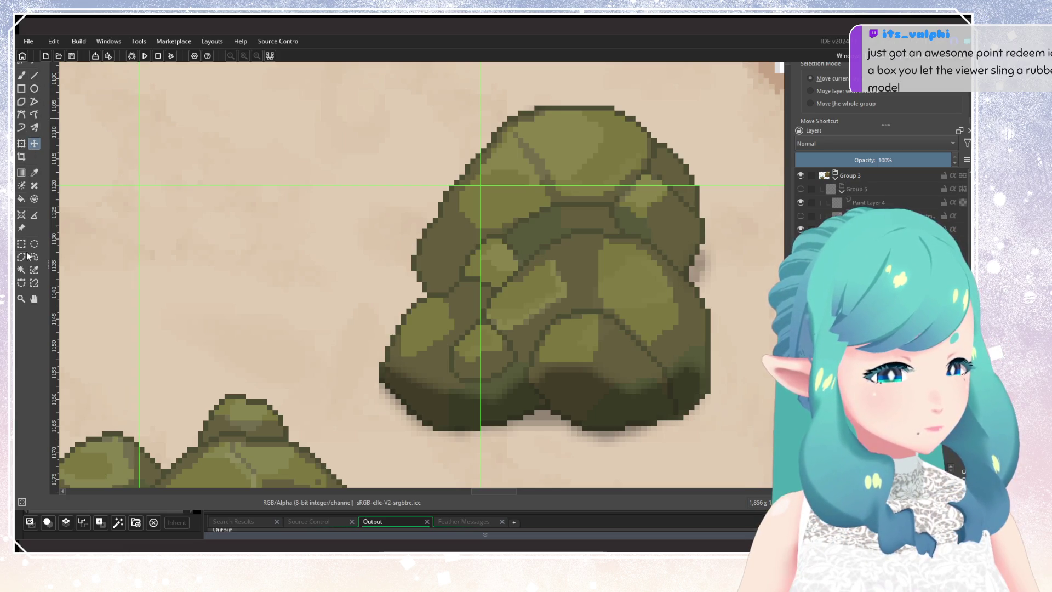
left_click(21, 271)
Use Similar Color Selection to pick the dark lower-edge patches on the large and small rocks
left_click(627, 227)
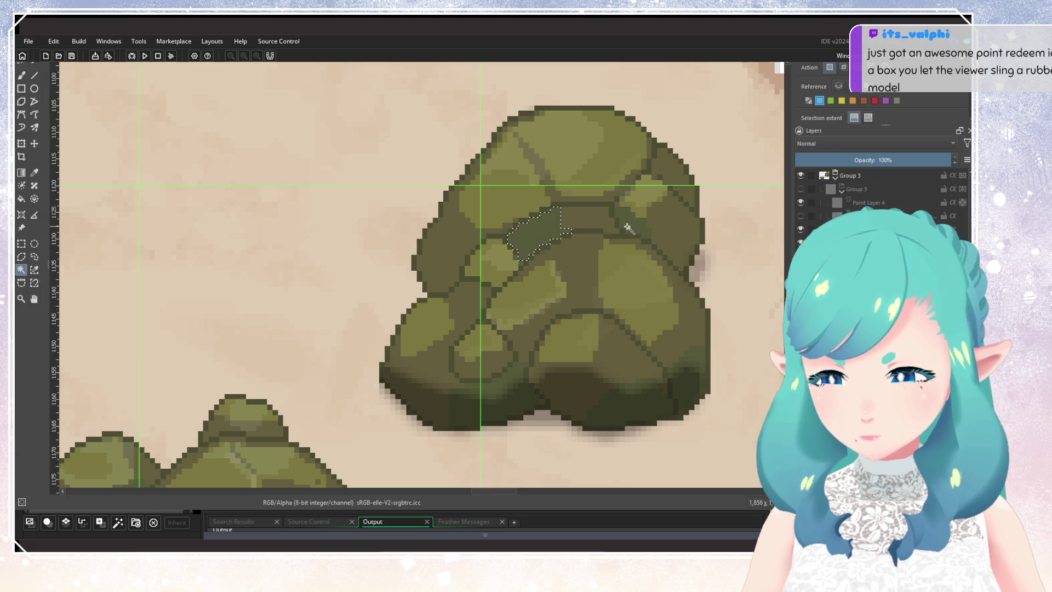
left_click(34, 269)
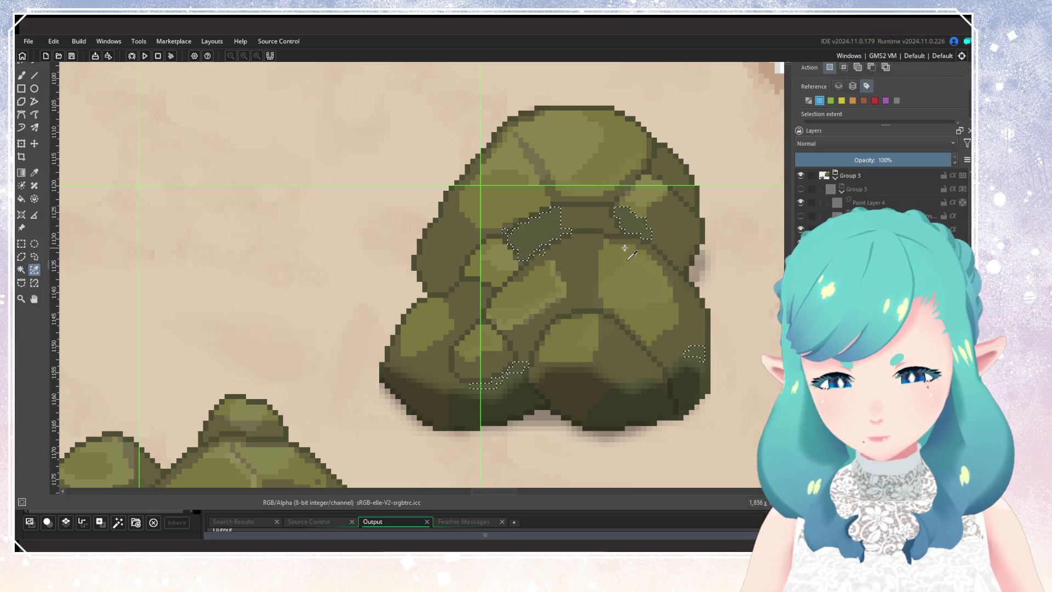
scroll(612, 218, "down", 3)
scroll(487, 360, "up", 3)
scroll(580, 284, "down", 3)
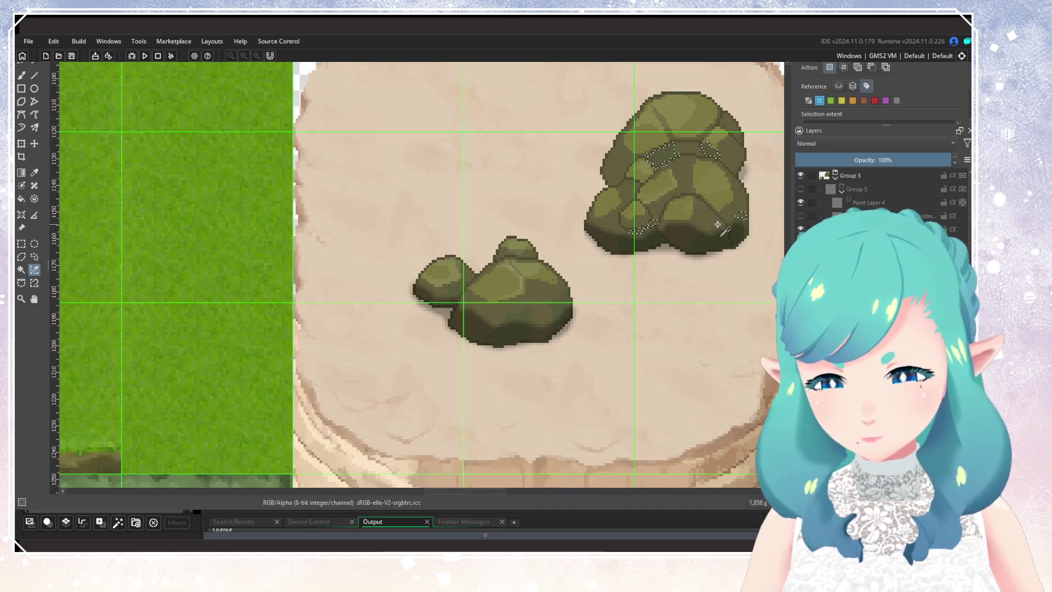
scroll(697, 226, "up", 3)
left_click(628, 219)
left_click(586, 235, "shift")
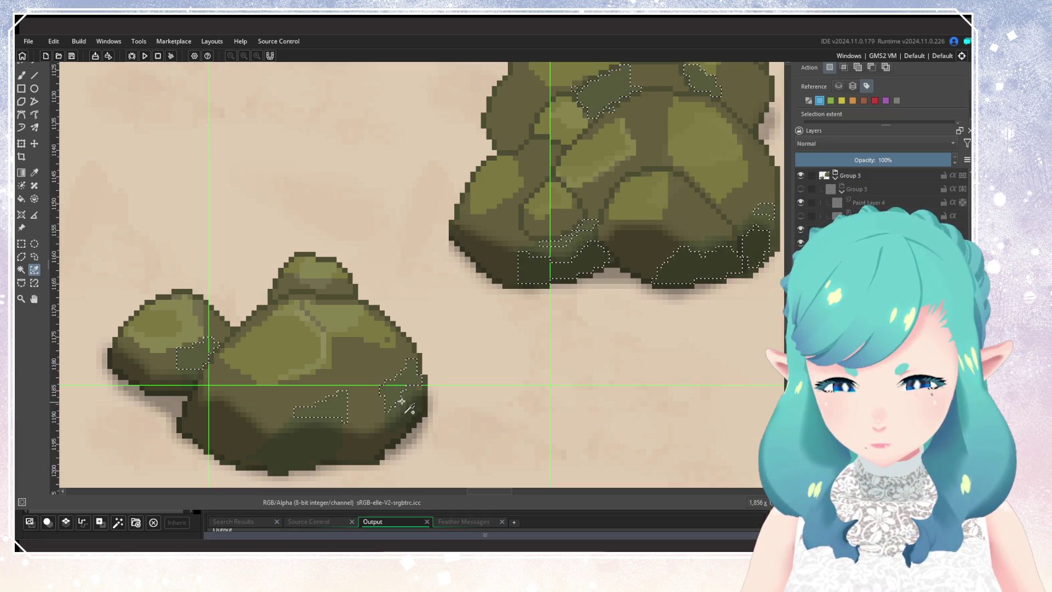
left_click(203, 369, "shift")
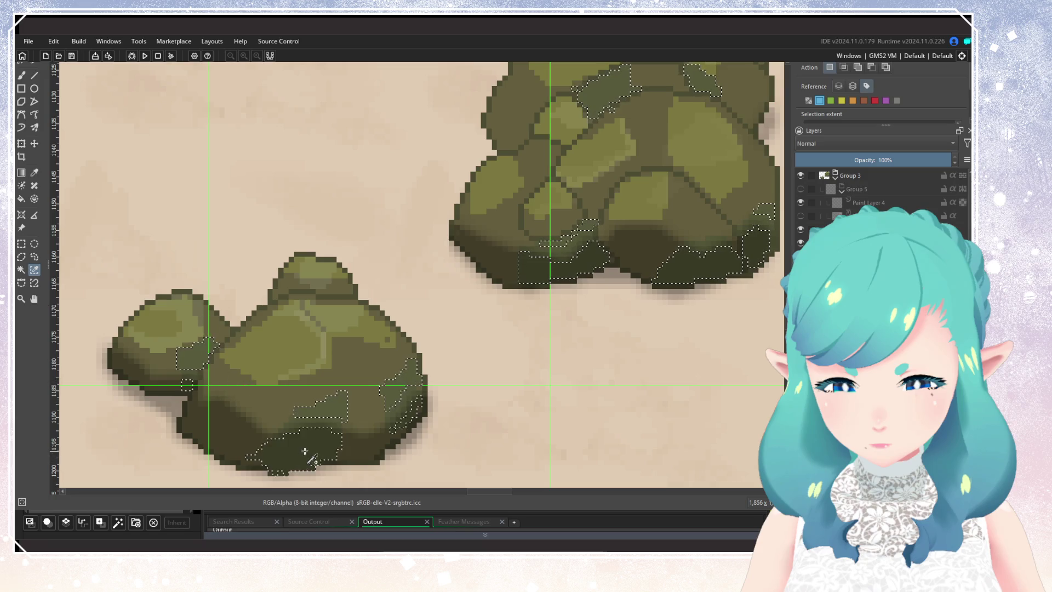
left_click(279, 446, "shift")
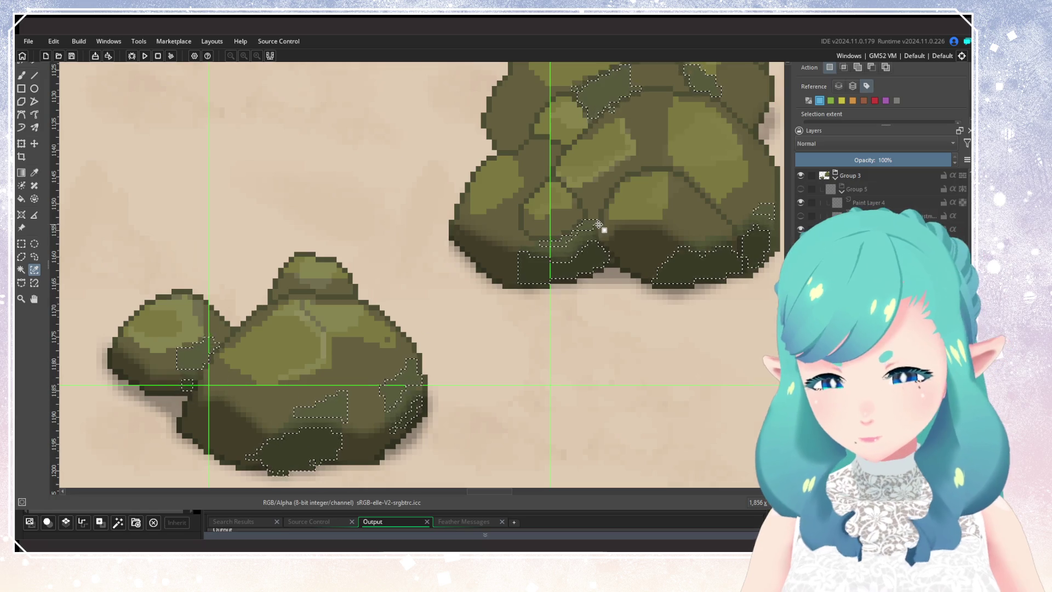
Add stray edge pixels and fill holes along the large rock's lower-edge selection
scroll(600, 228, "up", 3)
left_click(548, 257, "shift")
left_click(542, 284, "shift")
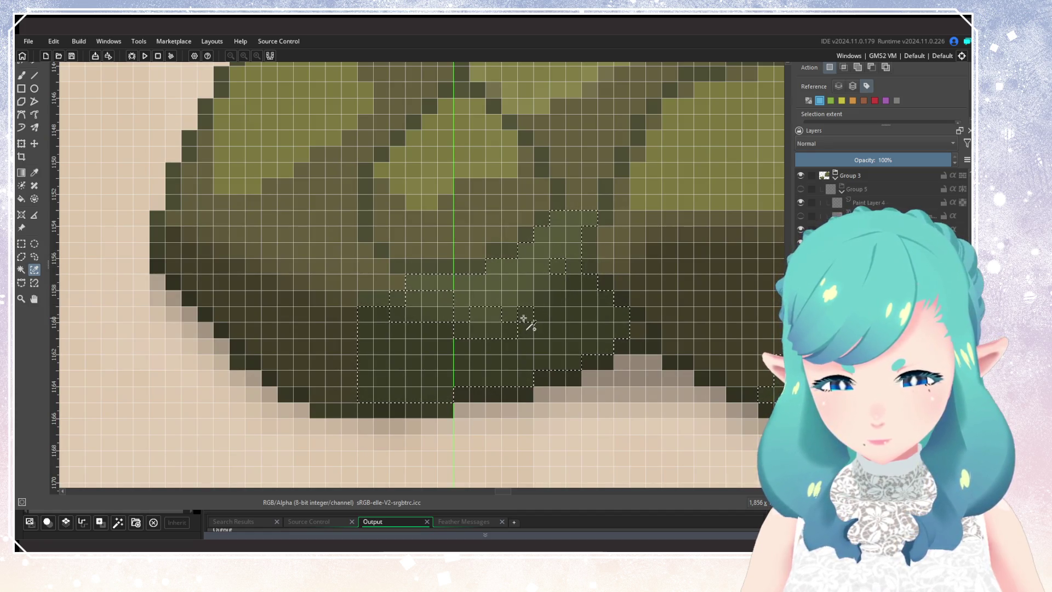
left_click(497, 331, "shift")
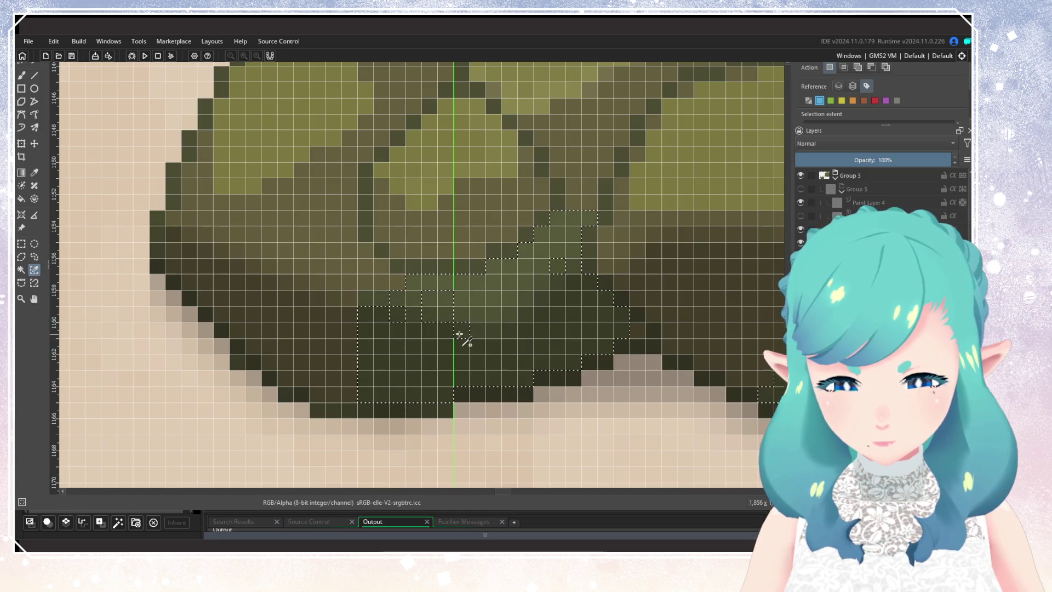
left_click(434, 305, "shift")
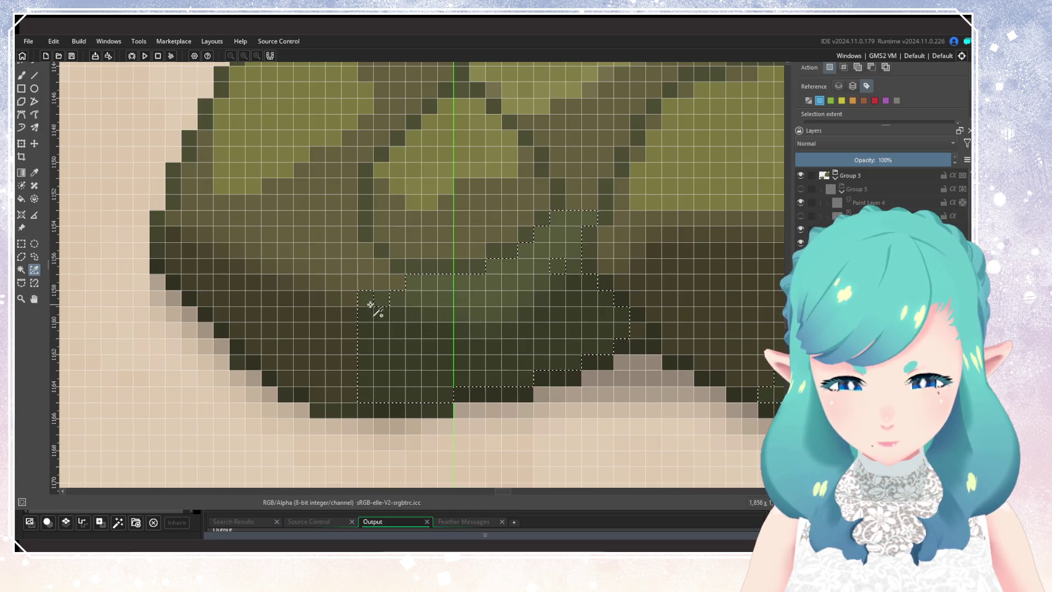
scroll(493, 385, "down", 5)
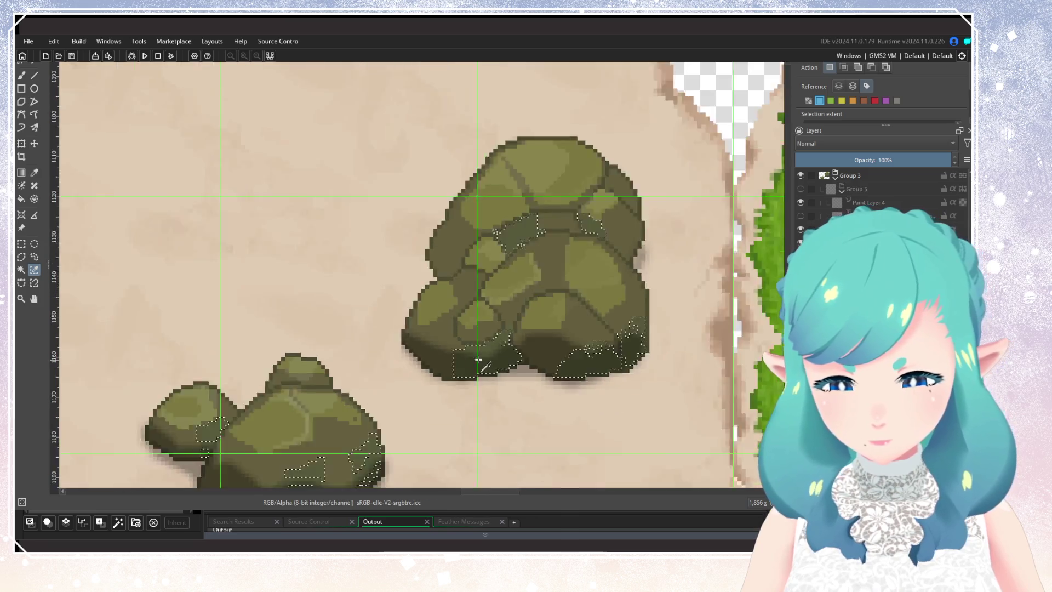
scroll(508, 343, "up", 6)
left_click(508, 343, "shift")
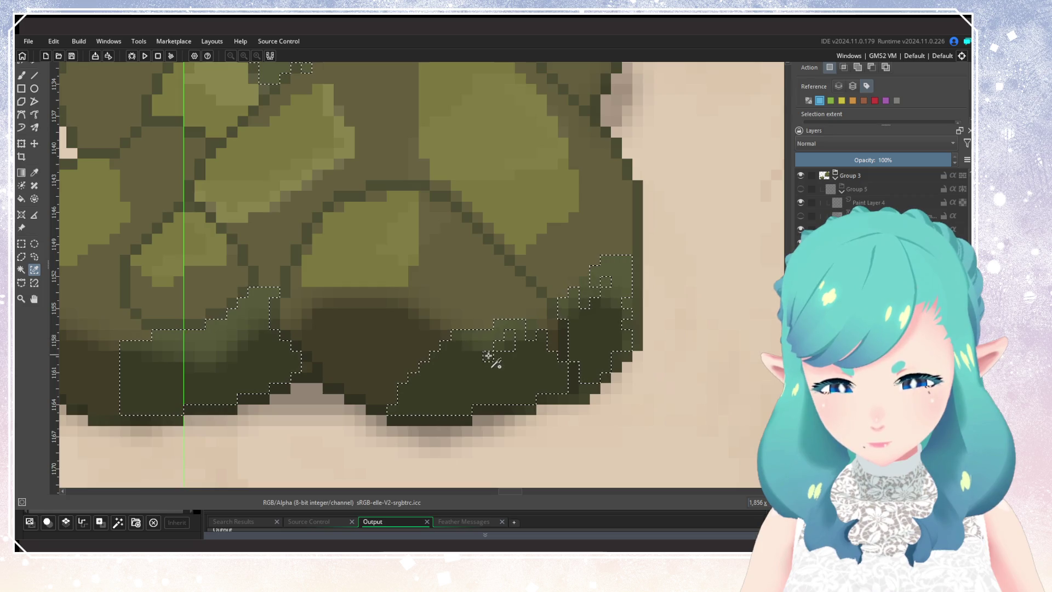
left_click(511, 343, "shift")
left_click(606, 281, "shift")
left_click(589, 298, "shift")
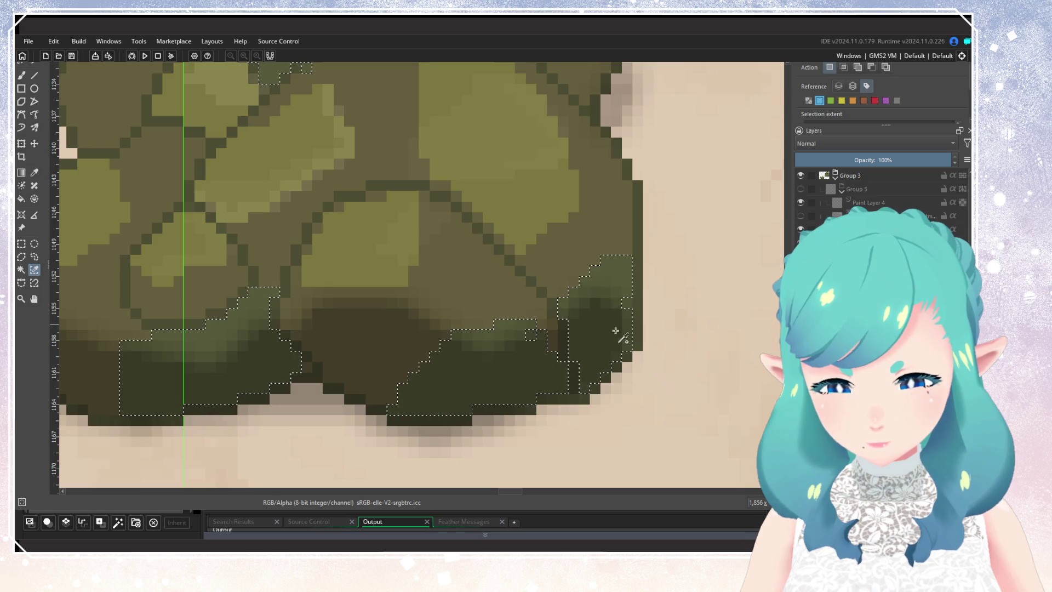
Add more of the small rock's shadow pixels to the selection and zoom around to check coverage
scroll(590, 363, "down", 1)
scroll(590, 364, "down", 3)
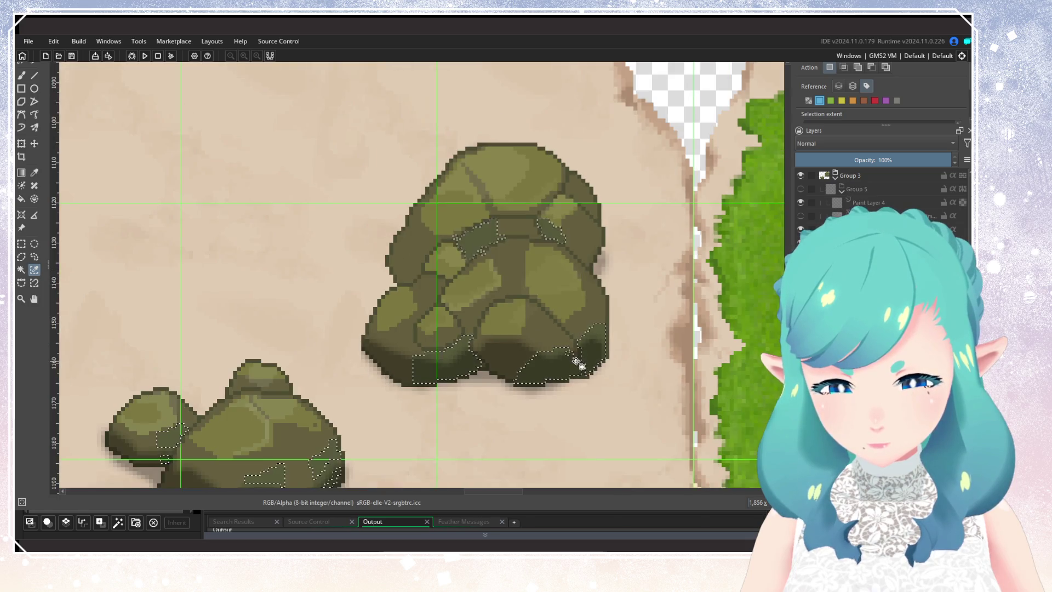
scroll(535, 317, "up", 2)
scroll(554, 328, "down", 2)
scroll(554, 328, "up", 5)
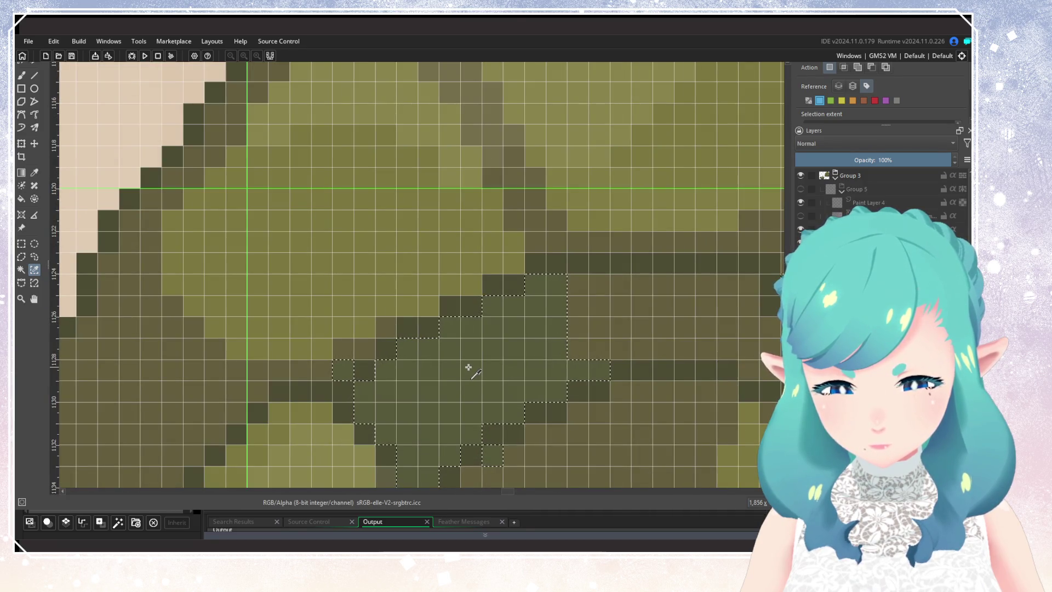
scroll(469, 367, "down", 4)
scroll(402, 404, "up", 5)
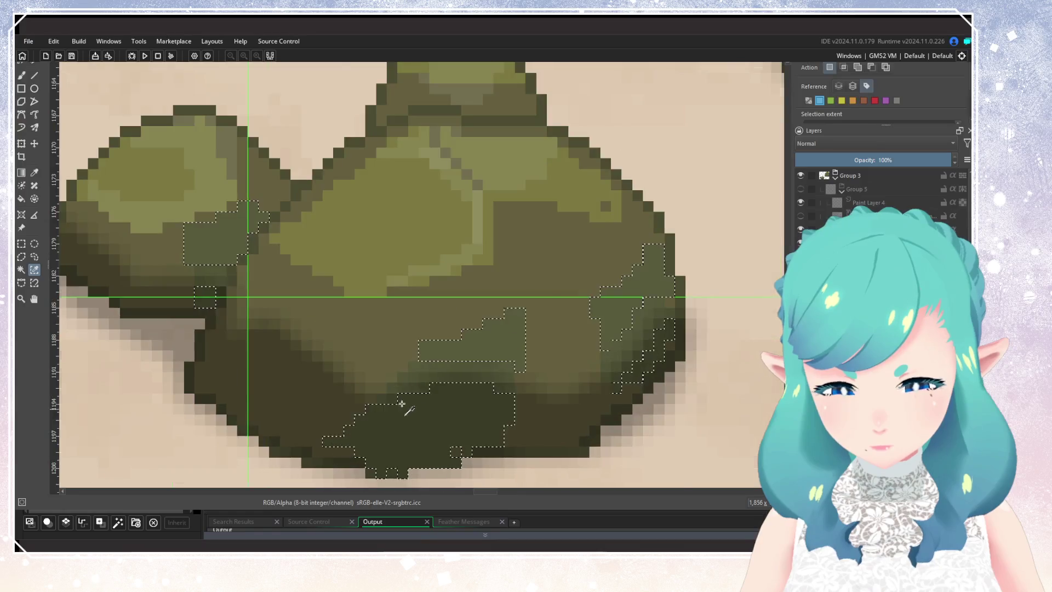
scroll(402, 404, "up", 2)
left_click(409, 375, "shift")
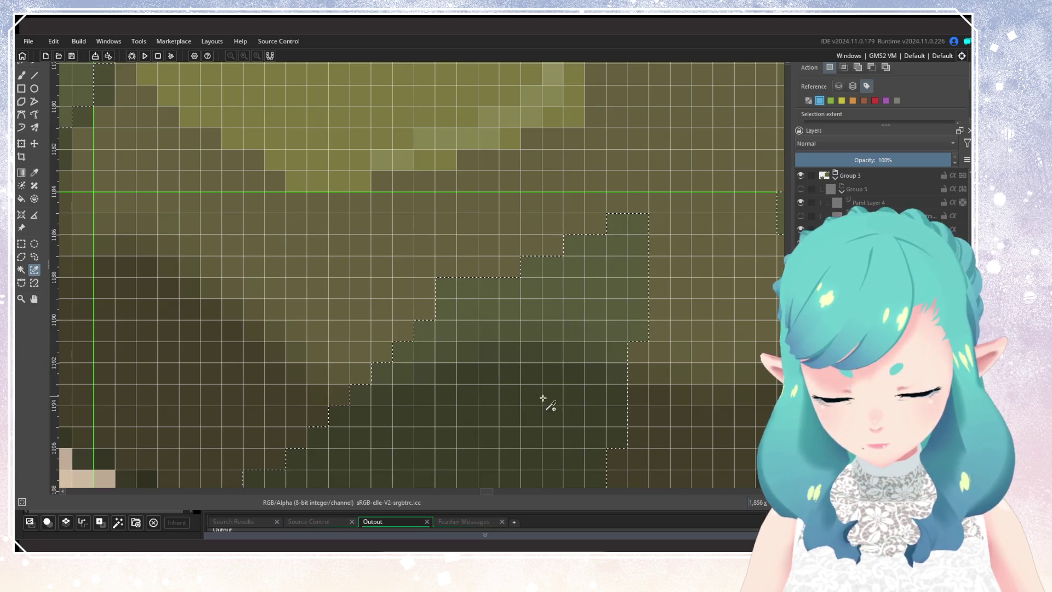
scroll(526, 413, "down", 3)
scroll(535, 439, "up", 3)
scroll(622, 364, "down", 3)
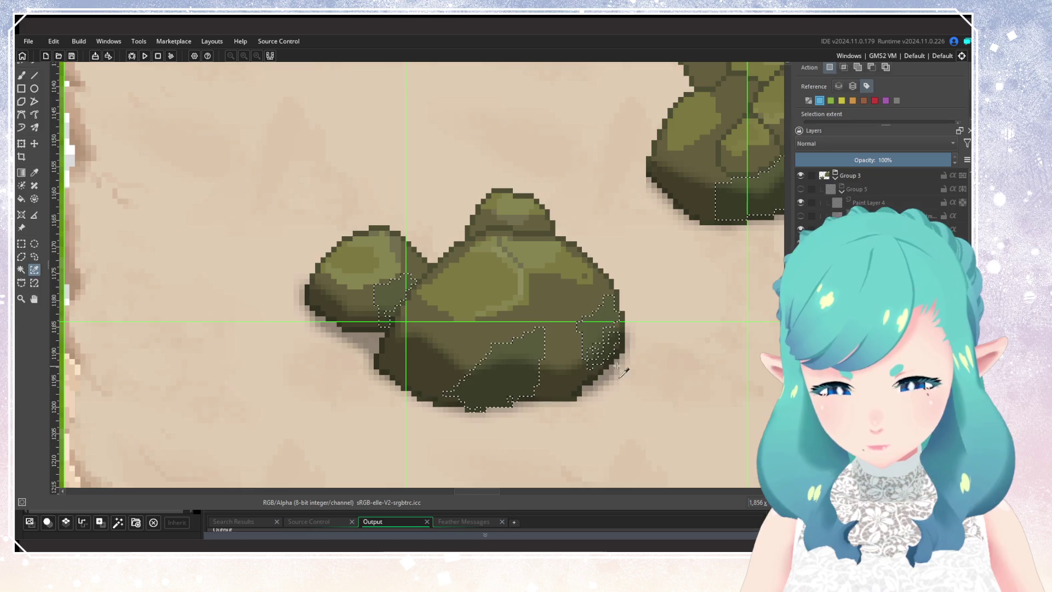
scroll(625, 344, "up", 3)
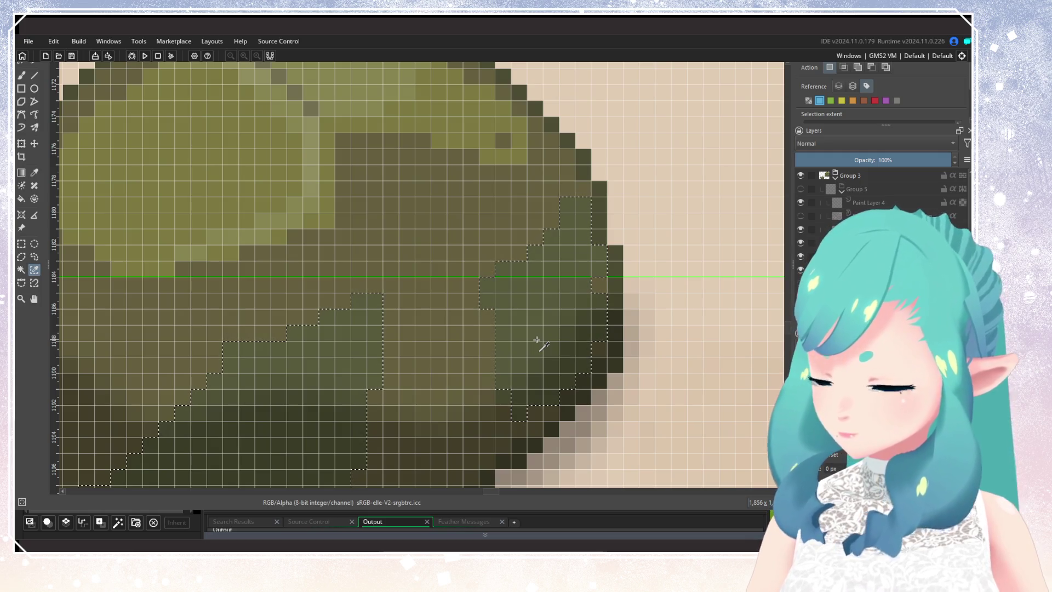
scroll(537, 340, "down", 2)
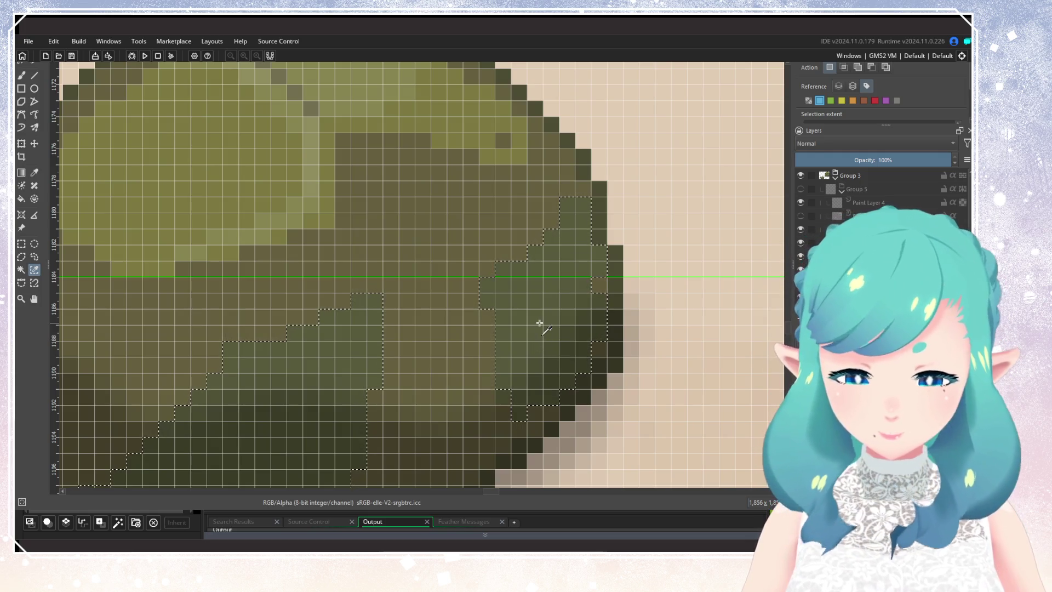
scroll(537, 328, "down", 2)
scroll(301, 286, "up", 2)
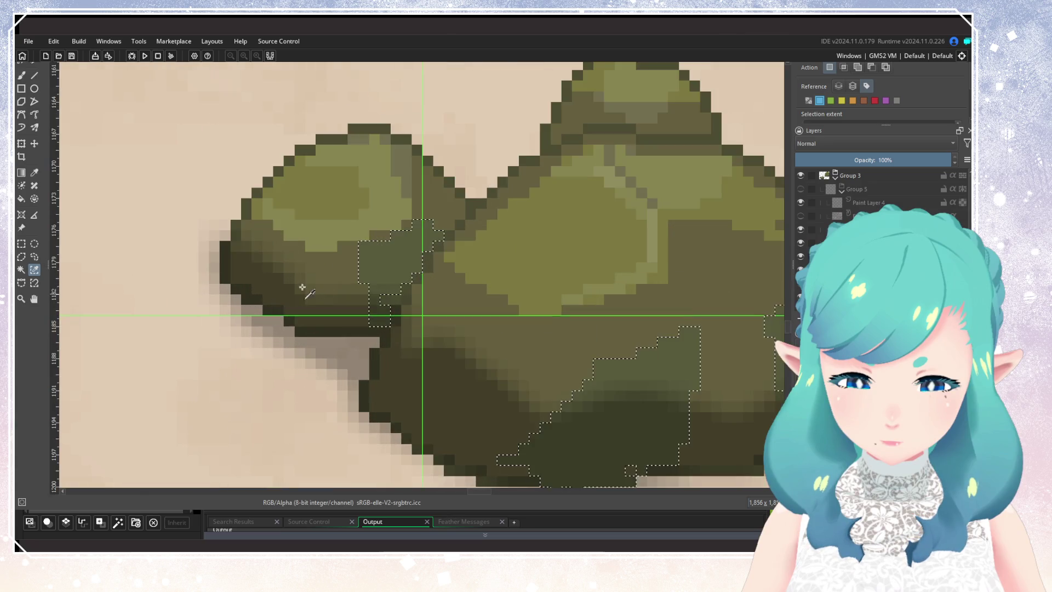
scroll(397, 295, "down", 1)
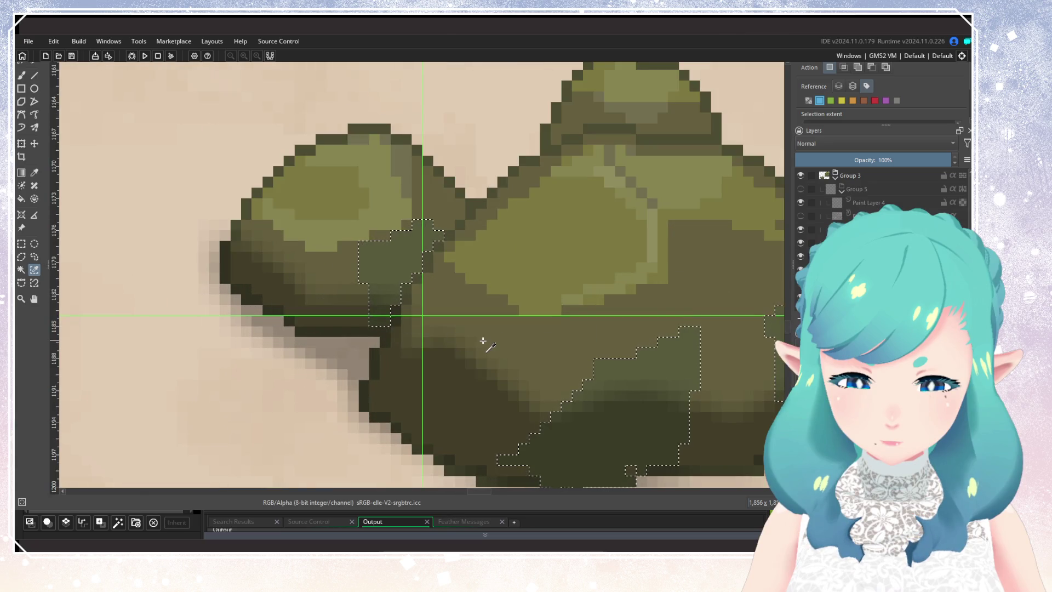
scroll(483, 340, "down", 1)
scroll(482, 340, "down", 2)
scroll(482, 340, "up", 1)
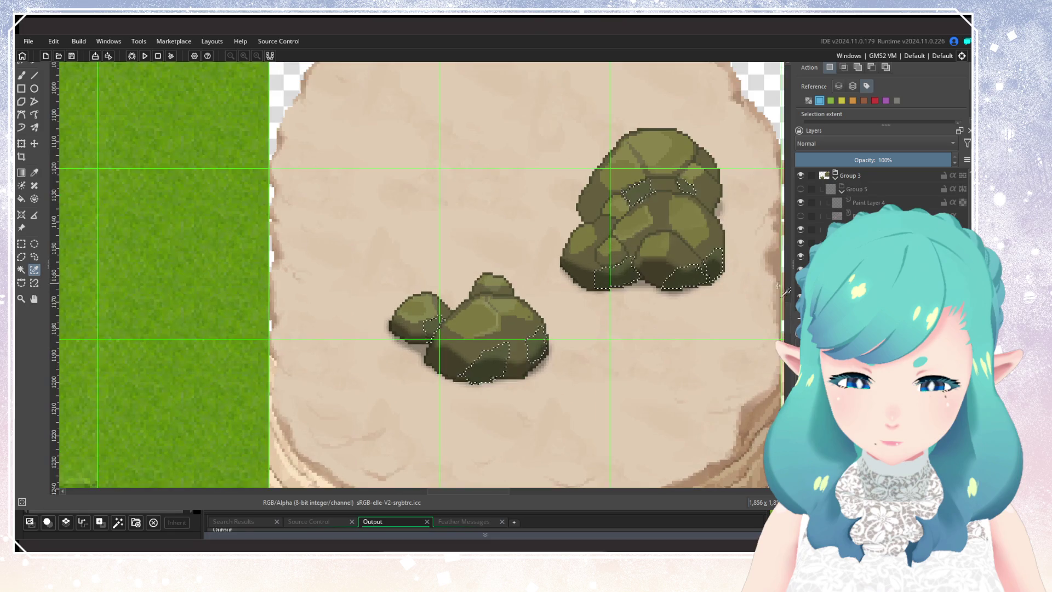
Select Paint Layer 4, show Group 5's colour adjustment on the rocks, and select the dark patch layer
left_click(838, 203)
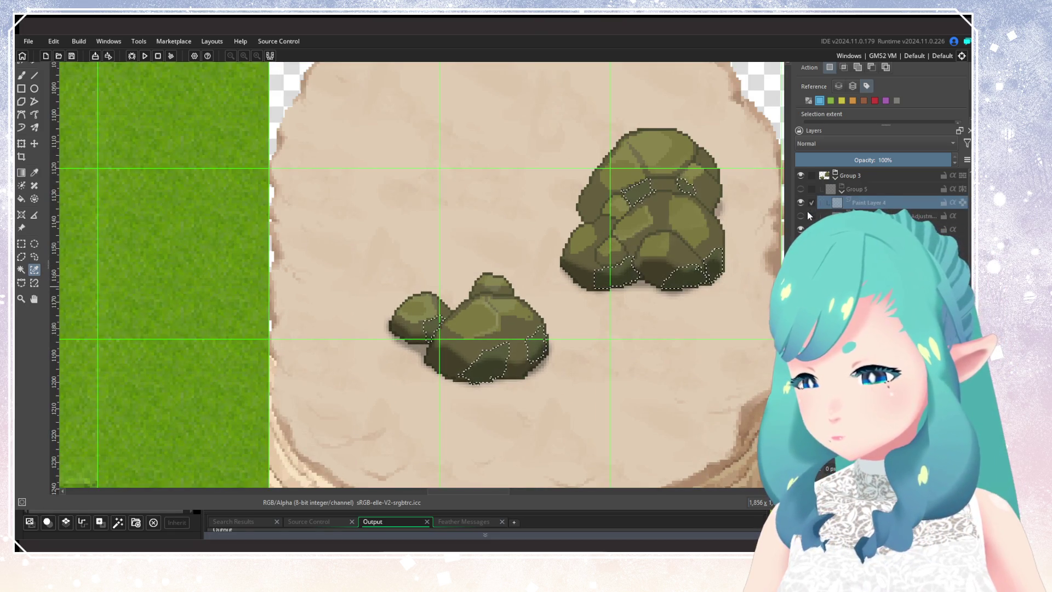
left_click(800, 189)
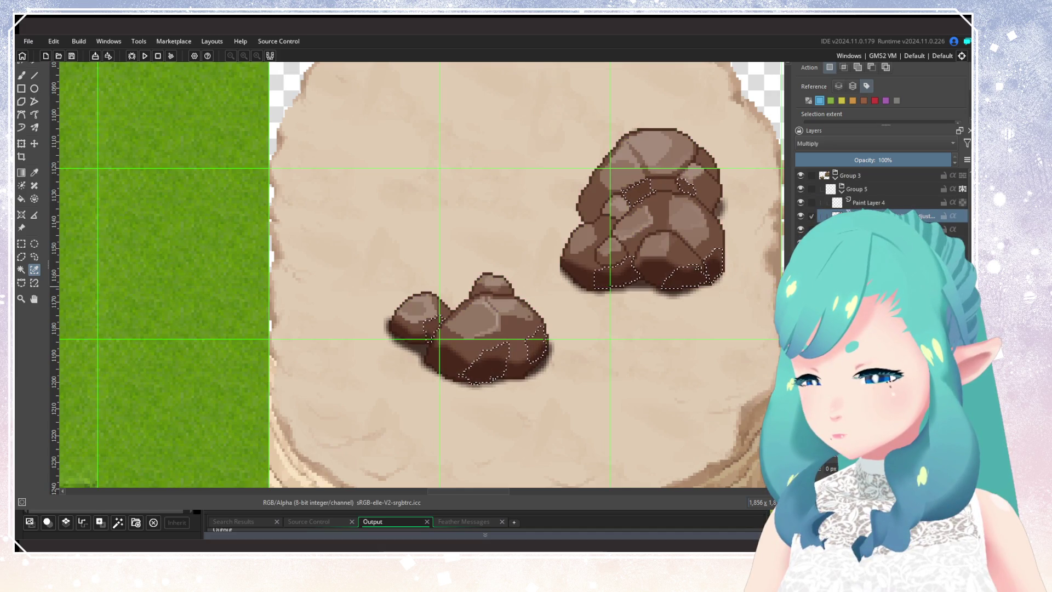
left_click(877, 229)
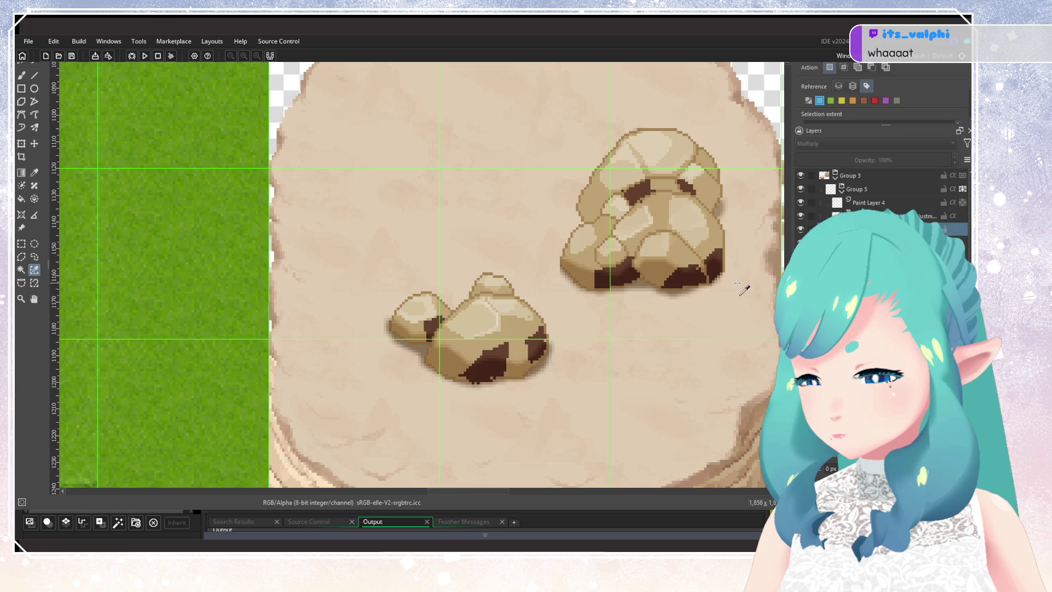
scroll(736, 283, "down", 5)
scroll(608, 340, "up", 5)
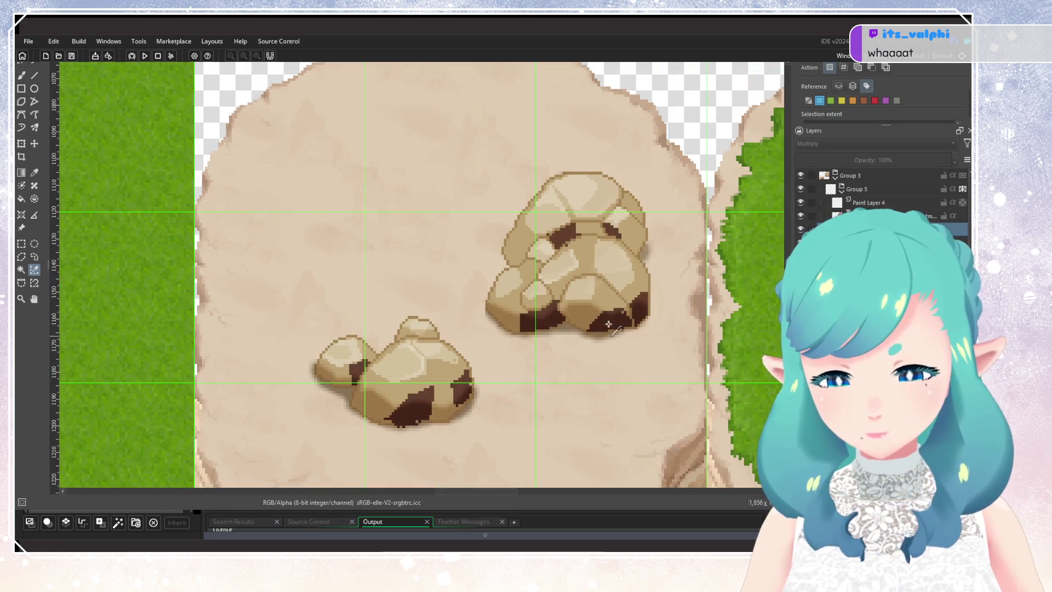
left_click(876, 216)
scroll(655, 301, "down", 3)
scroll(655, 301, "up", 3)
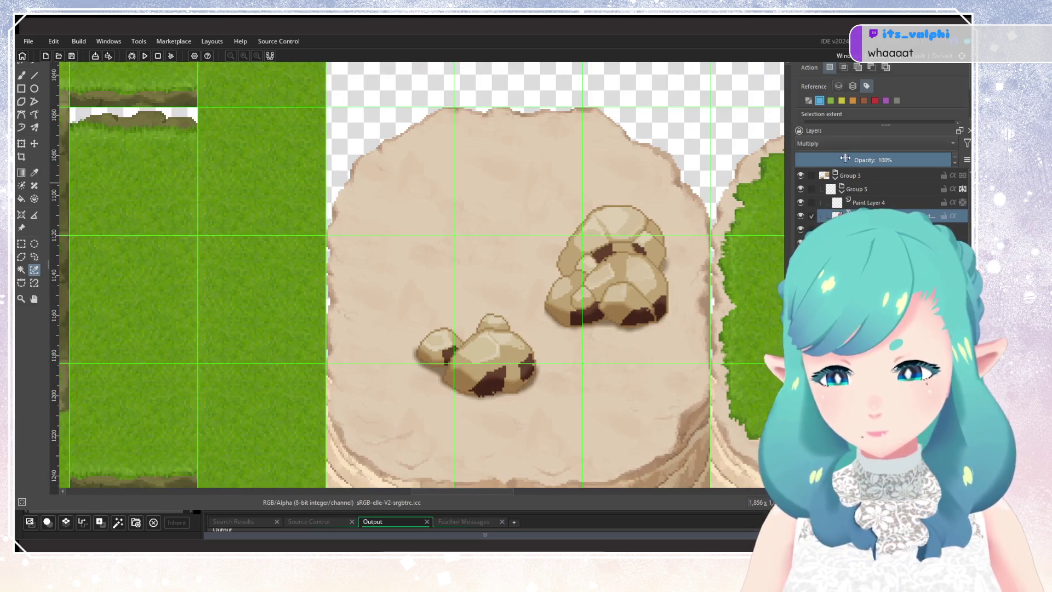
Fade the dark shadow layer to 29%, switch it to Color blending, then raise it to about 49%
left_click_drag(845, 158, 811, 169)
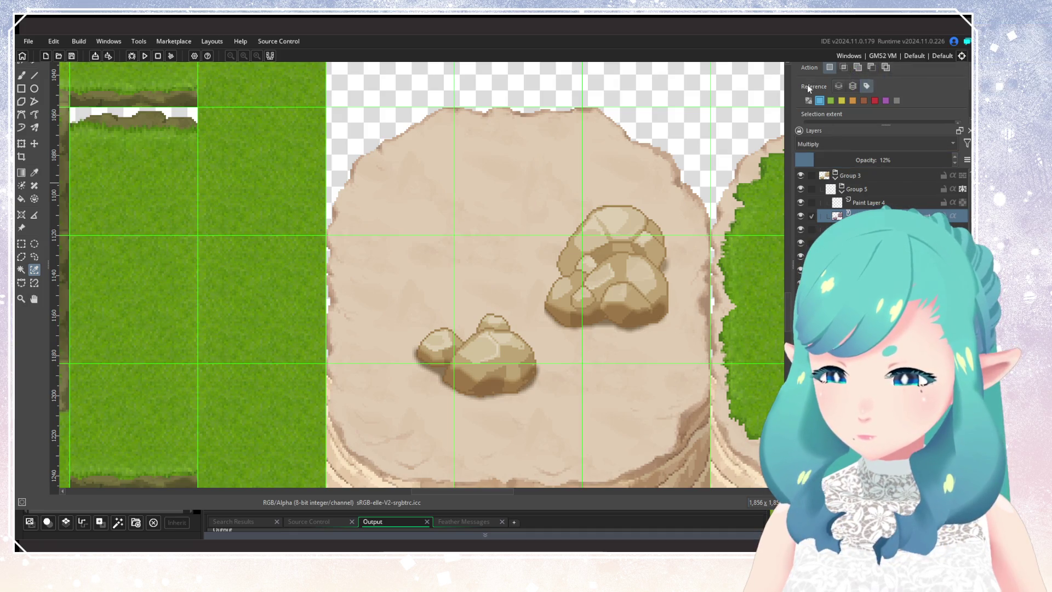
scroll(832, 144, "down", 2)
left_click(818, 159)
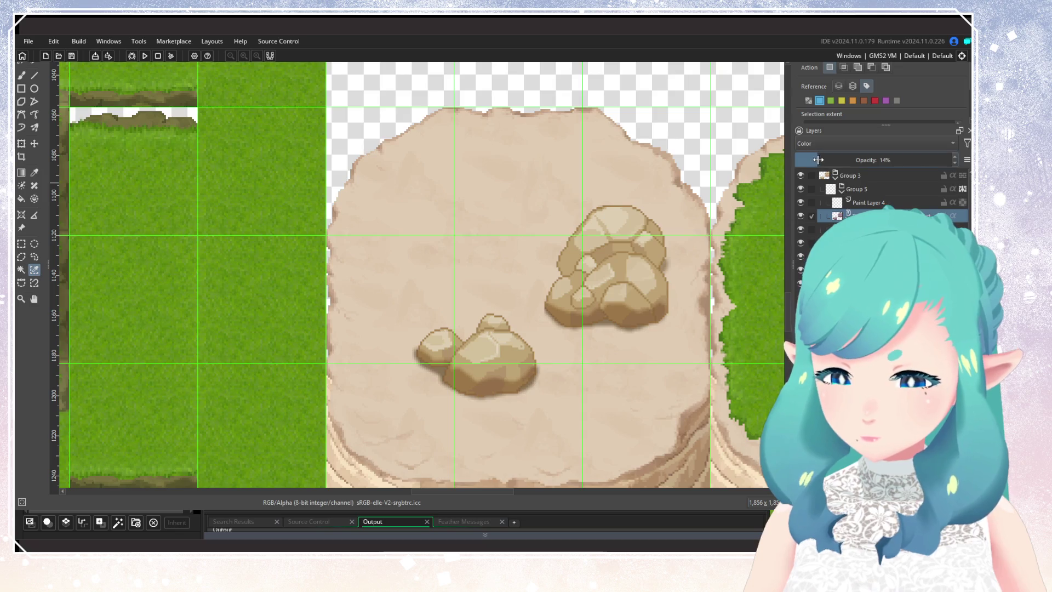
mouse_move(848, 160)
left_mouse_down()
mouse_move(871, 160)
mouse_move(827, 158)
left_mouse_up()
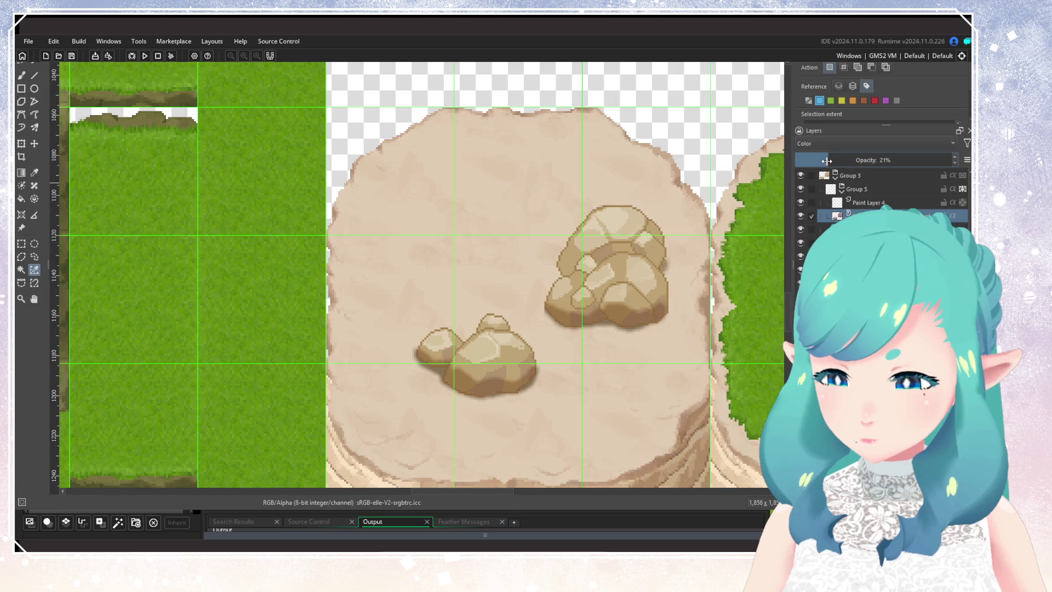
Compare the rocks without the tint layer, raise its opacity from 21% to 30%, then show it again
left_click(799, 217)
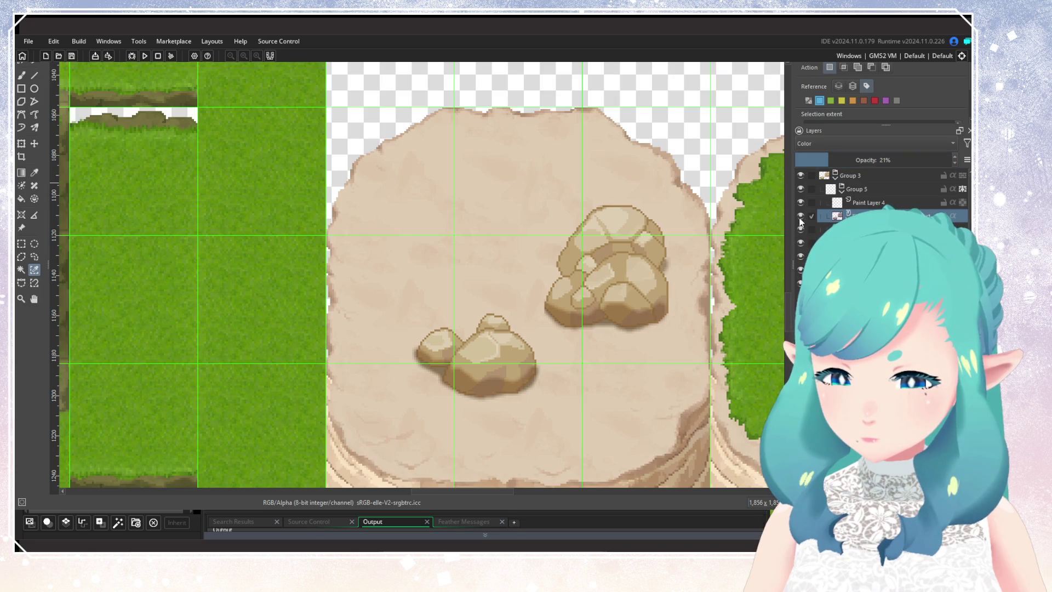
scroll(567, 302, "down", 3)
scroll(568, 303, "up", 4)
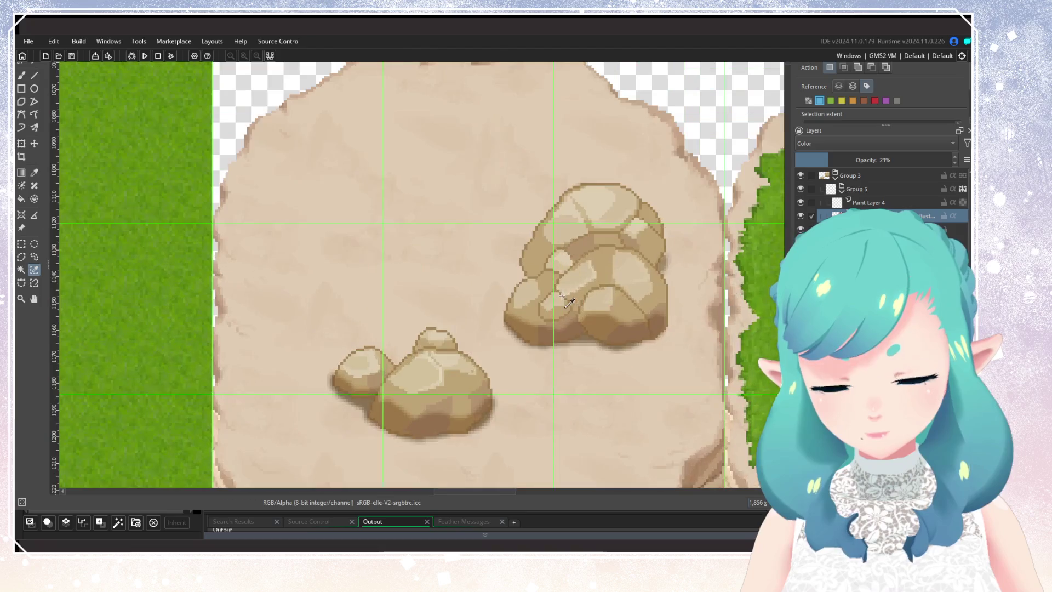
mouse_move(828, 160)
left_mouse_down()
mouse_move(896, 164)
mouse_move(863, 175)
left_mouse_up()
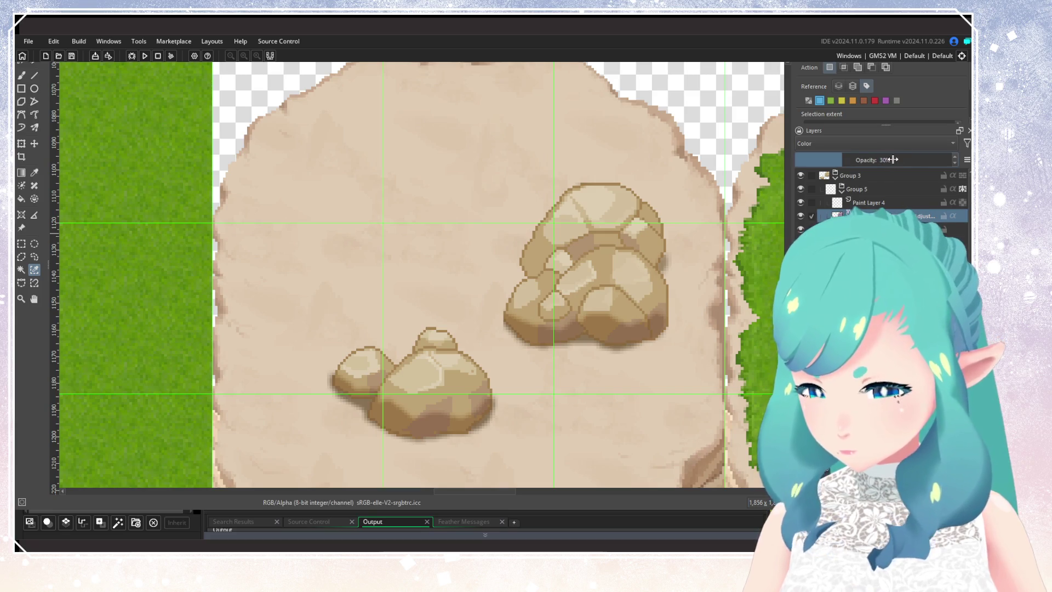
scroll(623, 331, "down", 5)
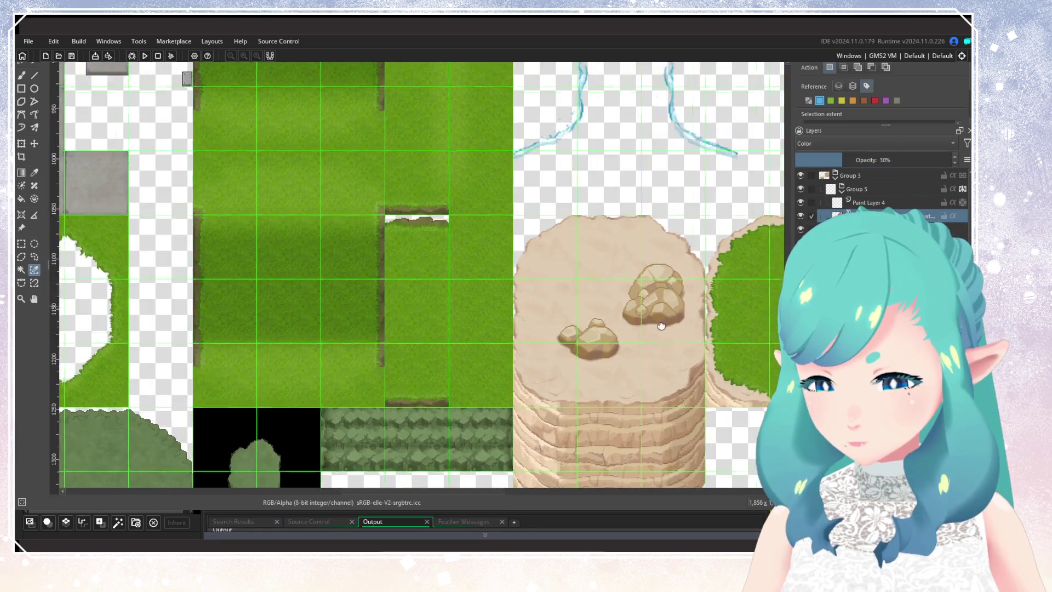
scroll(622, 331, "up", 2)
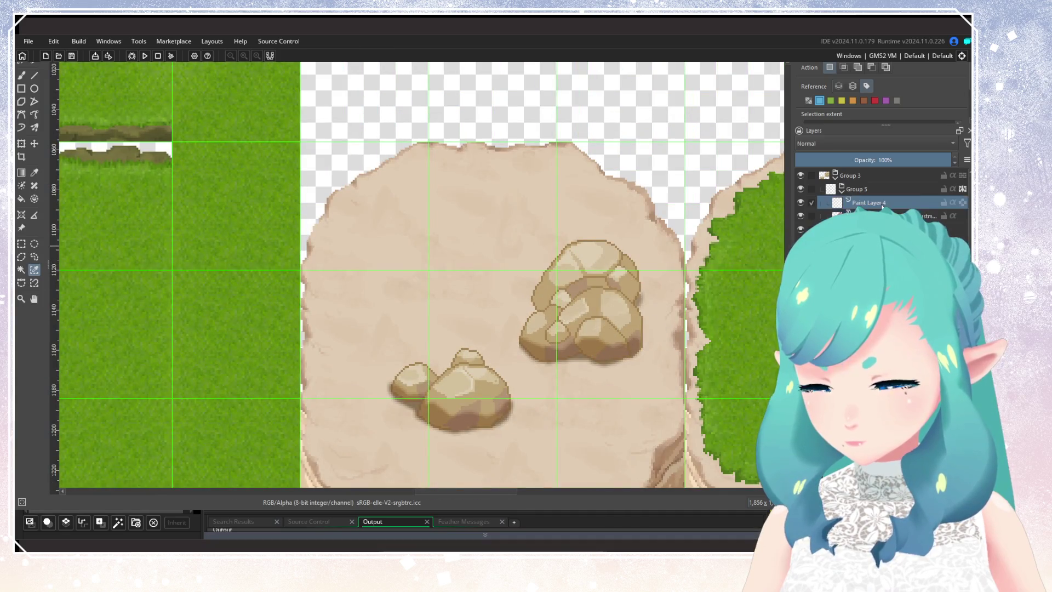
left_click(800, 216)
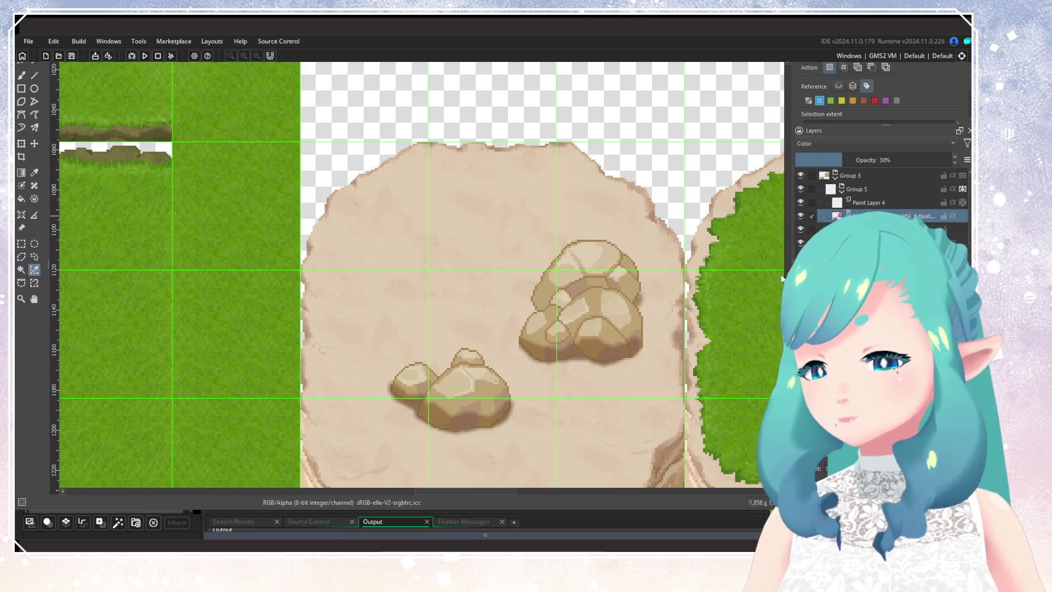
scroll(444, 430, "up", 3)
scroll(446, 432, "down", 4)
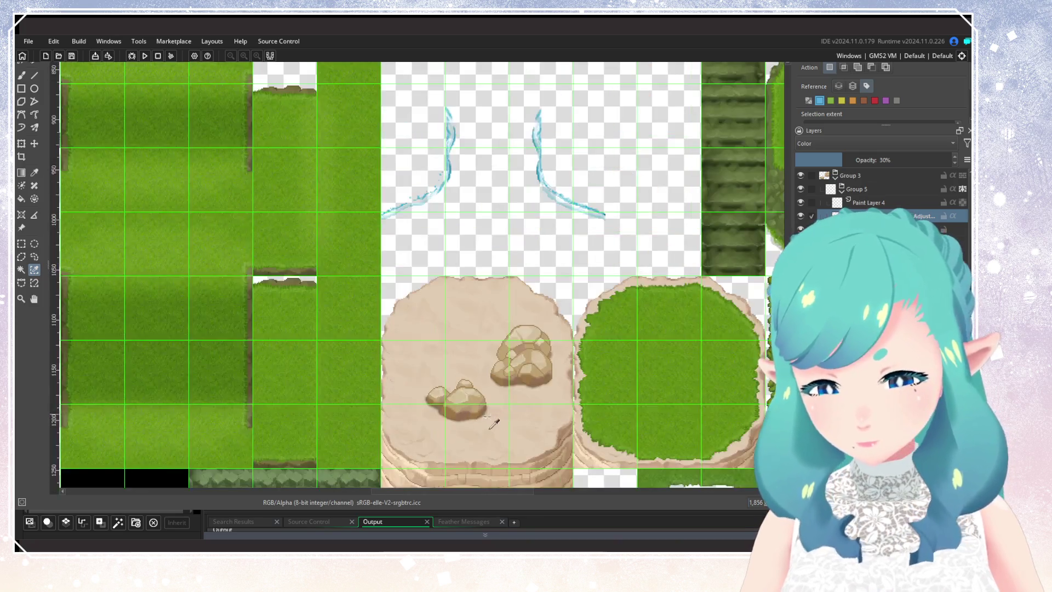
scroll(446, 419, "up", 6)
scroll(453, 417, "down", 5)
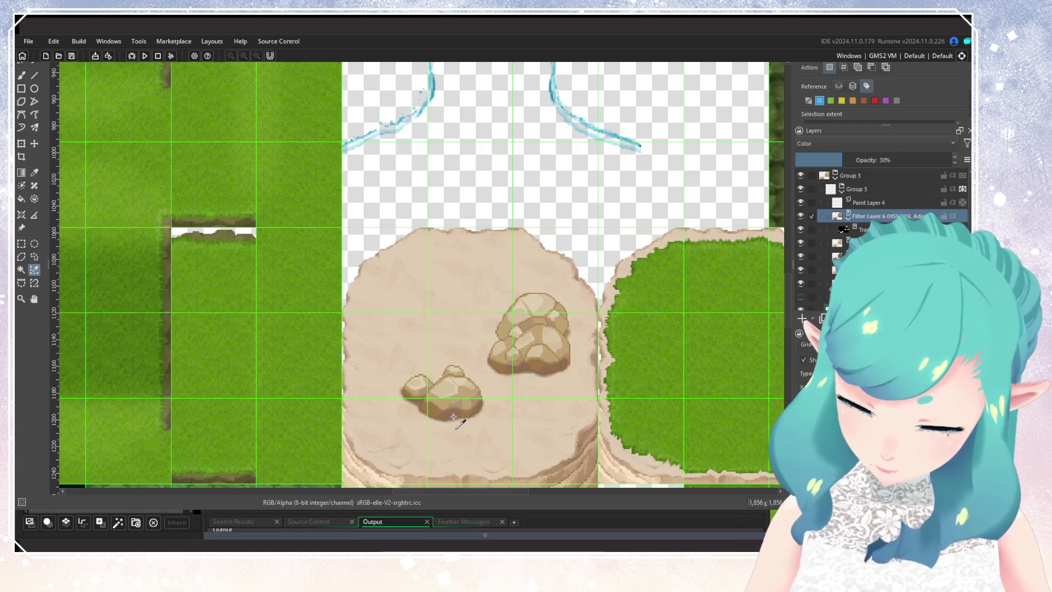
scroll(460, 352, "up", 3)
mouse_move(459, 356)
left_mouse_down()
mouse_move(535, 254)
mouse_move(512, 289)
mouse_move(498, 282)
left_mouse_up()
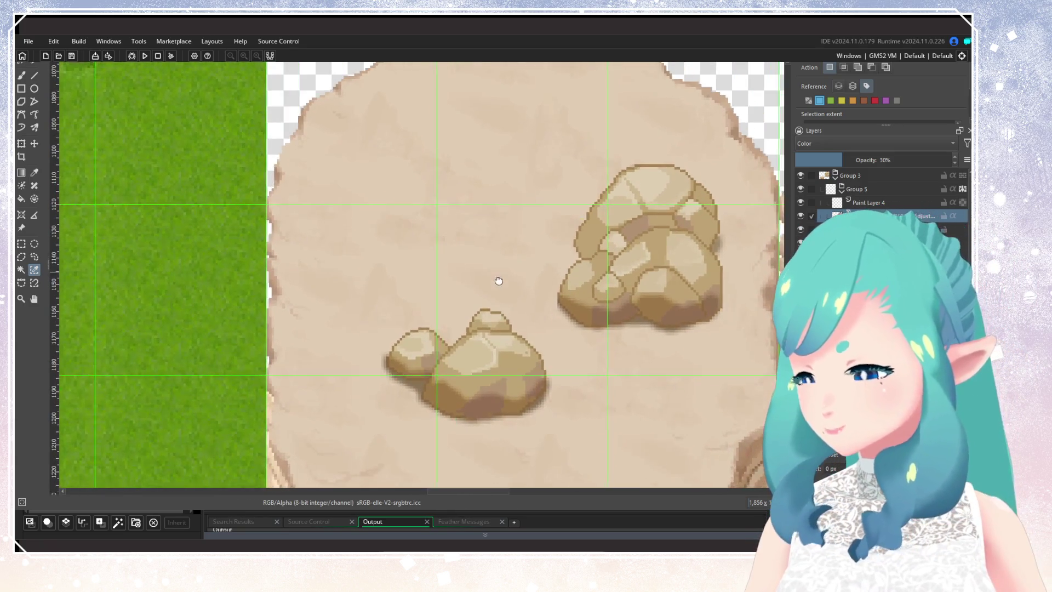
left_click(891, 203)
left_click(892, 217)
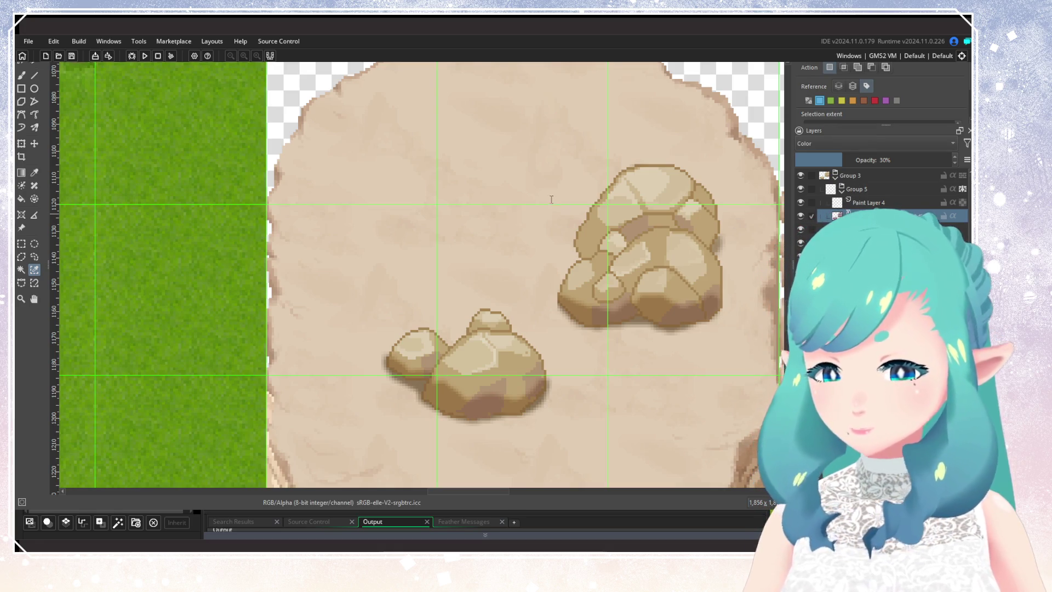
left_click(800, 256)
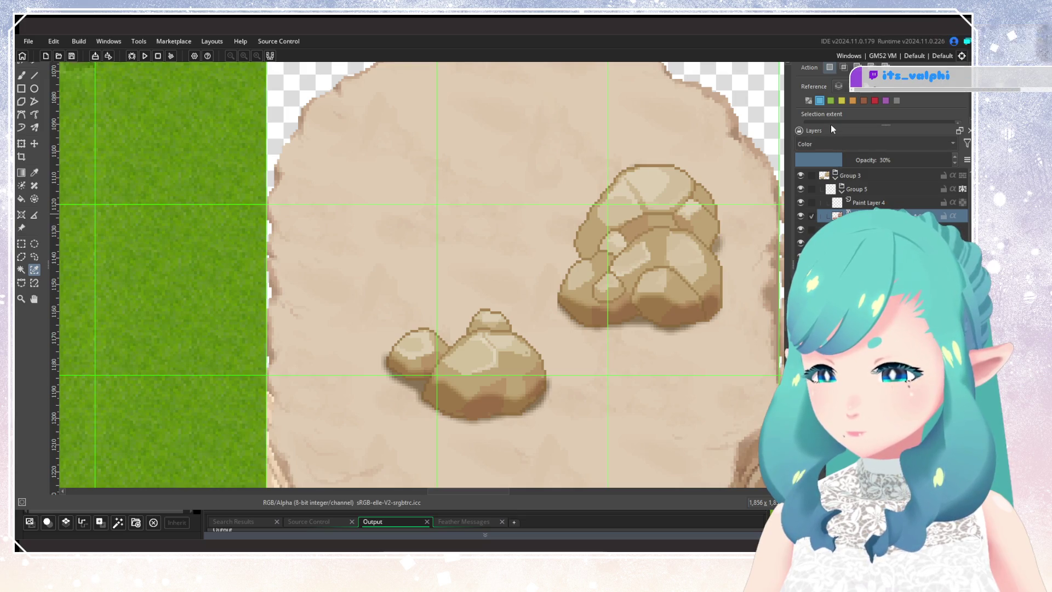
Try Burn, Darken, Lighten and Multiply on the tint layer, settle on Normal, and raise it to 100% opacity
scroll(826, 146, "up", 3)
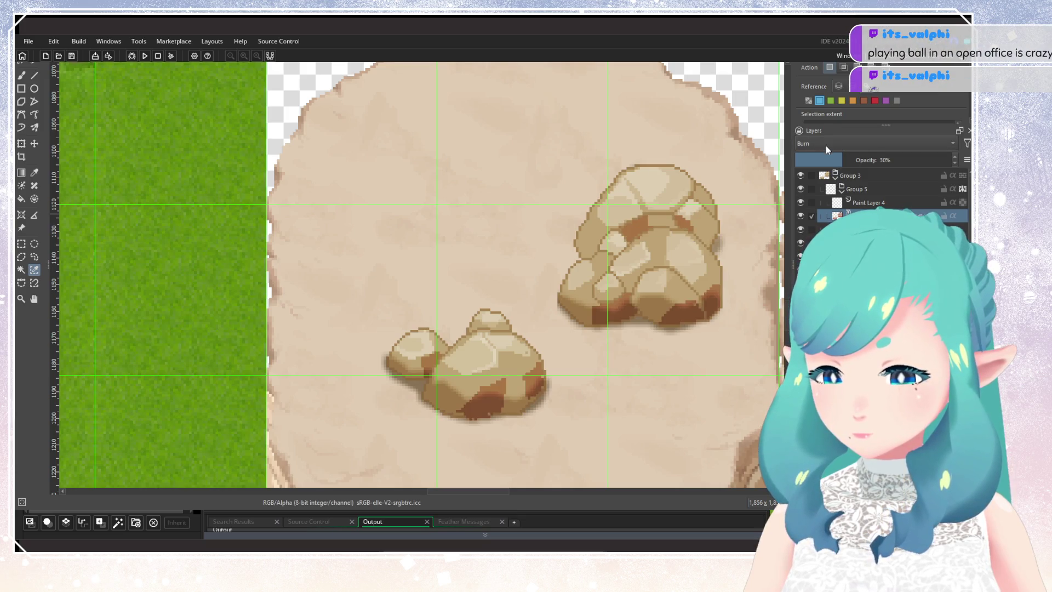
scroll(826, 146, "down", 3)
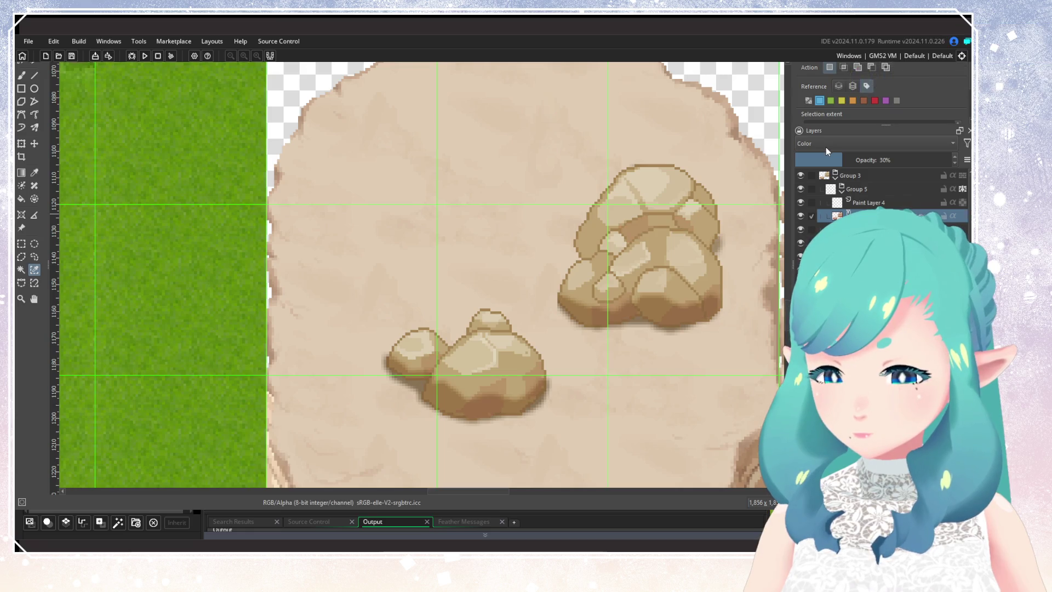
scroll(826, 147, "down", 2)
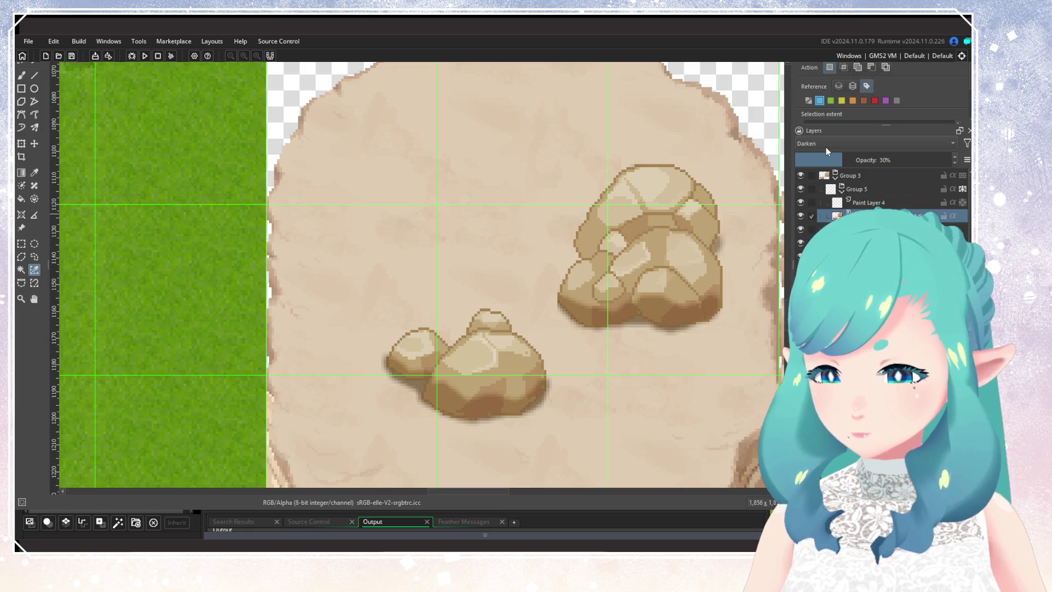
scroll(826, 148, "down", 3)
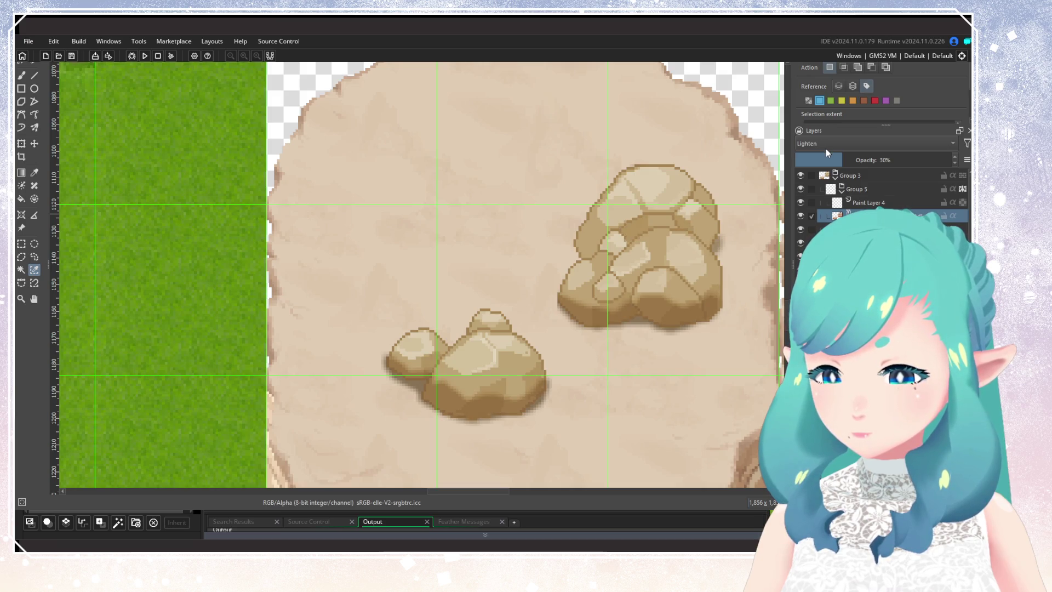
scroll(826, 149, "down", 1)
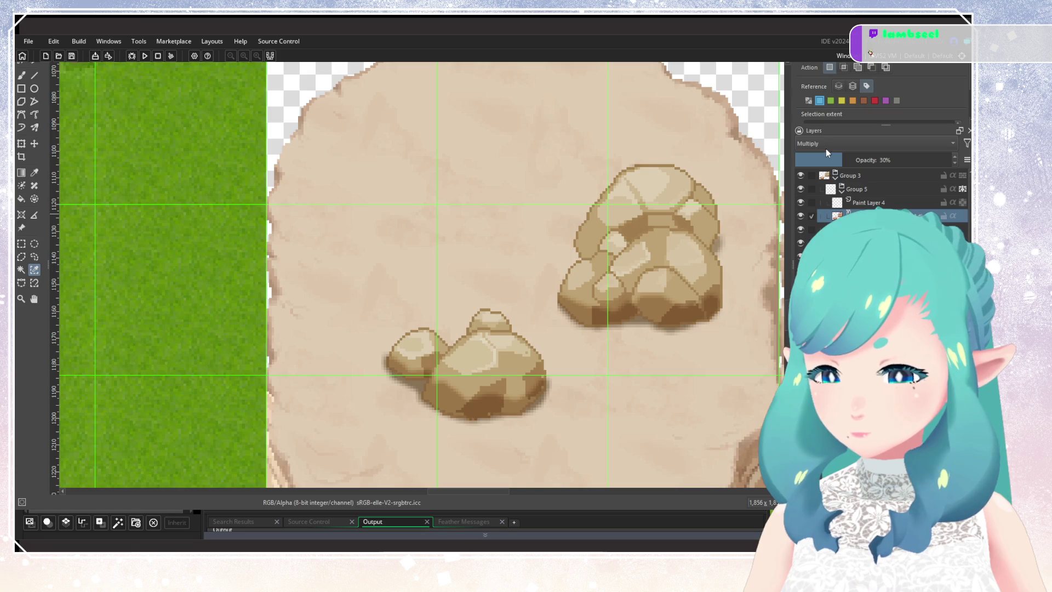
scroll(826, 148, "up", 3)
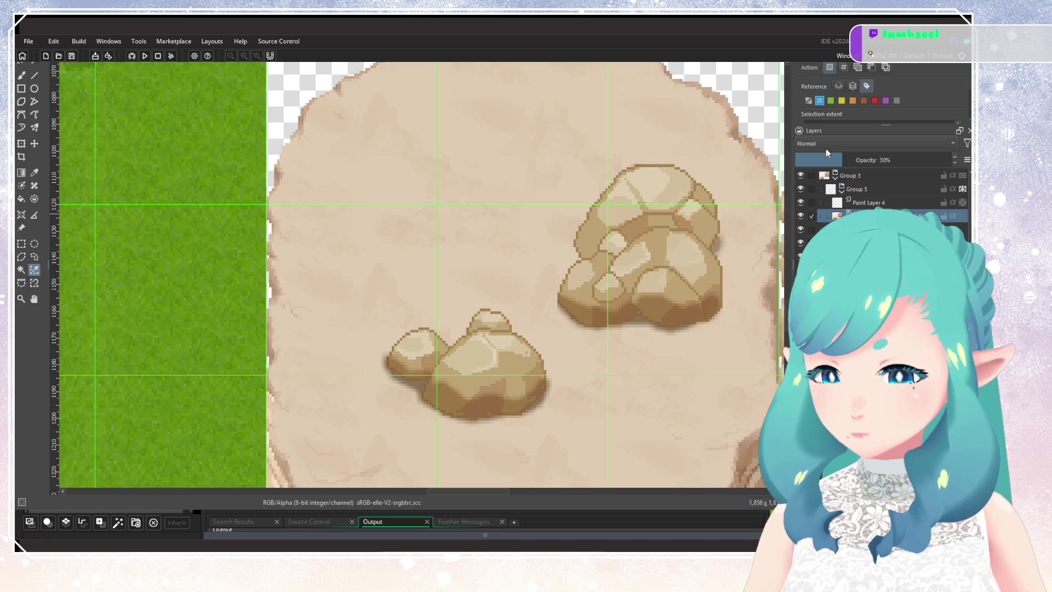
scroll(826, 149, "down", 1)
scroll(826, 149, "up", 1)
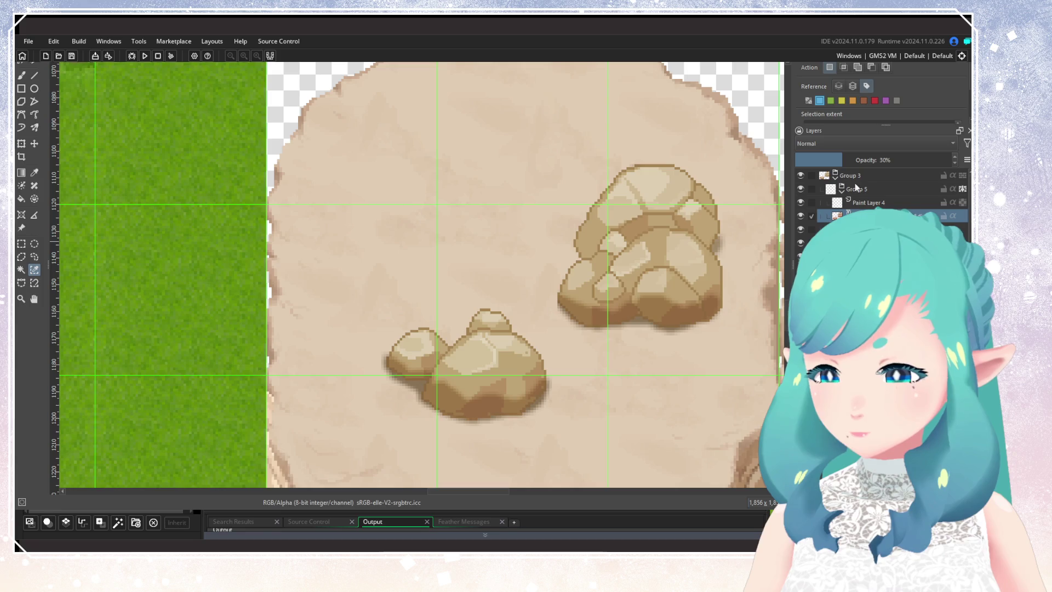
left_click_drag(842, 160, 952, 159)
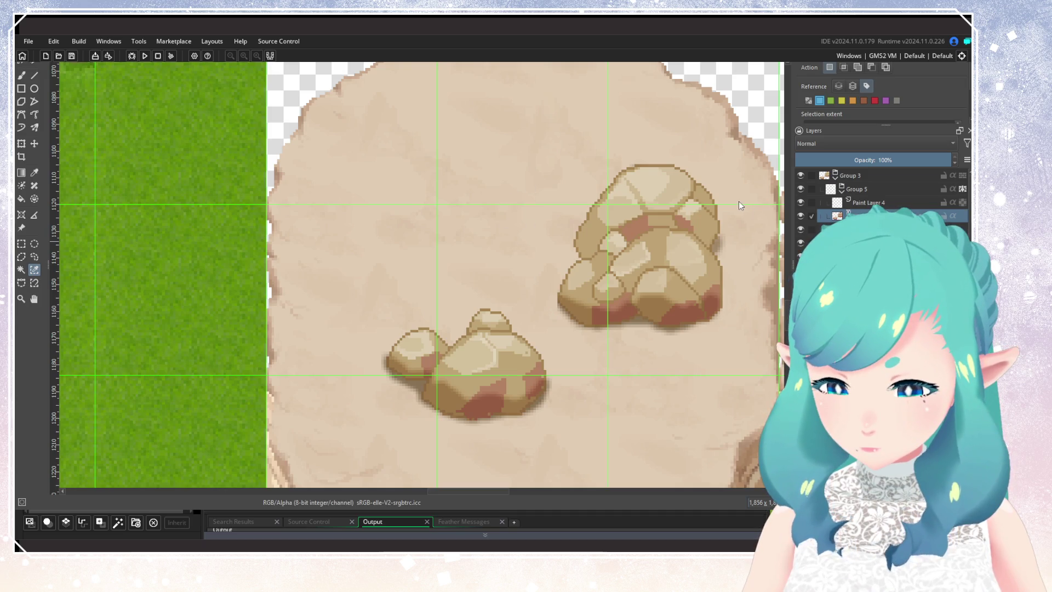
Undo the reddish-brown shading and hide Group 5 to show the rocks dark olive green
key("ctrl+z")
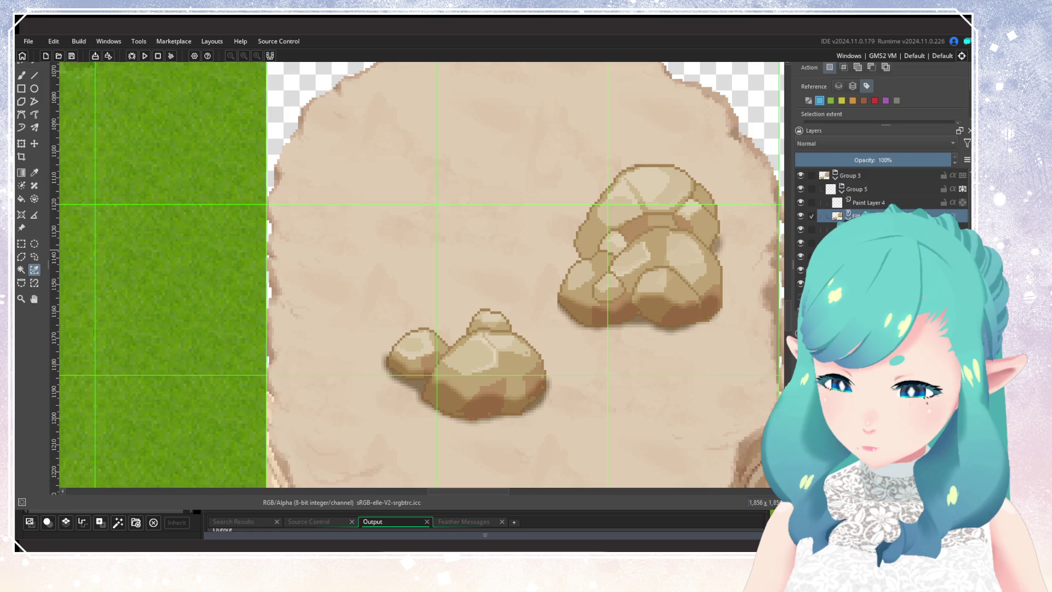
scroll(692, 268, "down", 4)
scroll(692, 268, "up", 2)
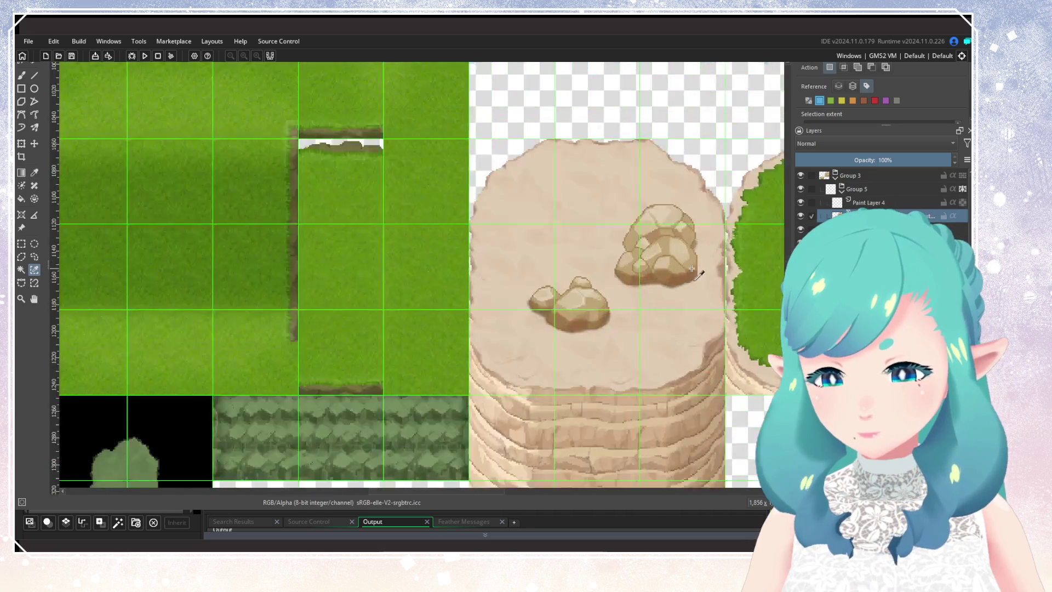
scroll(692, 269, "down", 1)
left_click(800, 189)
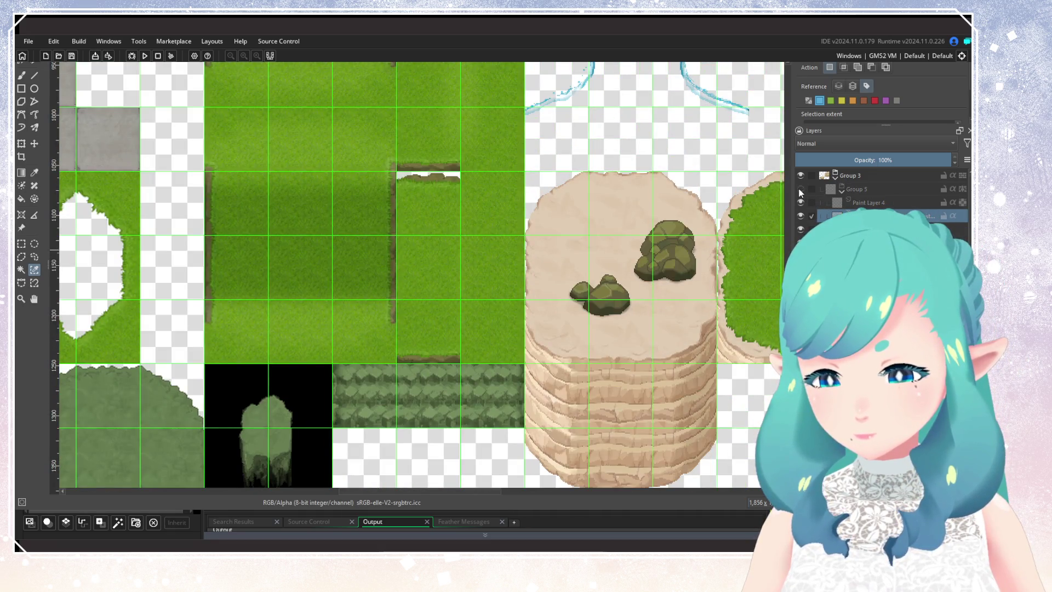
Toggle Group 5 off and on to compare, leaving it visible
left_click(800, 189)
left_click(801, 189)
left_click(800, 189)
Lower the tint layer's opacity to 47% and select Paint Layer 4
mouse_move(898, 160)
left_mouse_down()
mouse_move(749, 169)
mouse_move(953, 160)
left_mouse_up()
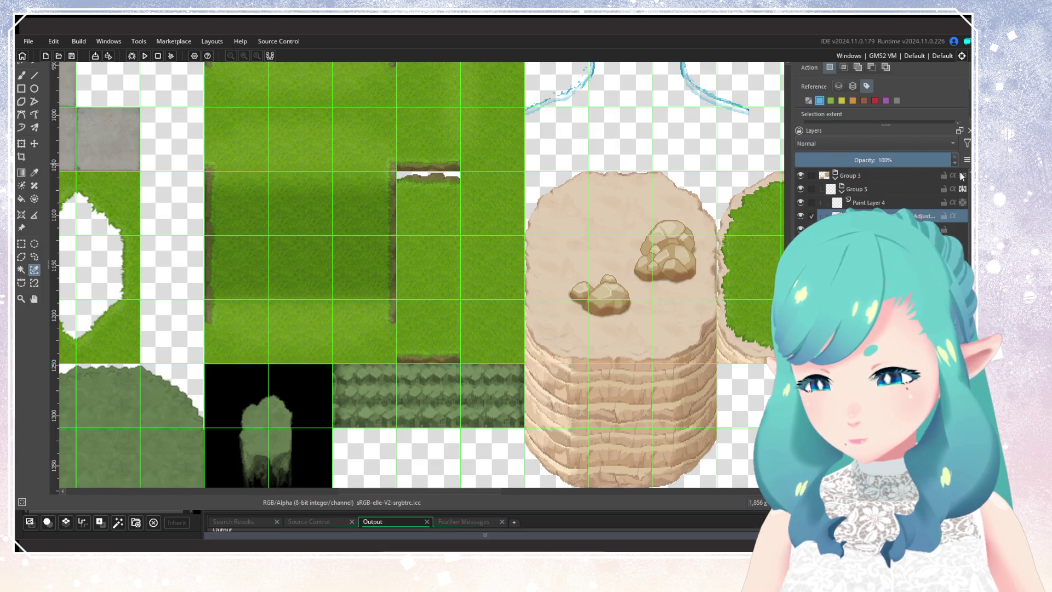
mouse_move(928, 172)
left_mouse_down()
mouse_move(889, 177)
mouse_move(880, 163)
left_mouse_up()
left_click(888, 204)
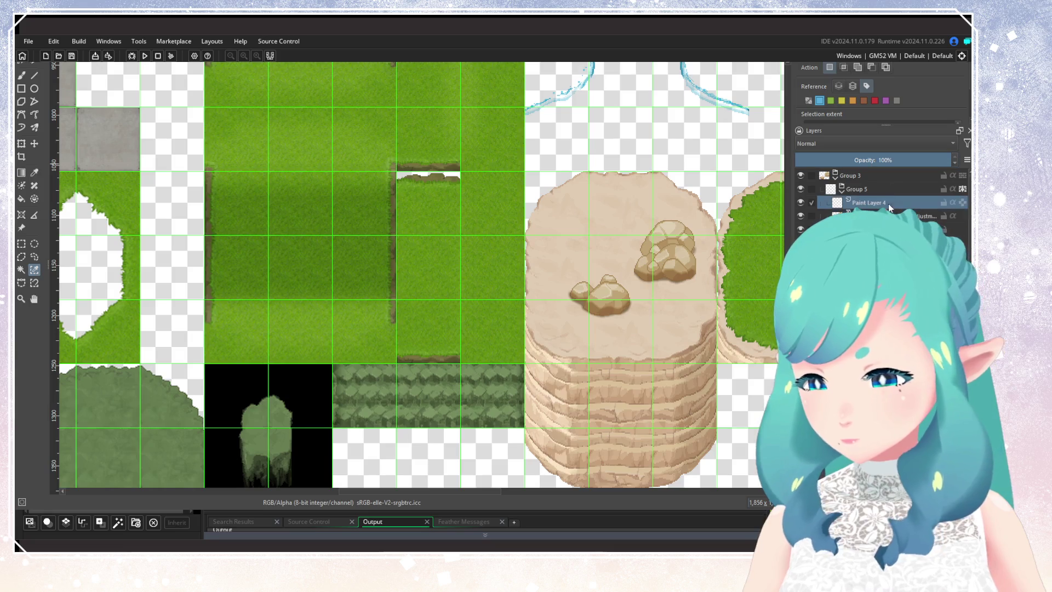
scroll(561, 331, "down", 3)
scroll(561, 331, "up", 3)
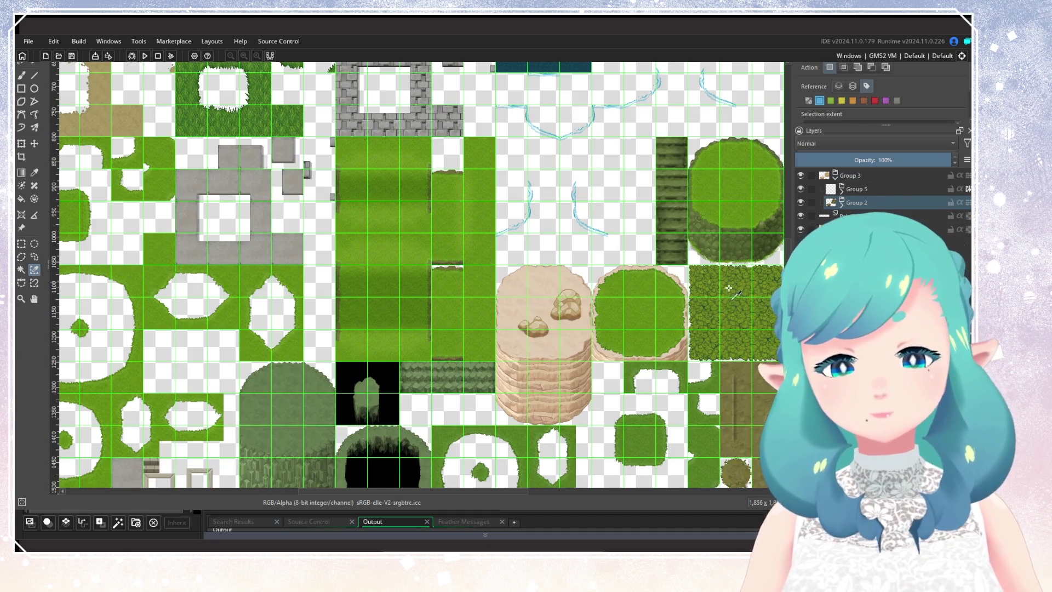
scroll(533, 312, "up", 4)
scroll(612, 365, "down", 6)
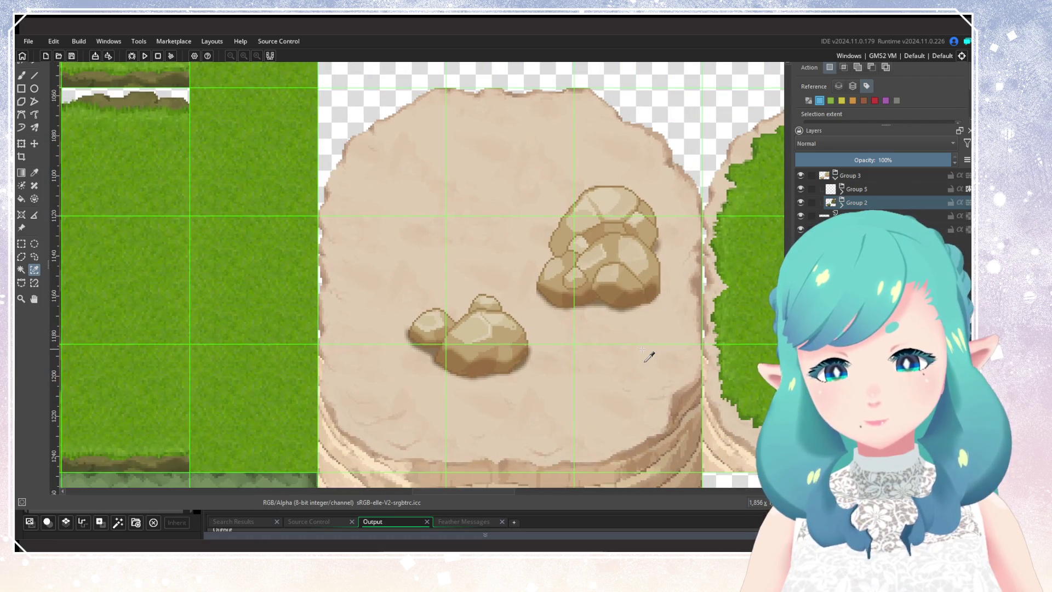
scroll(649, 356, "up", 3)
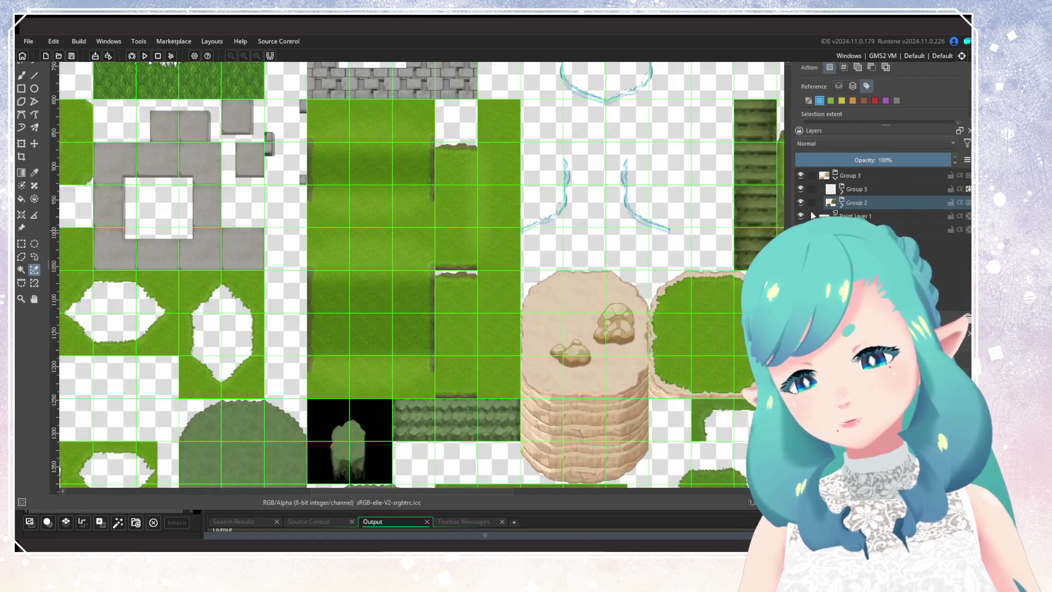
left_click(800, 189)
left_click(800, 189)
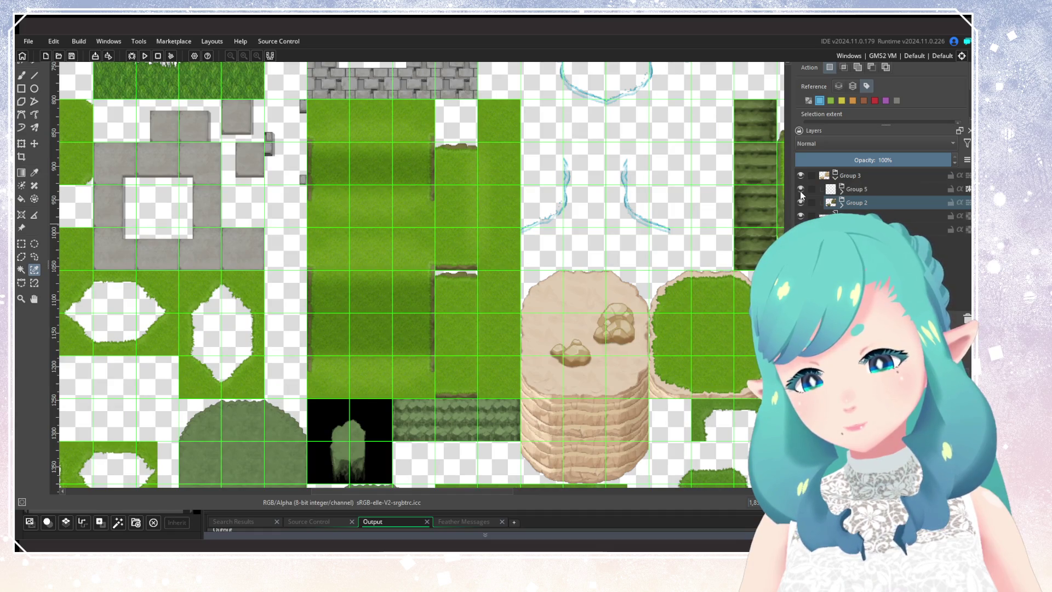
scroll(642, 333, "up", 3)
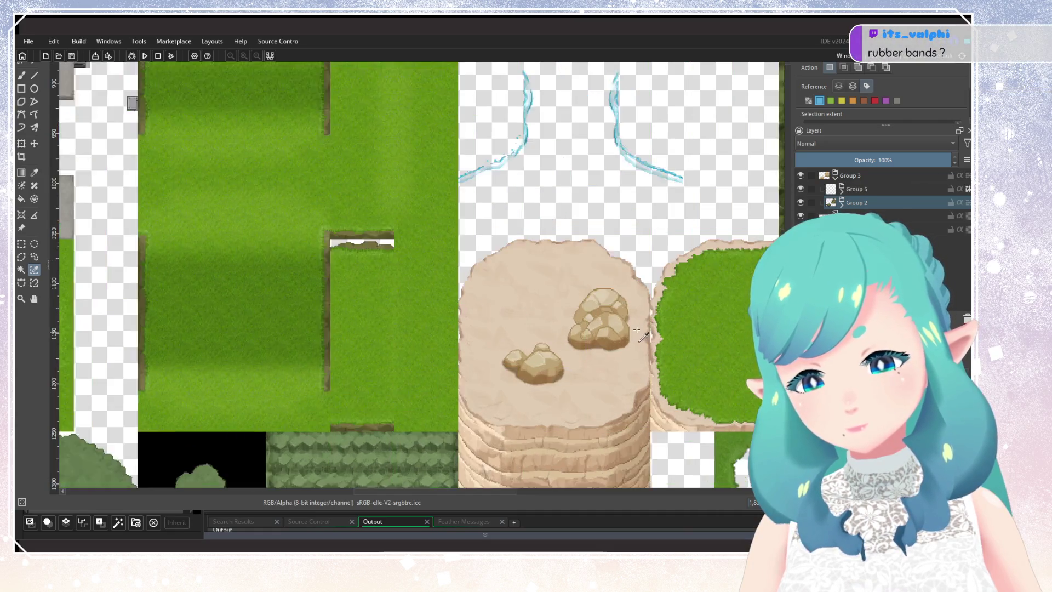
left_click(801, 189)
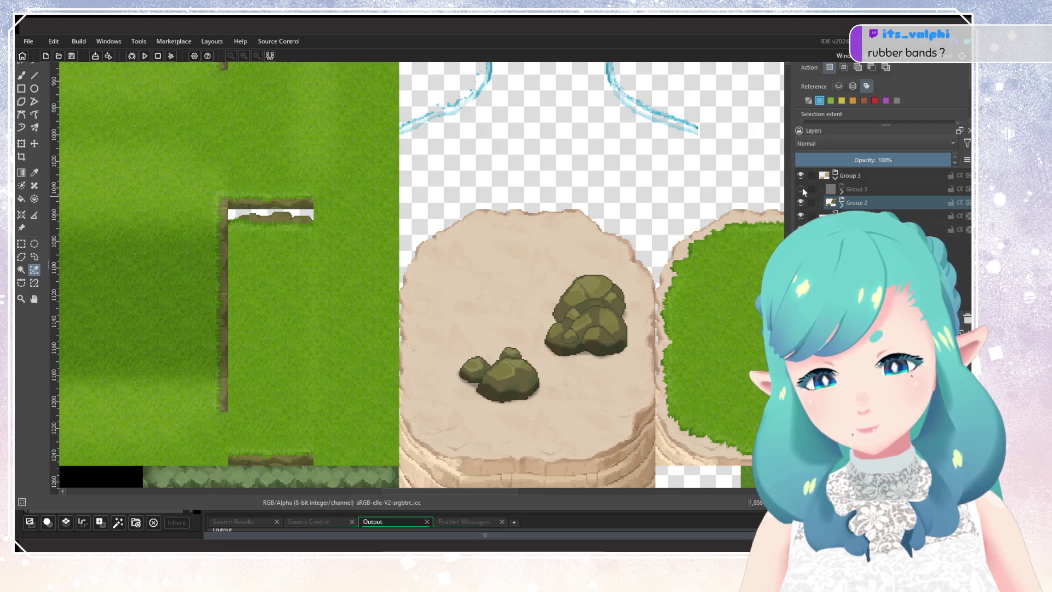
left_click(802, 189)
left_click(801, 188)
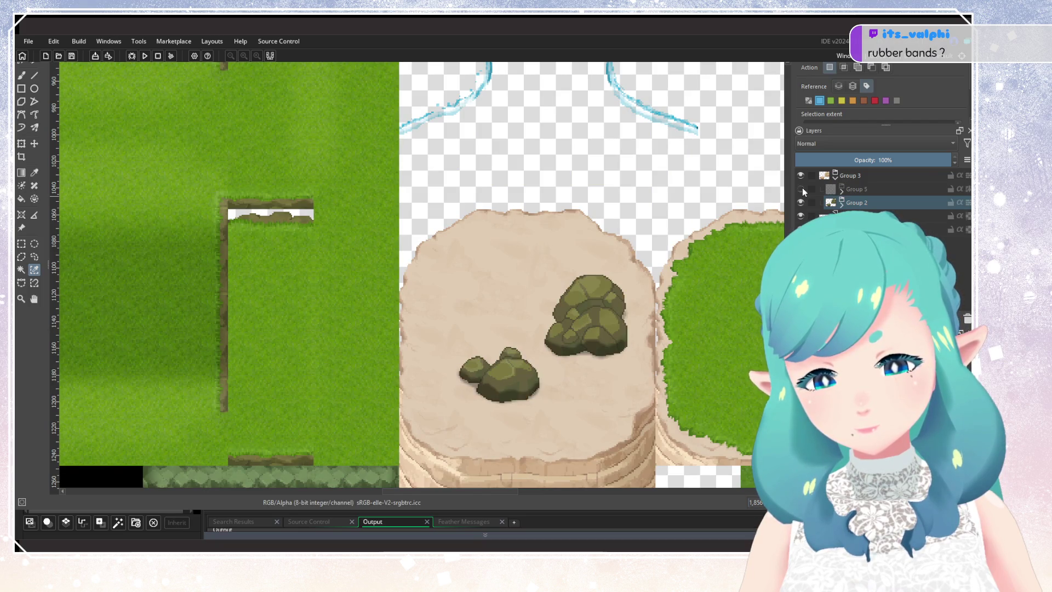
left_click(801, 188)
left_click(801, 188)
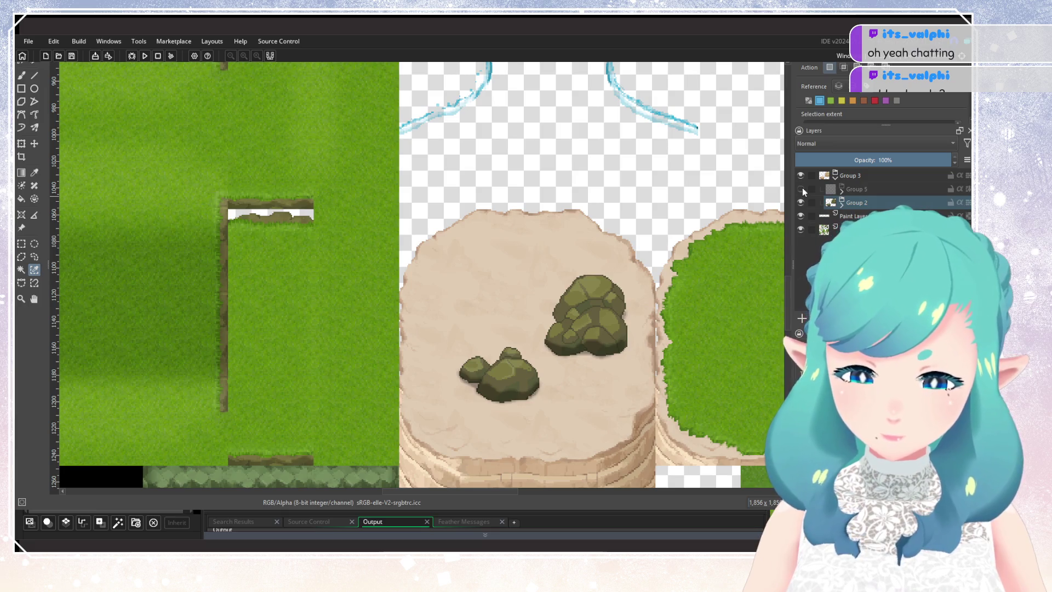
left_click(801, 189)
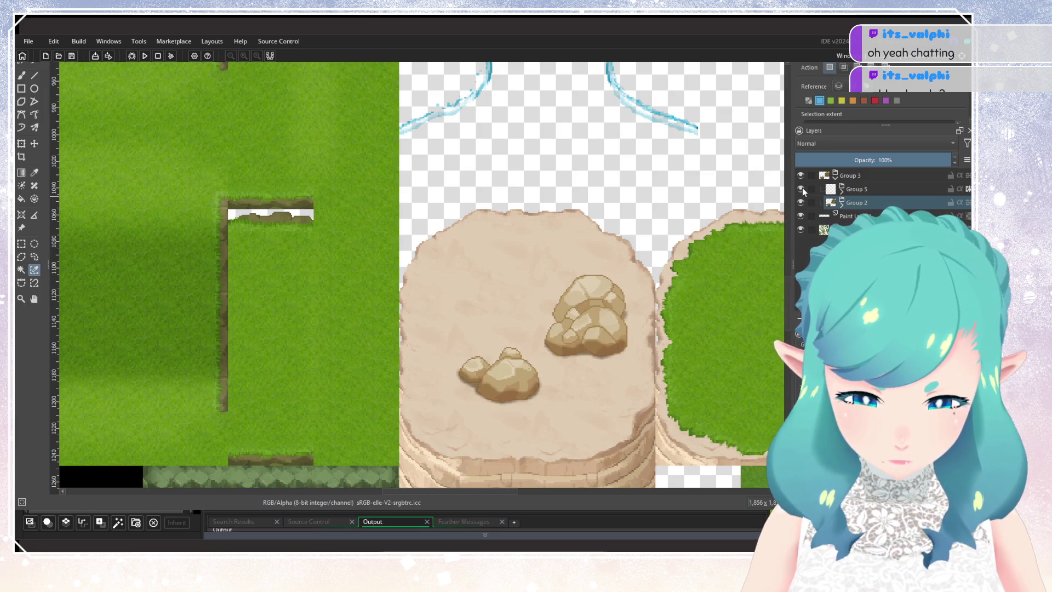
scroll(777, 202, "down", 4)
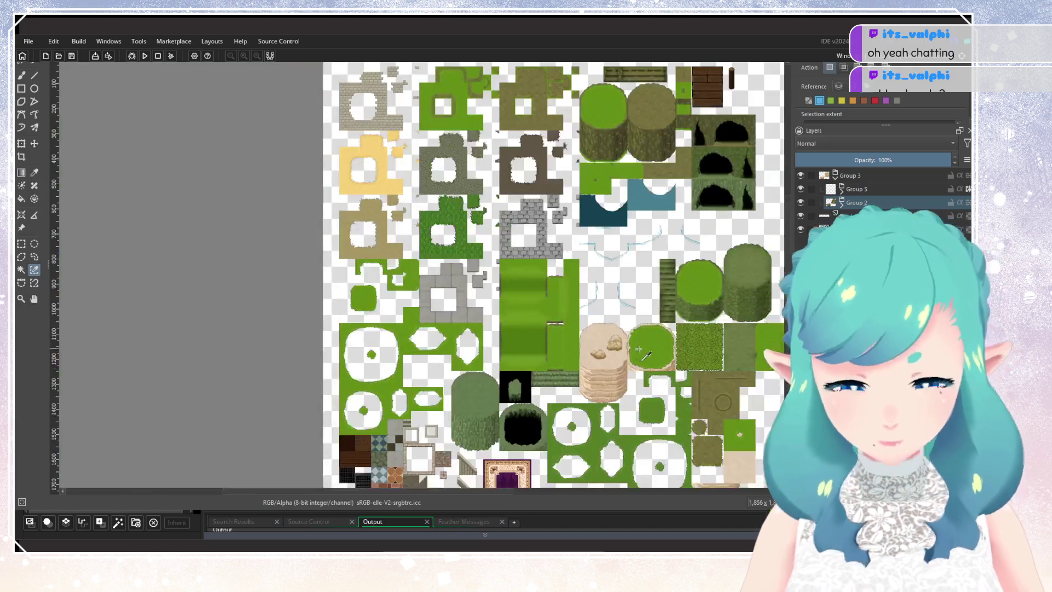
scroll(610, 404, "up", 1)
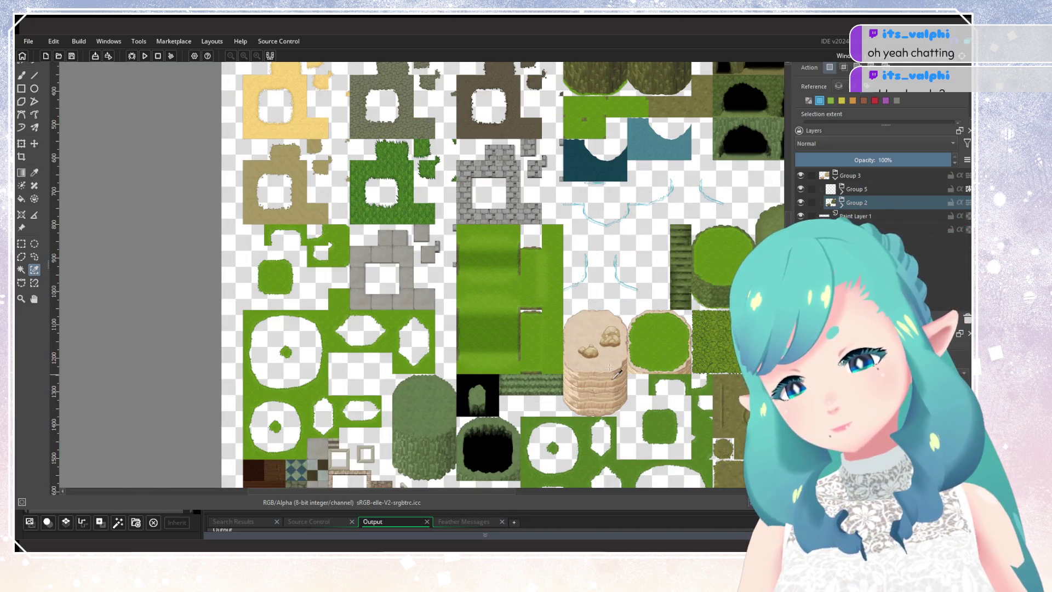
scroll(611, 404, "up", 2)
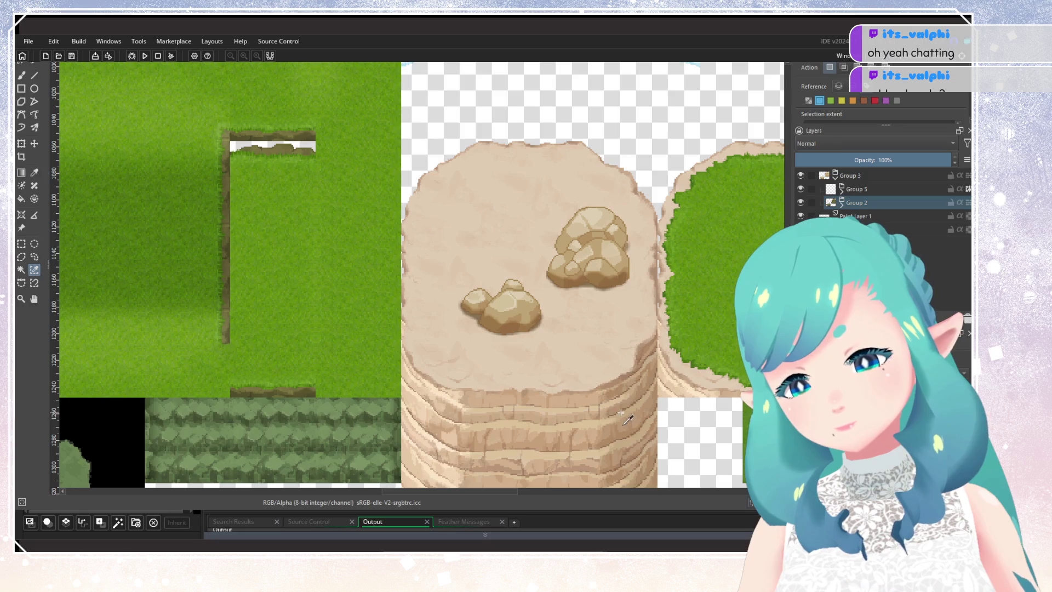
scroll(613, 382, "up", 1)
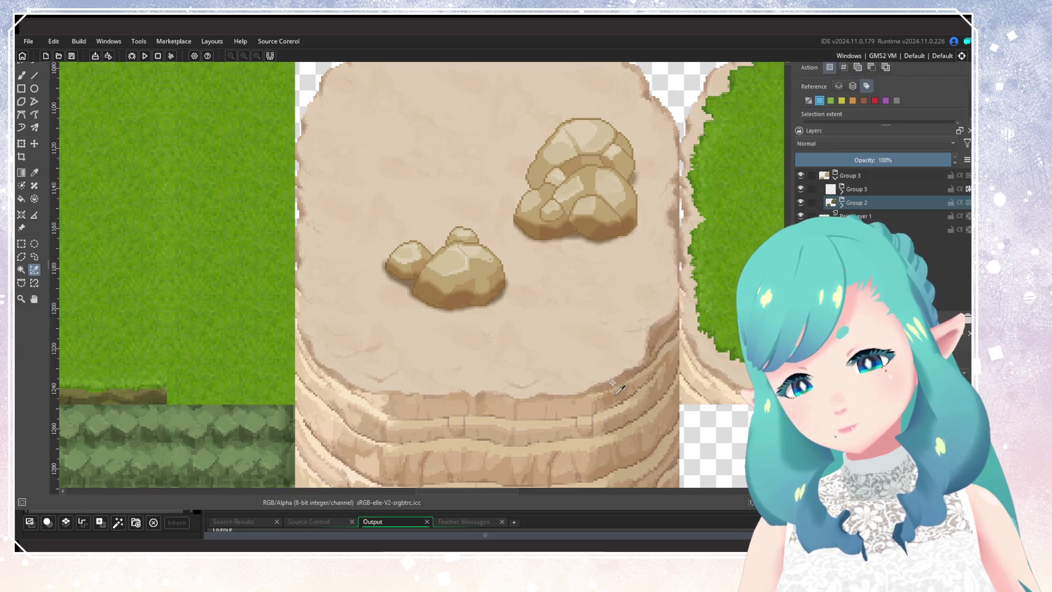
Expand Groups 2 and 5, enable the HSV/HSL Adjust layer, and set the Screen layer below to 59% opacity
left_click(842, 204)
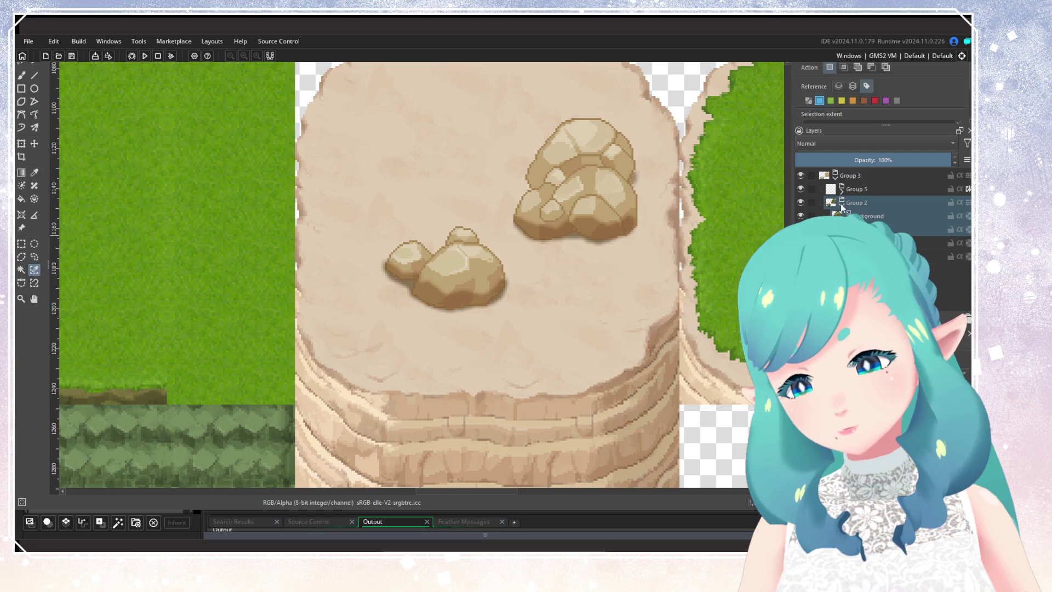
left_click(841, 189)
left_click(877, 215)
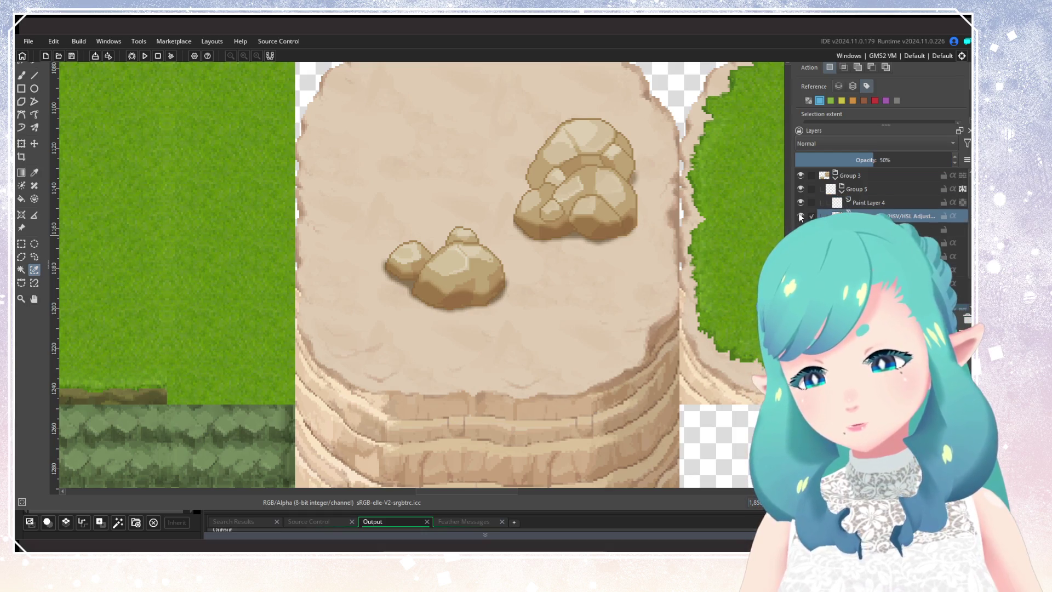
left_click(801, 216)
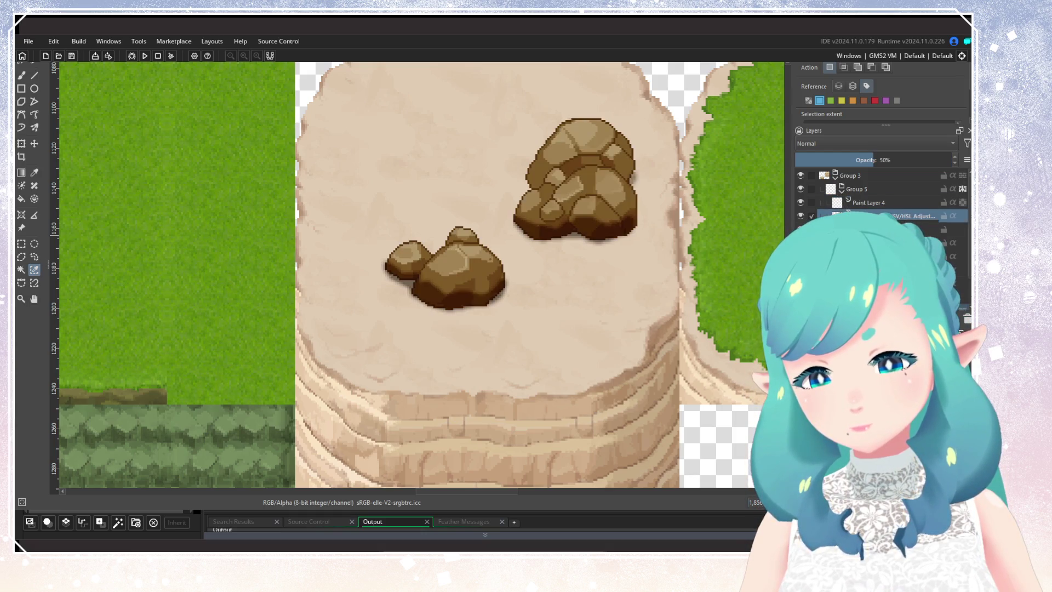
left_click(876, 242)
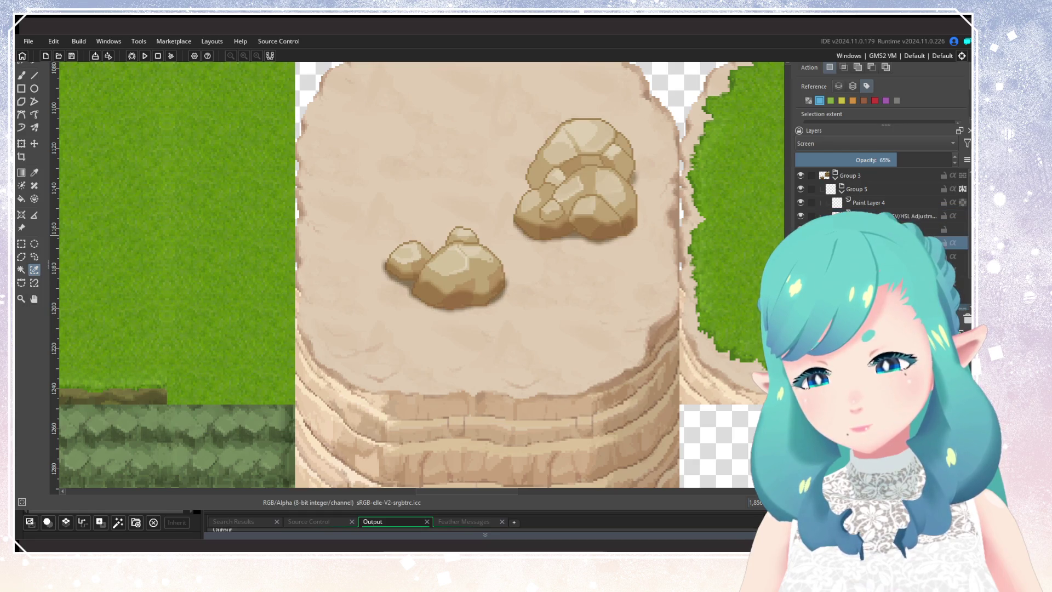
left_click_drag(879, 160, 871, 160)
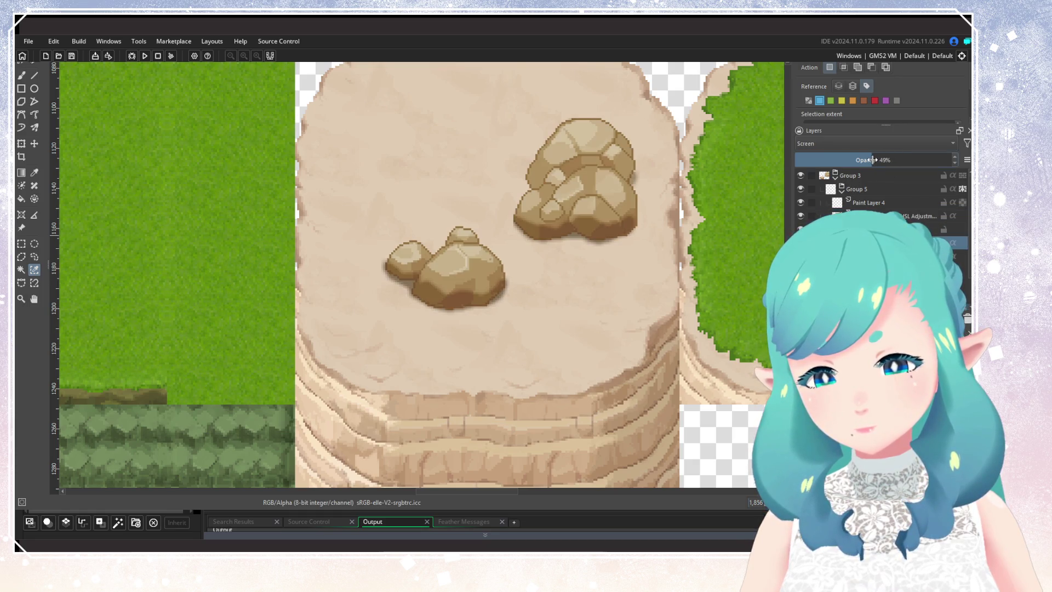
left_click_drag(887, 159, 887, 159)
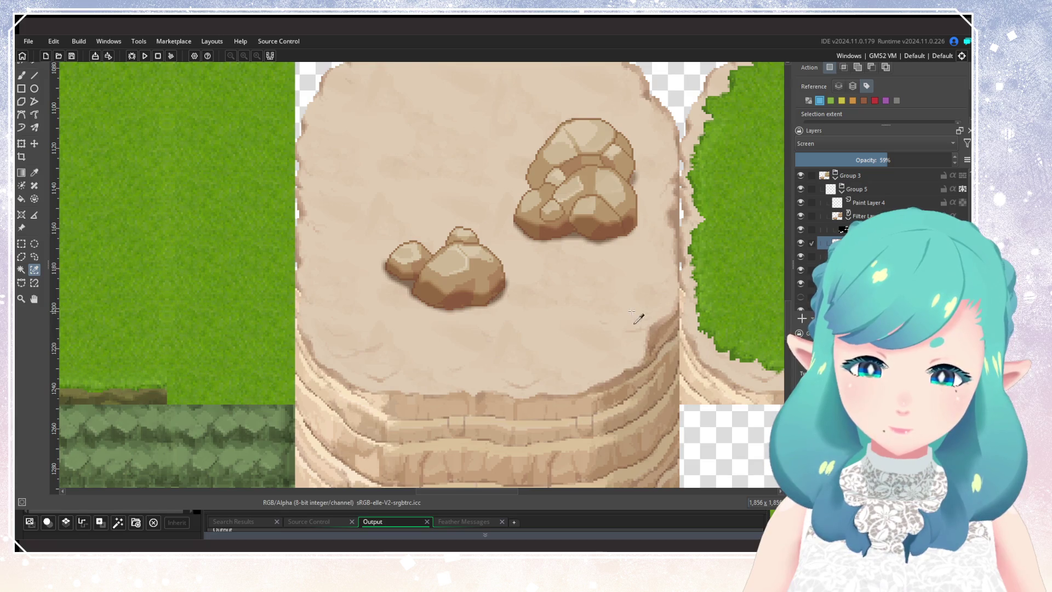
scroll(639, 313, "down", 5)
scroll(641, 315, "up", 2)
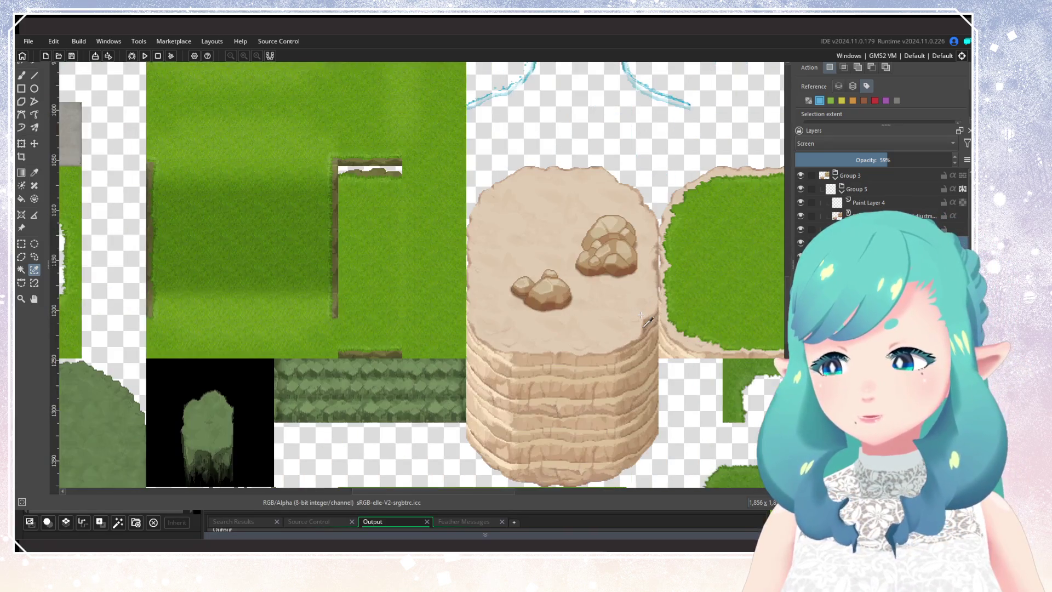
scroll(642, 313, "down", 5)
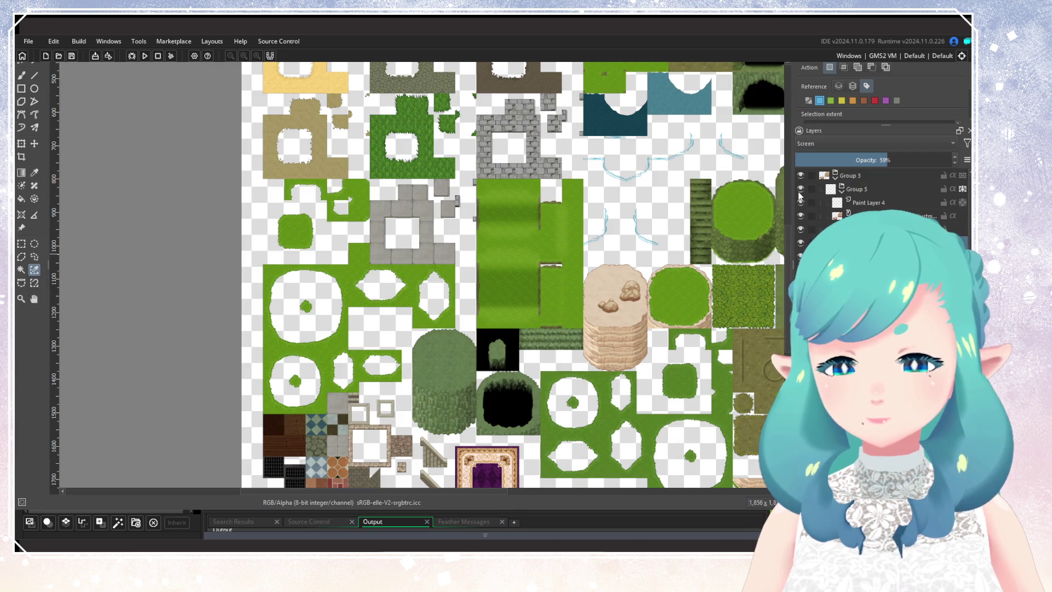
scroll(541, 276, "up", 10)
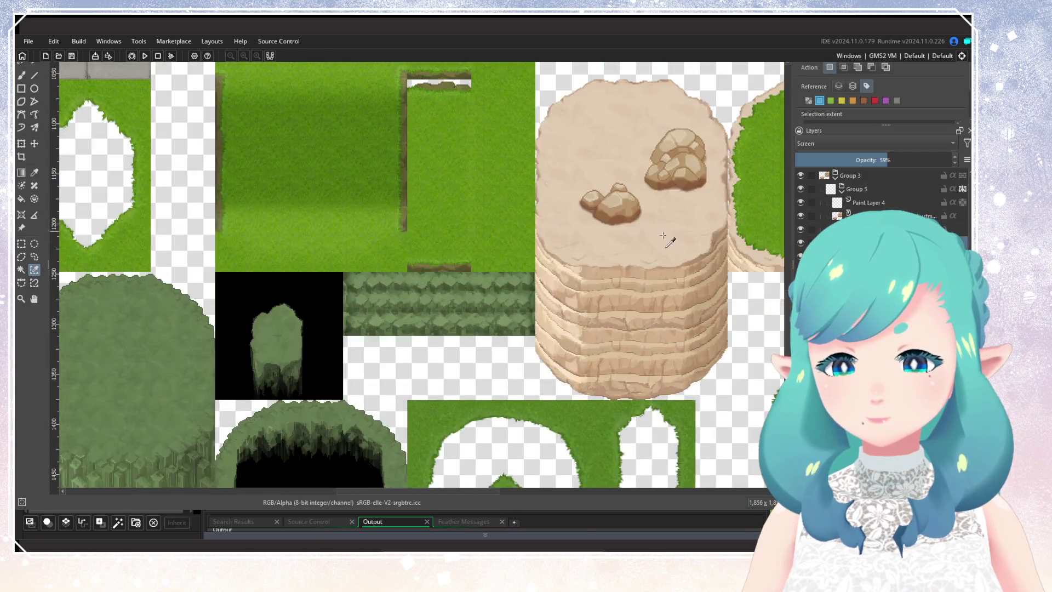
scroll(542, 277, "down", 10)
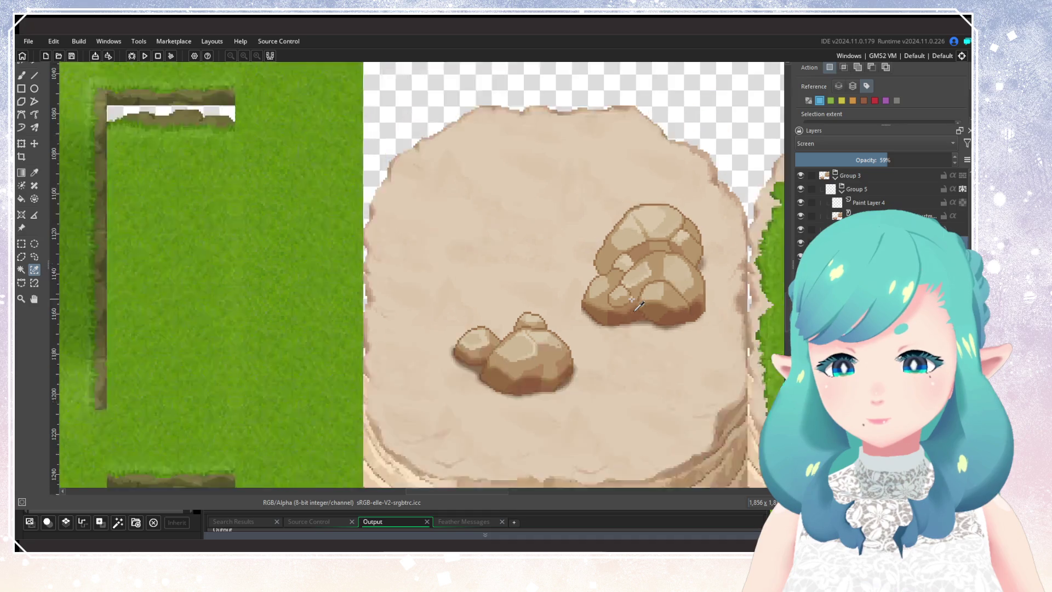
scroll(503, 335, "up", 3)
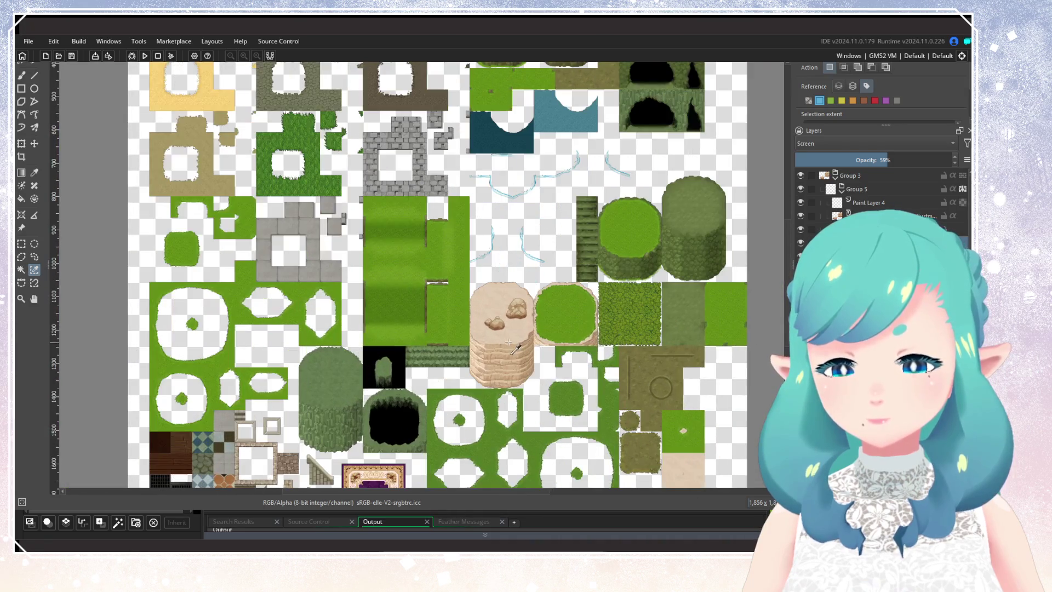
scroll(503, 335, "up", 5)
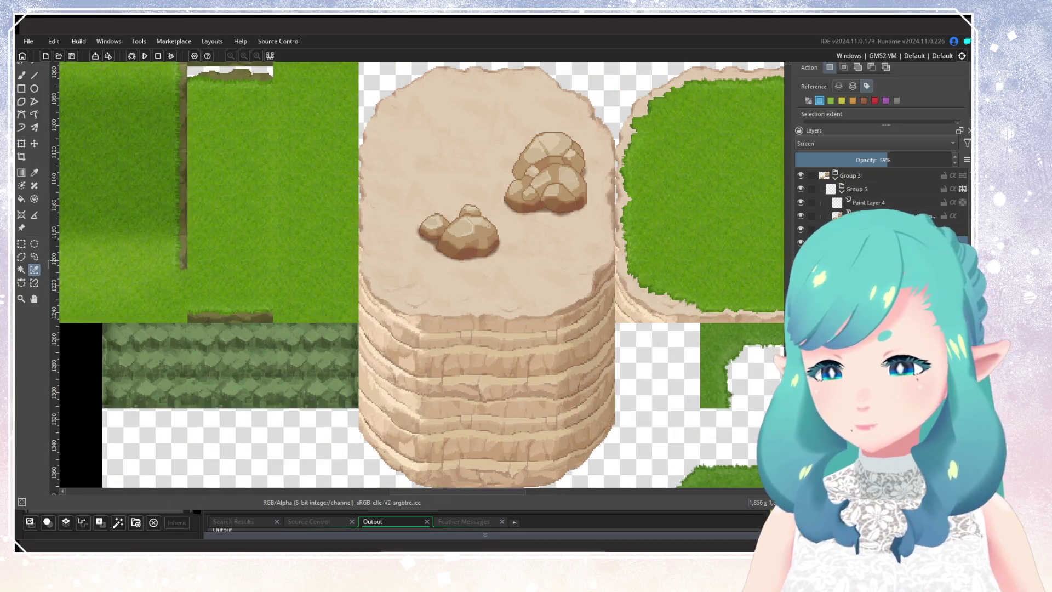
scroll(493, 378, "up", 2)
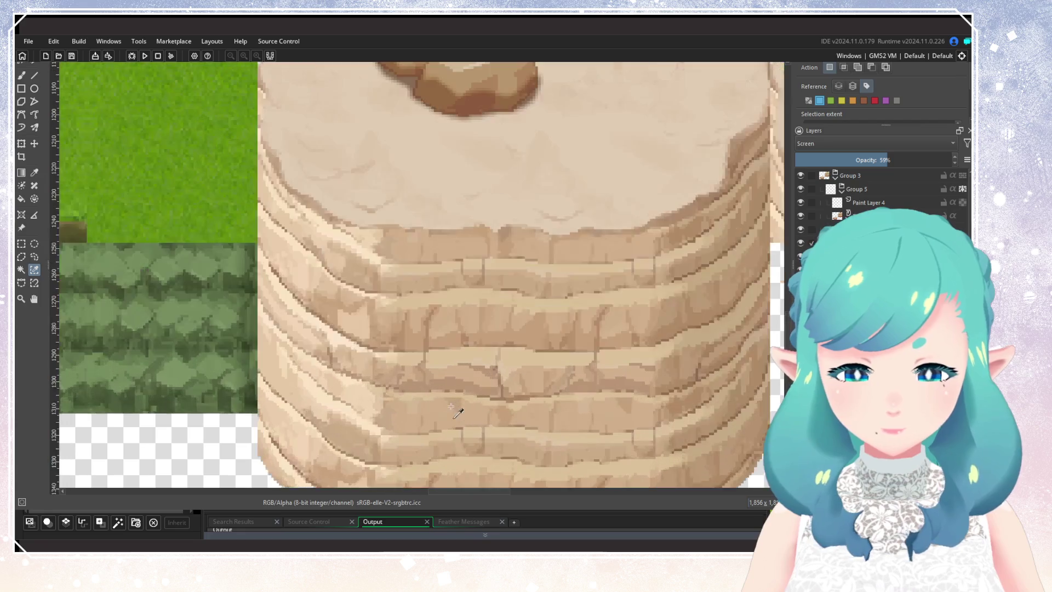
mouse_move(501, 345)
left_mouse_down()
mouse_move(501, 375)
mouse_move(536, 404)
mouse_move(545, 306)
left_mouse_up()
scroll(501, 376, "down", 3)
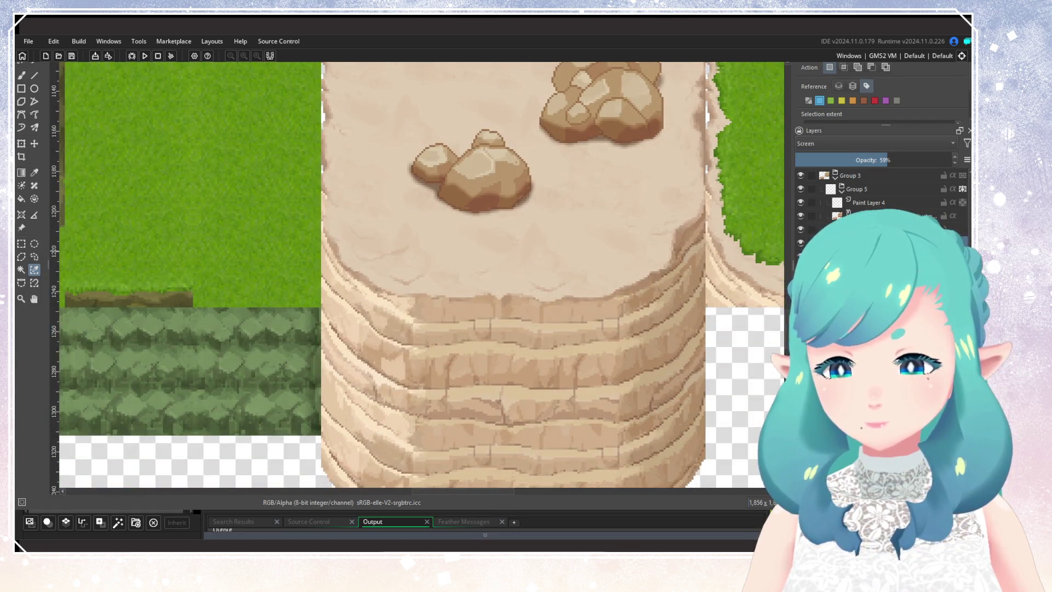
left_click(801, 243)
left_click(800, 244)
left_click(800, 243)
left_click(800, 243)
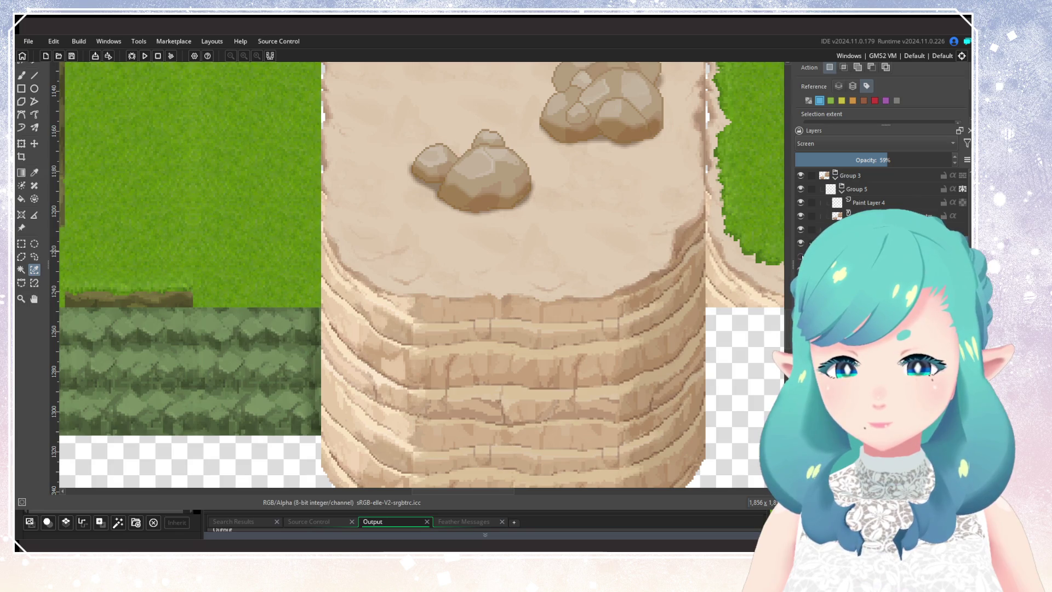
left_click(800, 243)
left_click(855, 229)
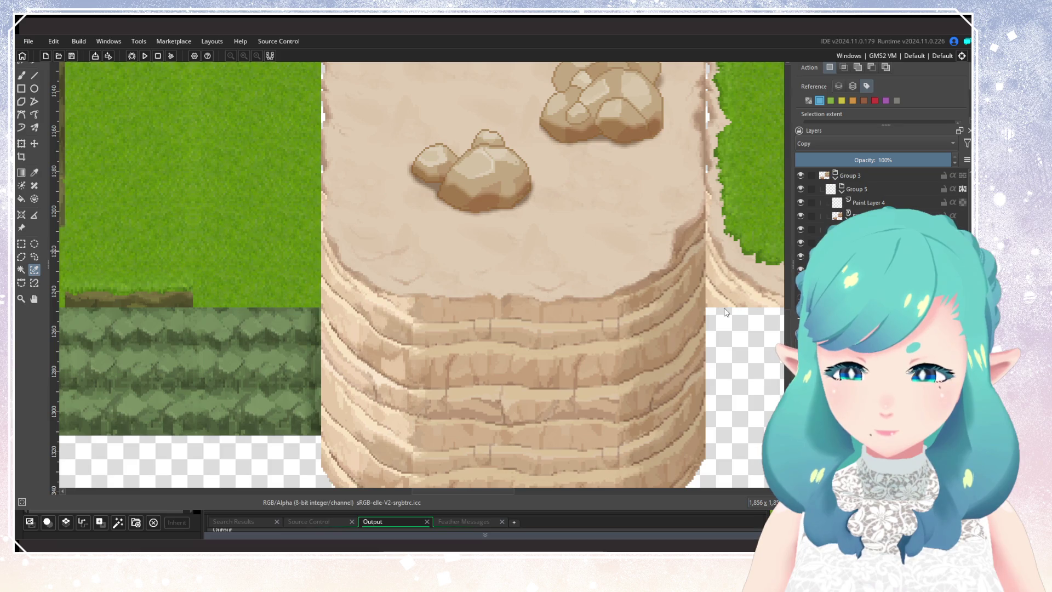
Zoom in on the rock column, then collapse Group 5 so Group 2 shows below it
scroll(724, 296, "down", 3)
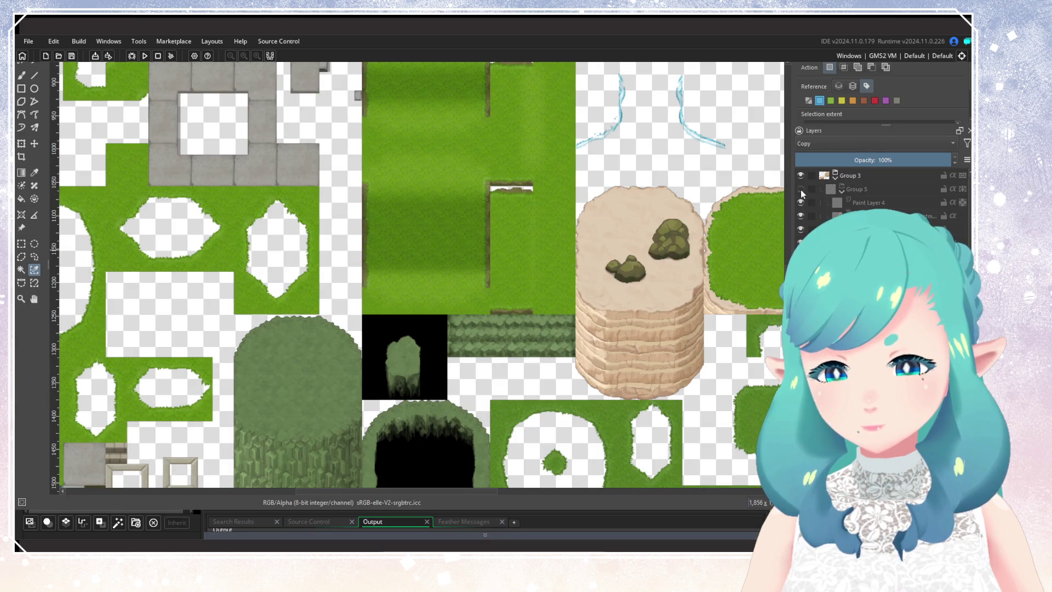
scroll(686, 294, "up", 2)
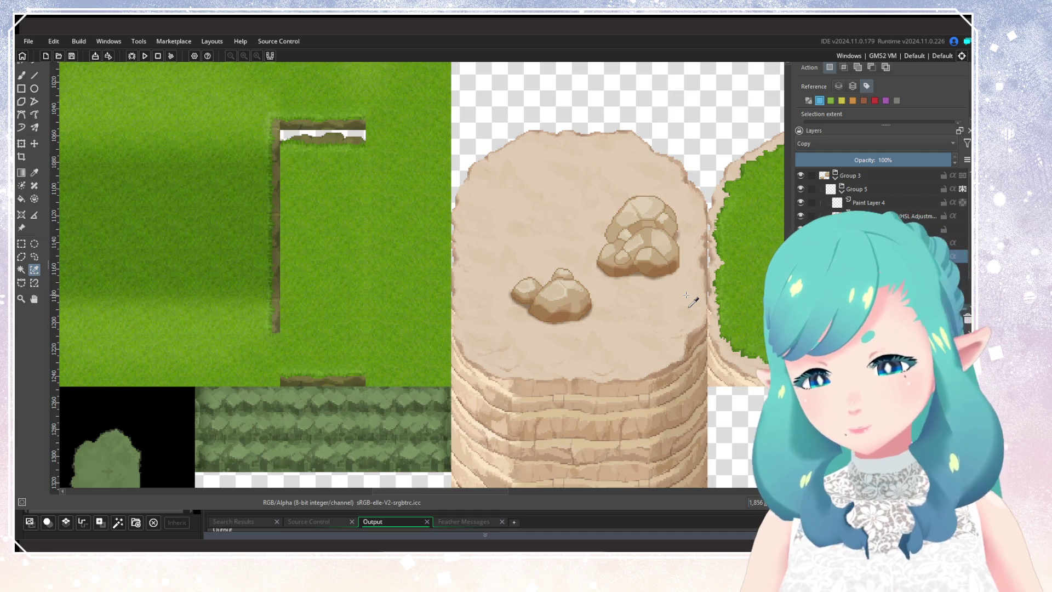
scroll(668, 305, "down", 3)
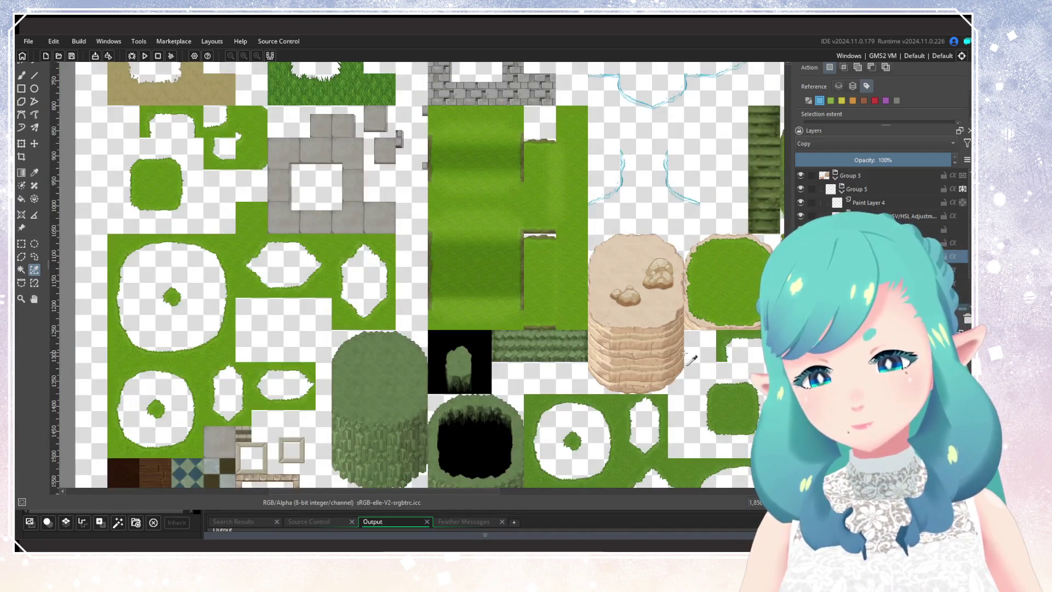
scroll(564, 368, "down", 4)
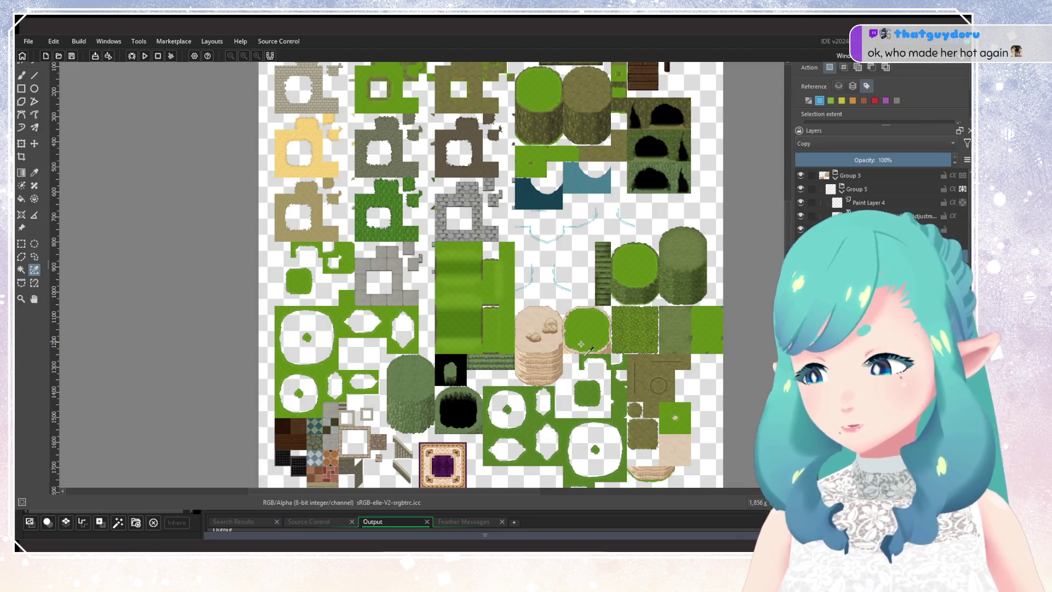
scroll(580, 343, "up", 1)
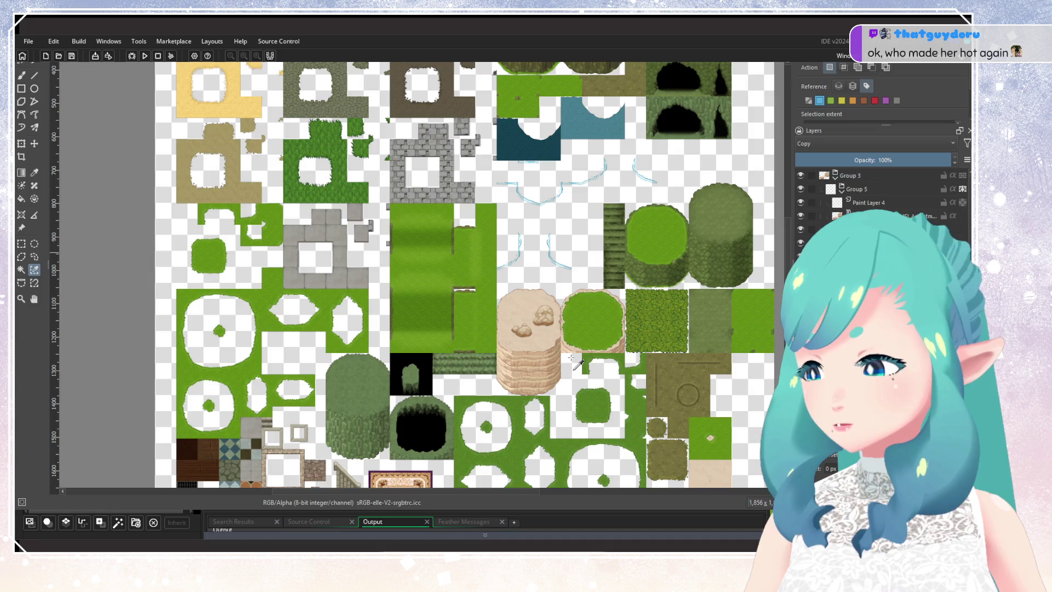
scroll(571, 357, "up", 2)
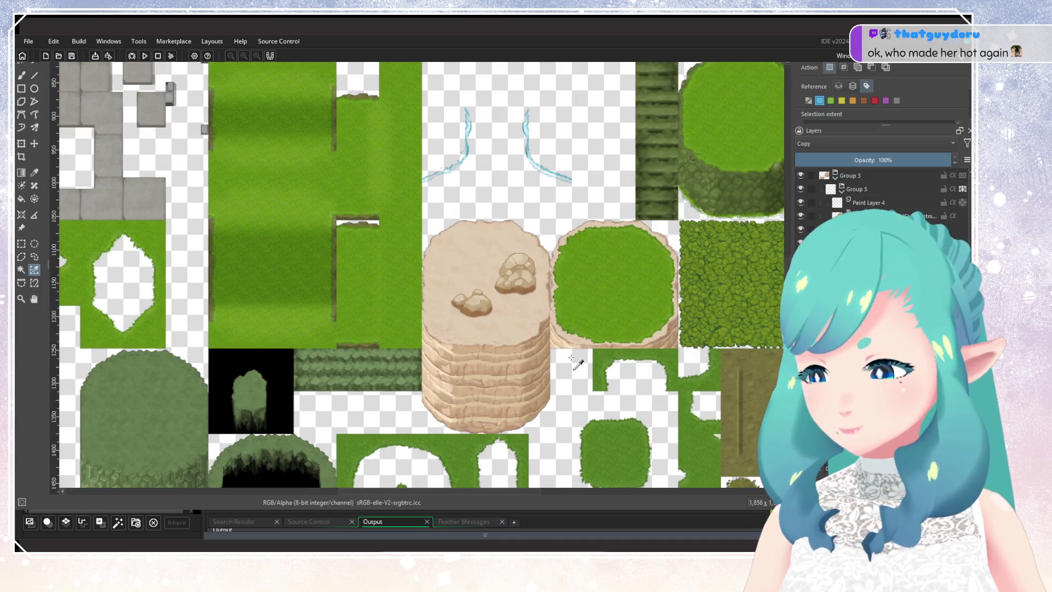
scroll(571, 358, "up", 2)
scroll(571, 350, "down", 5)
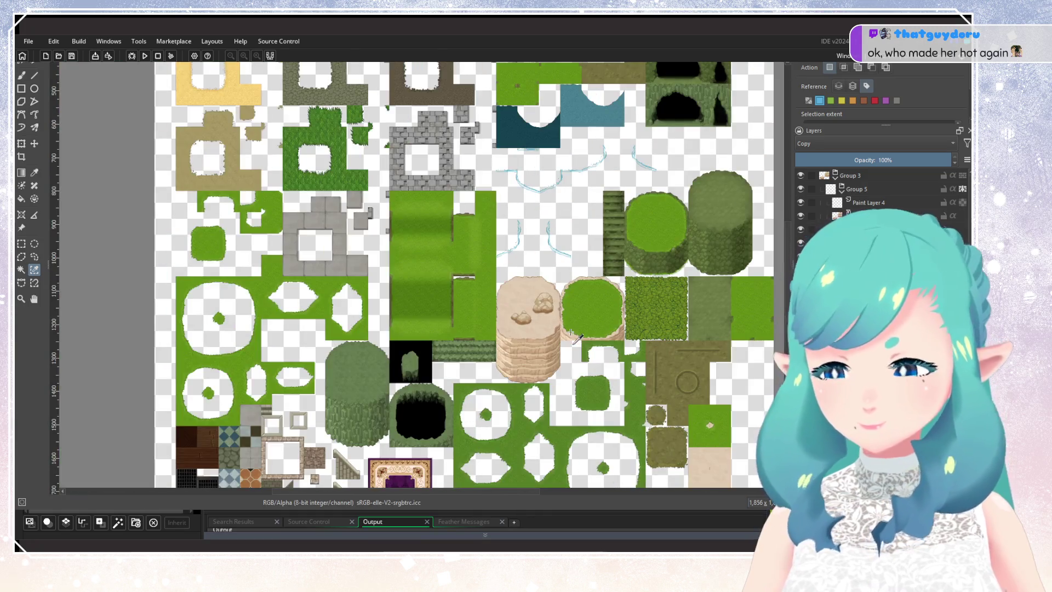
scroll(571, 333, "up", 3)
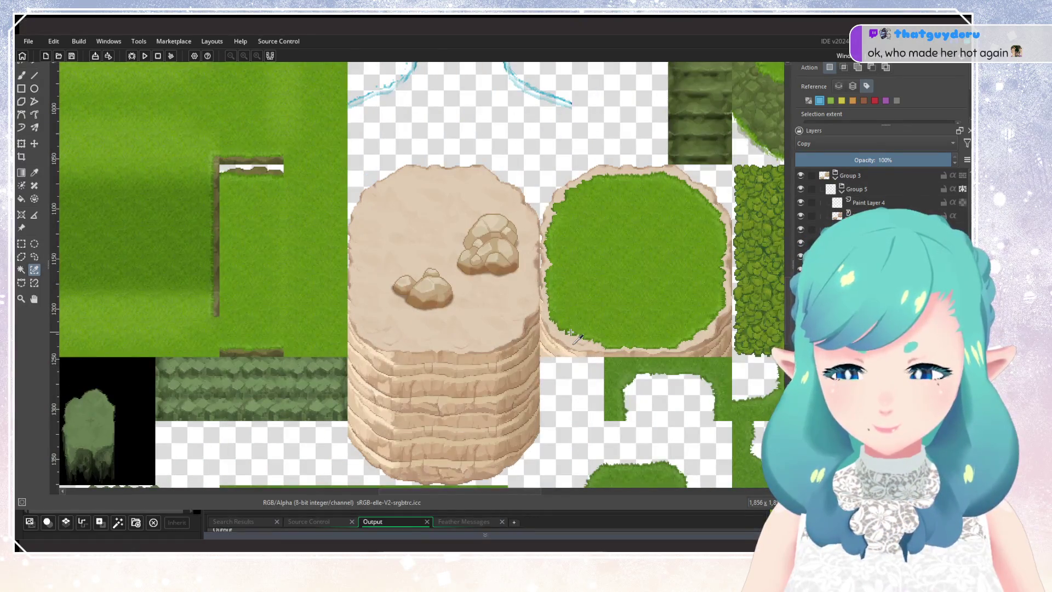
scroll(570, 323, "up", 1)
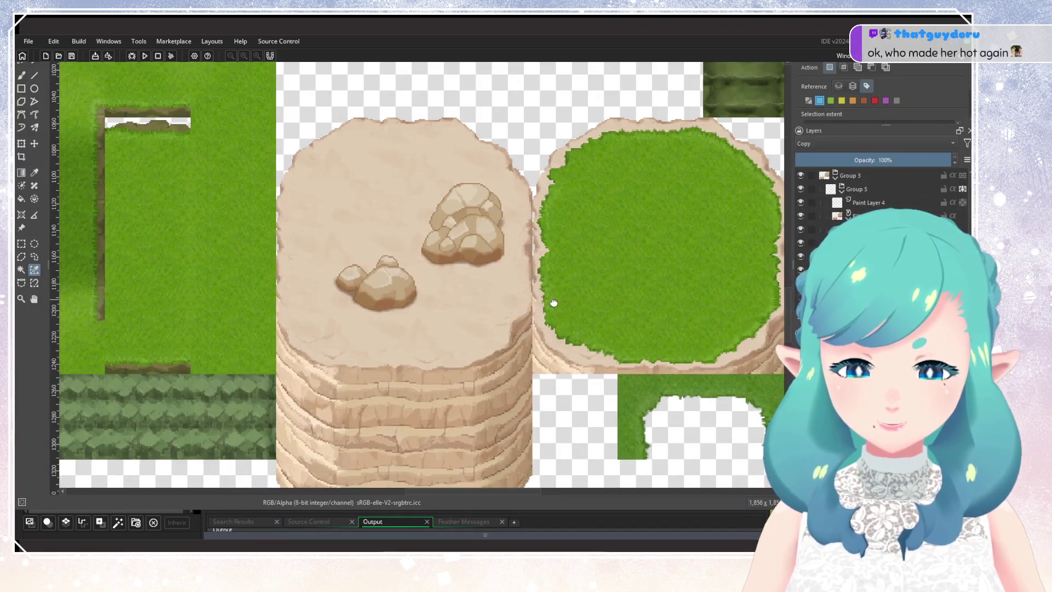
scroll(559, 302, "left", 3)
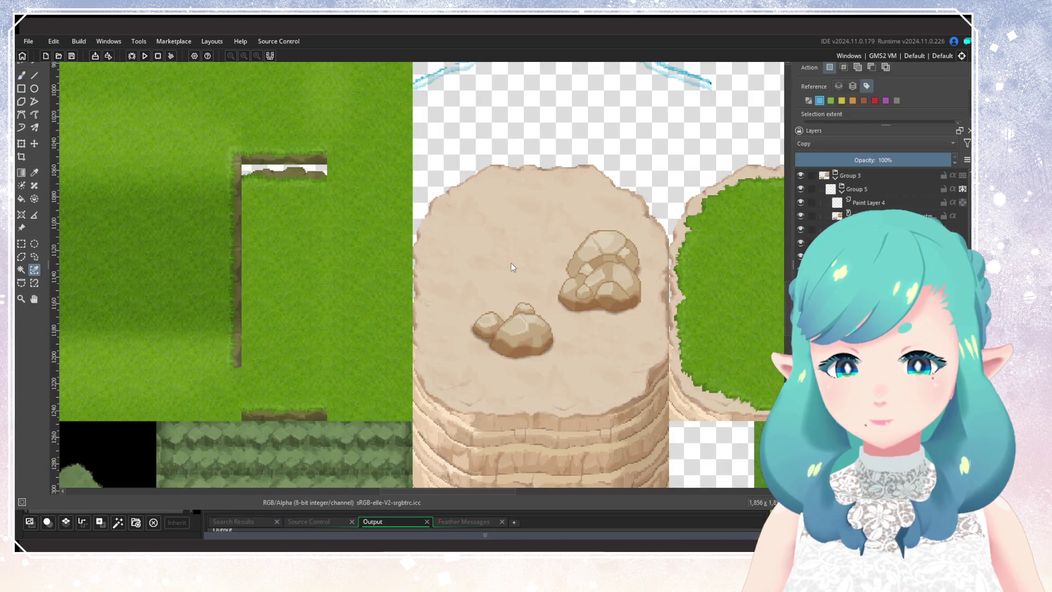
left_click(842, 189)
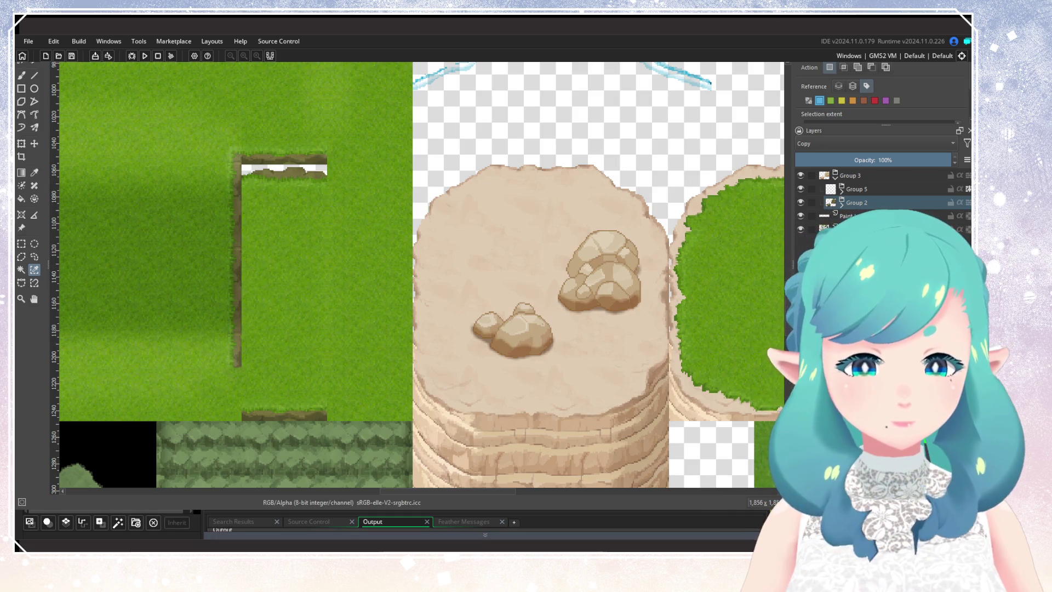
Hide the two lower tile sheet layers to isolate the rocks
scroll(693, 264, "down", 1)
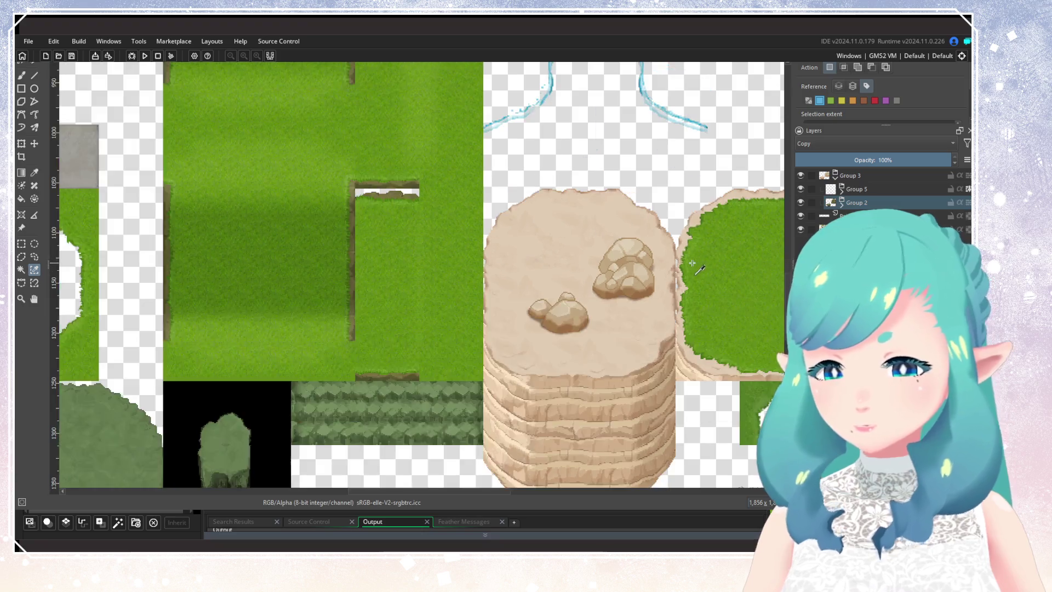
scroll(693, 264, "down", 1)
scroll(285, 235, "up", 1)
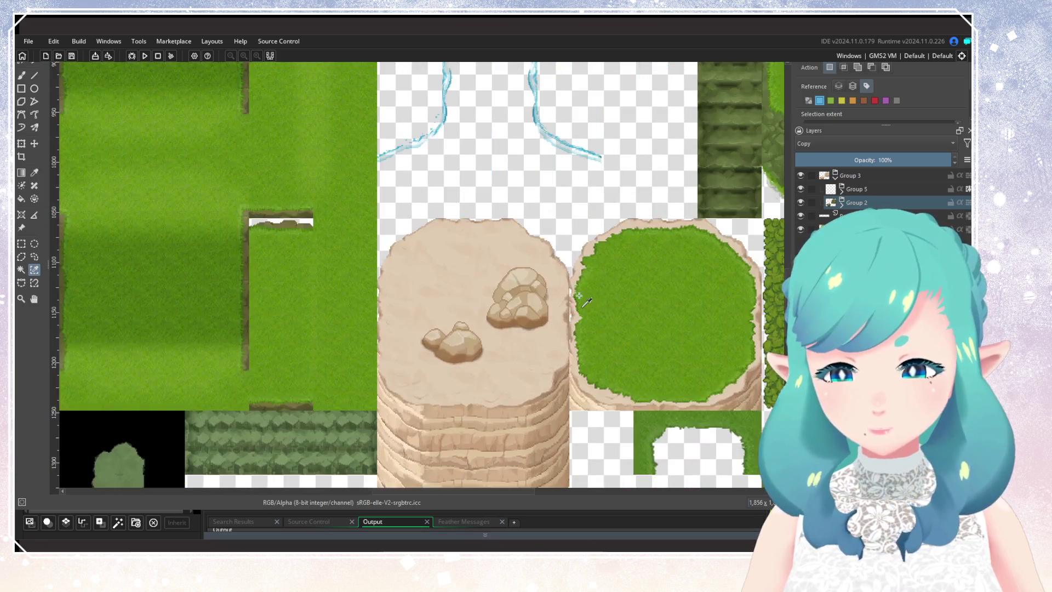
left_click(801, 229)
left_click(801, 216)
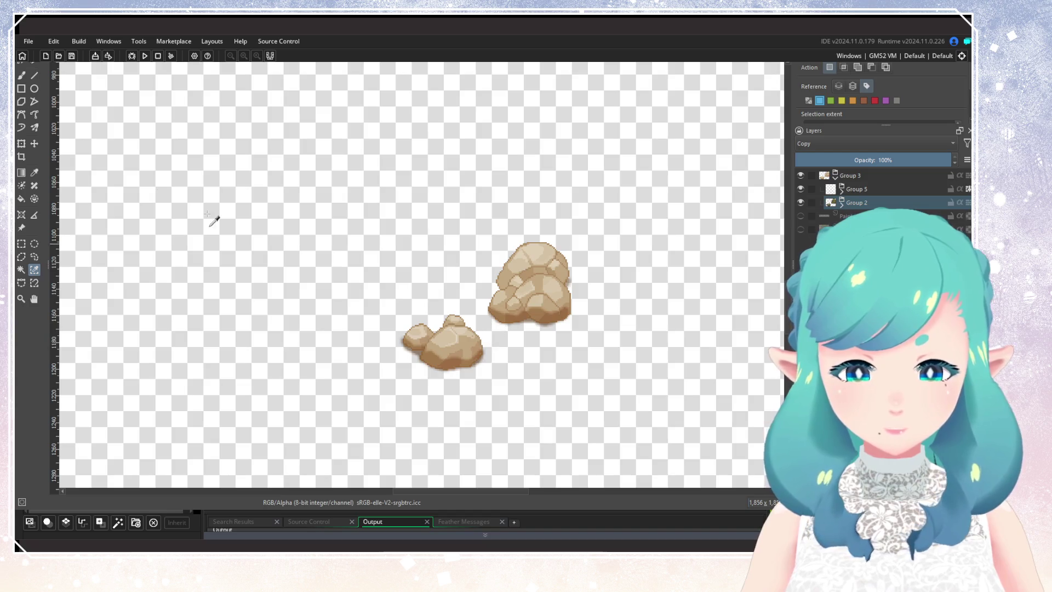
Box-select the smaller lower-left rock, copy it, and paste it into a new image
key("ctrl+r")
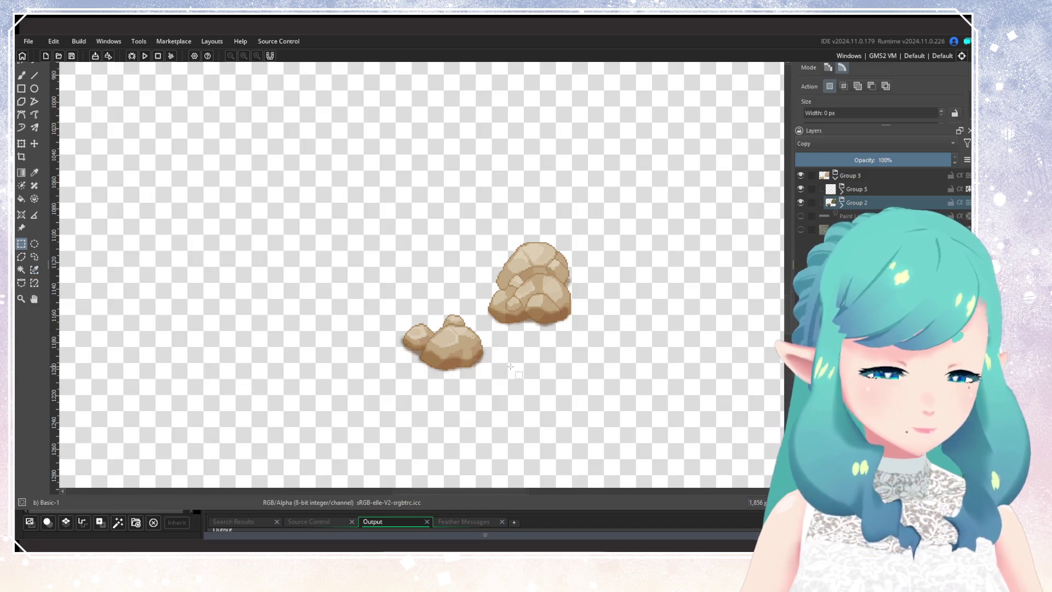
scroll(510, 366, "up", 2)
left_click_drag(267, 253, 464, 397)
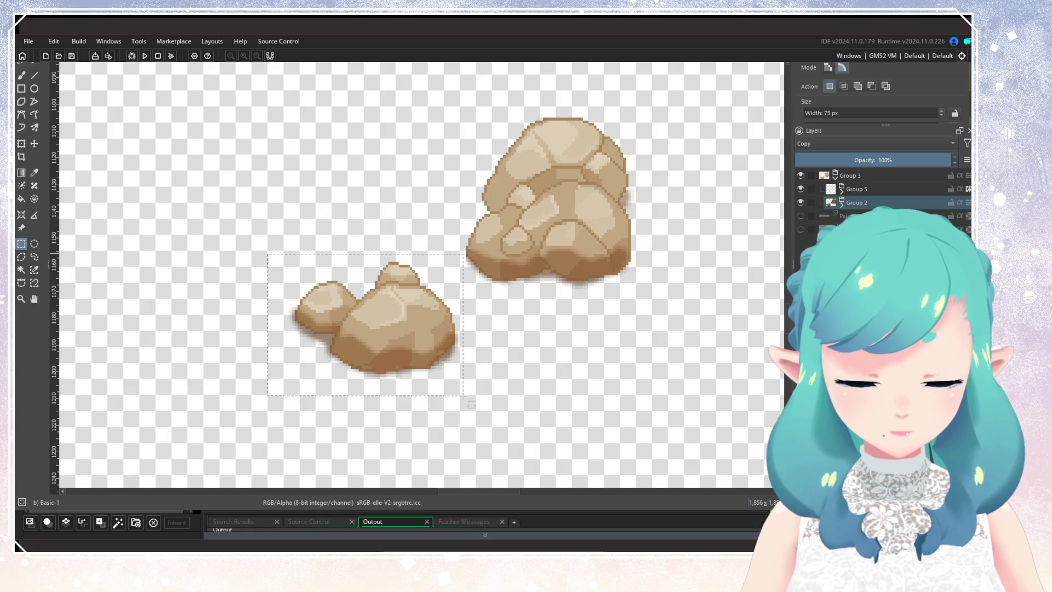
key("ctrl+c")
key("ctrl+shift+n")
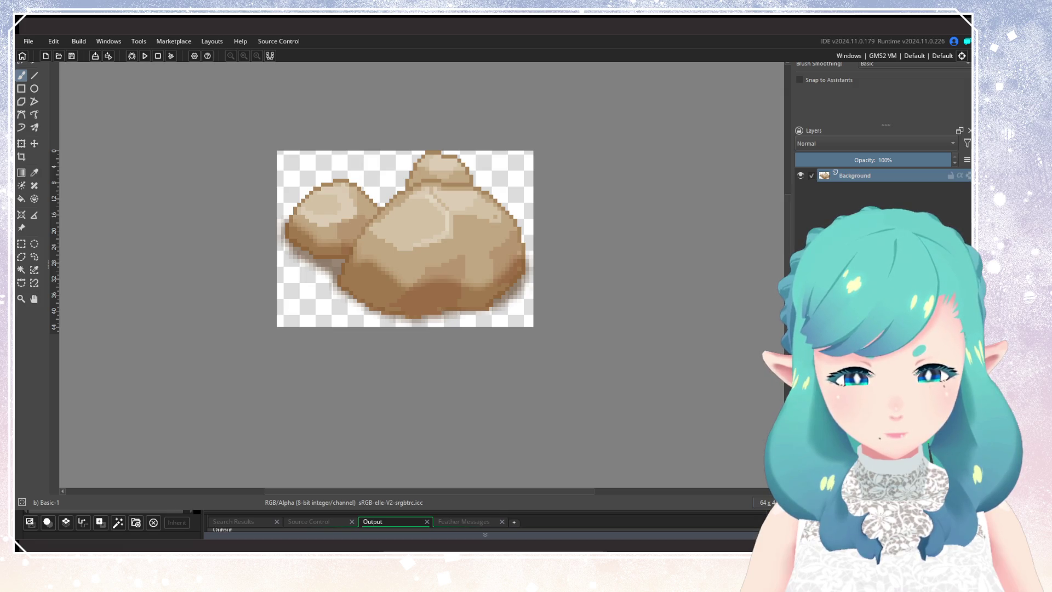
Save the small rock as rocks_sand_1.png, then select the large rock, paste it into a new image, and save it as rocks_sand_2.png
key("ctrl+s")
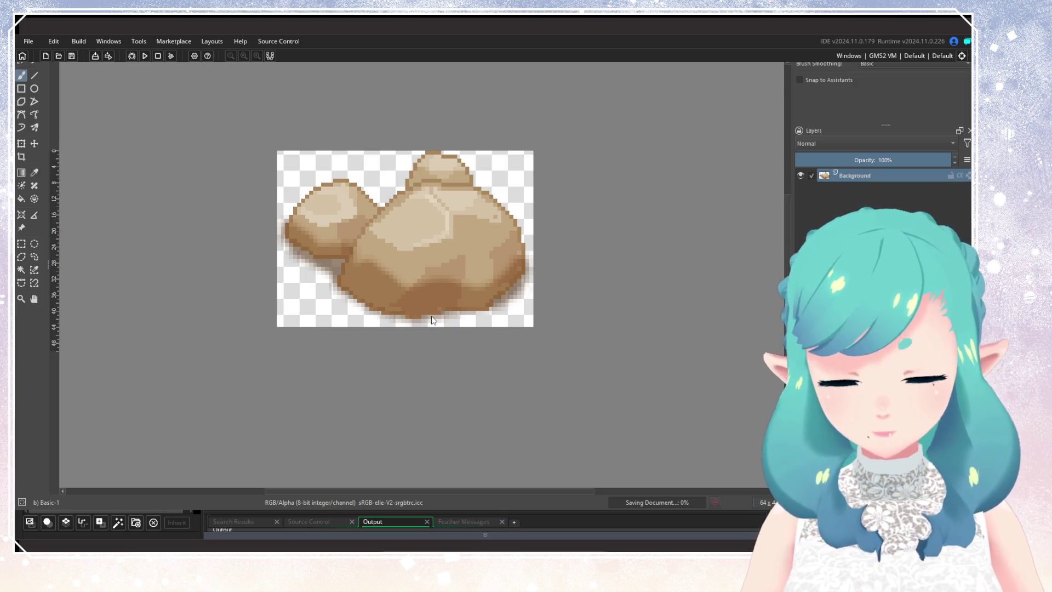
key("ctrl+w")
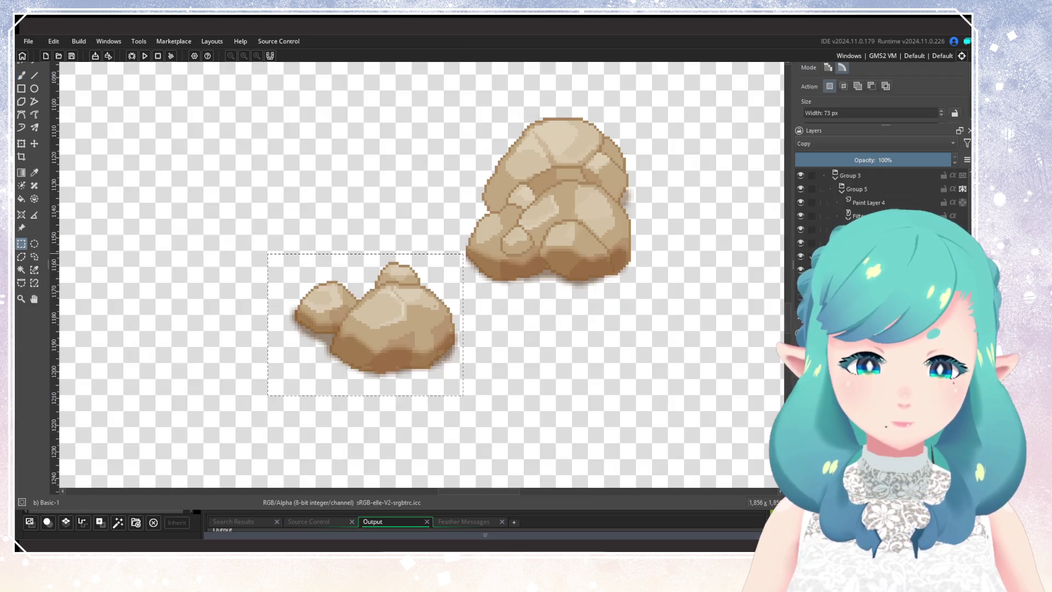
left_click_drag(458, 99, 671, 303)
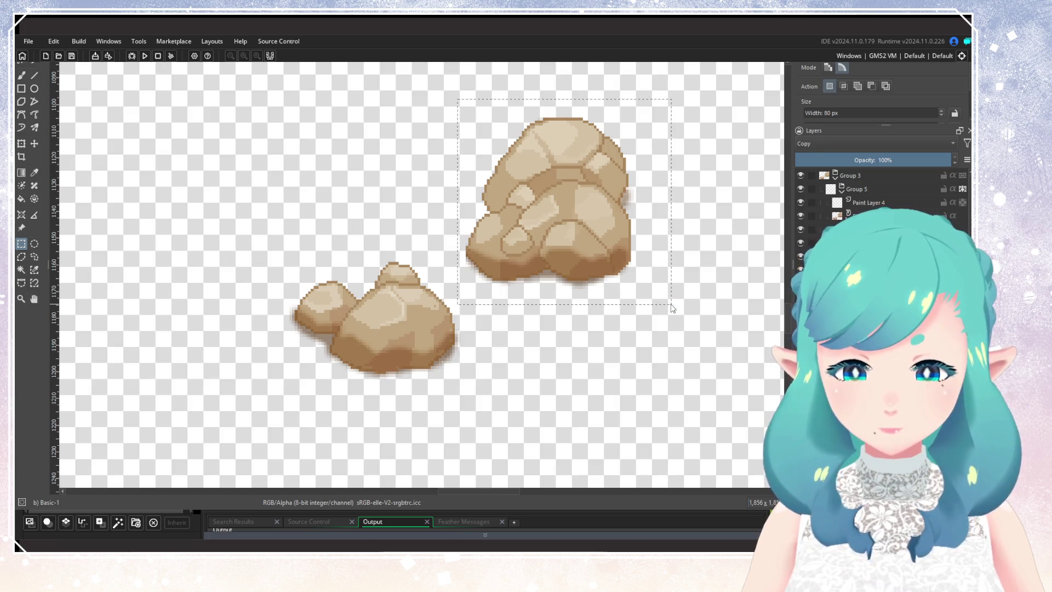
key("ctrl+shift+n")
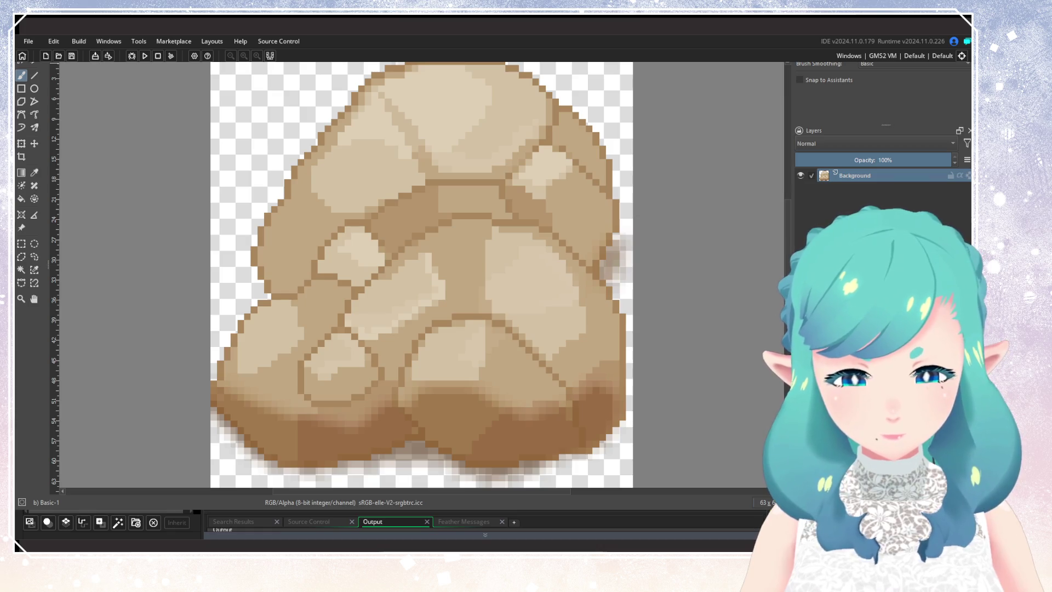
key("ctrl+s")
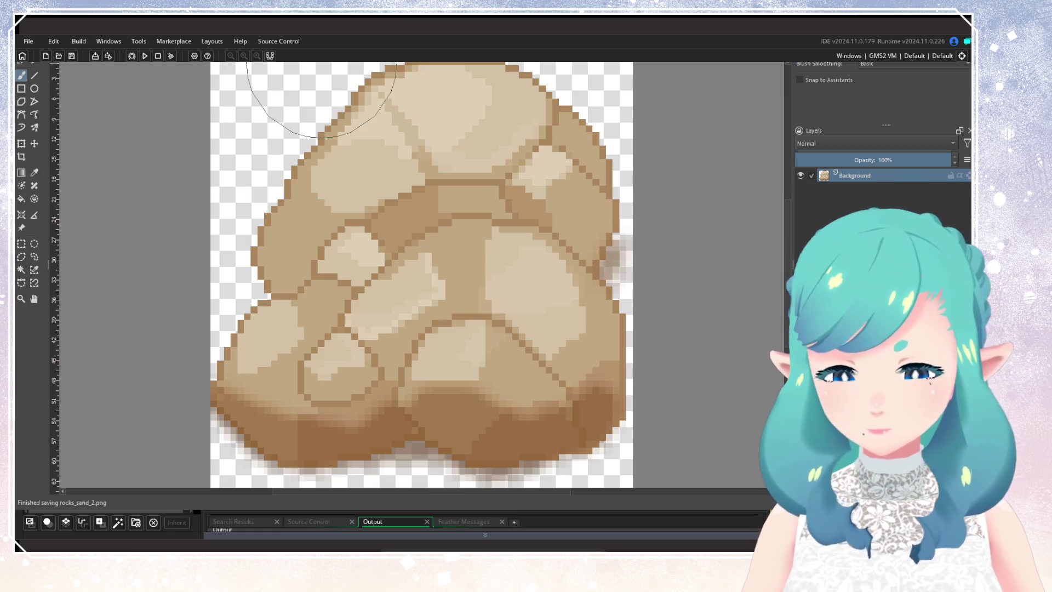
scroll(434, 306, "down", 2)
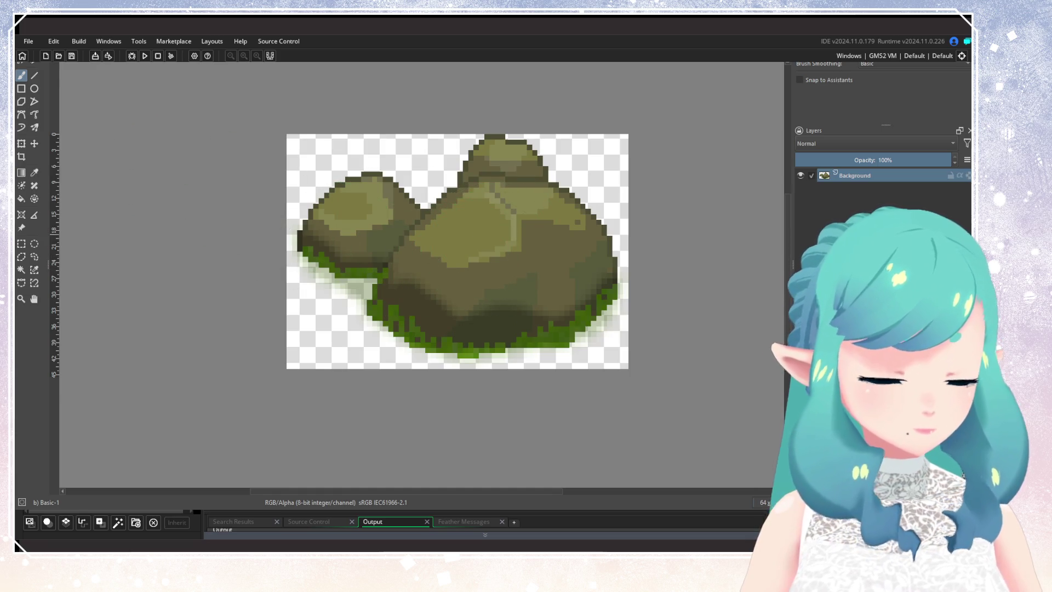
Select all, set the colour-selection tool to sample the current layer, and try selecting the grass pixels
key("ctrl+a")
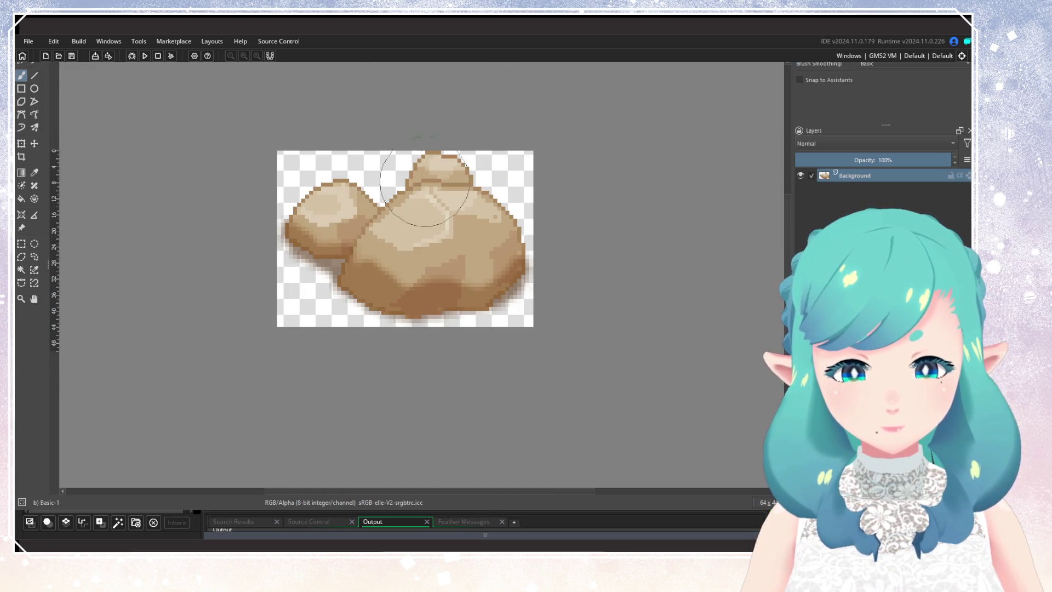
scroll(356, 216, "up", 1)
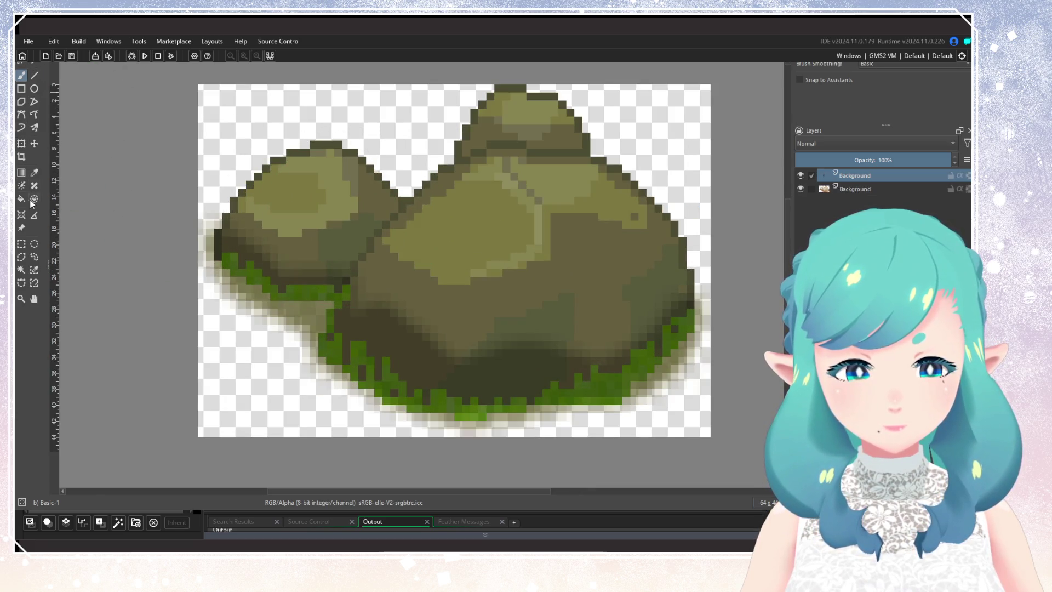
left_click(34, 268)
scroll(436, 383, "up", 1)
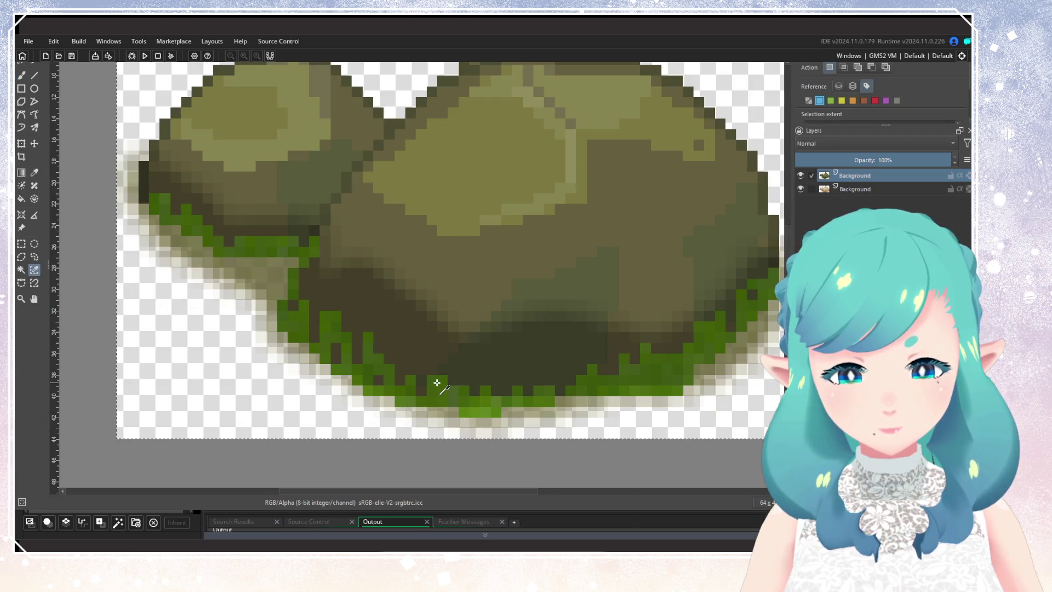
left_click(838, 86)
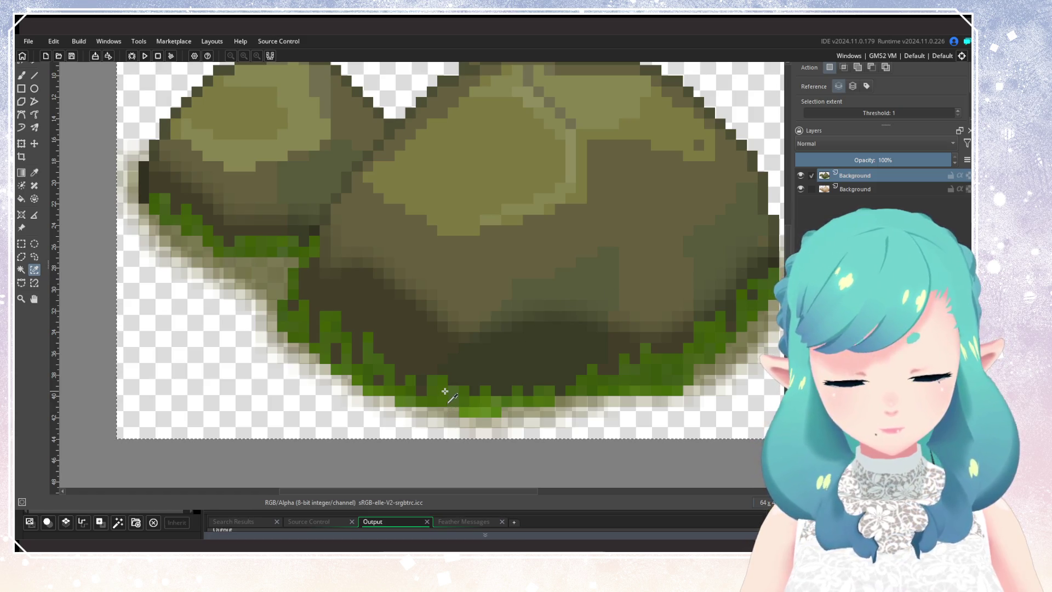
scroll(469, 404, "up", 1)
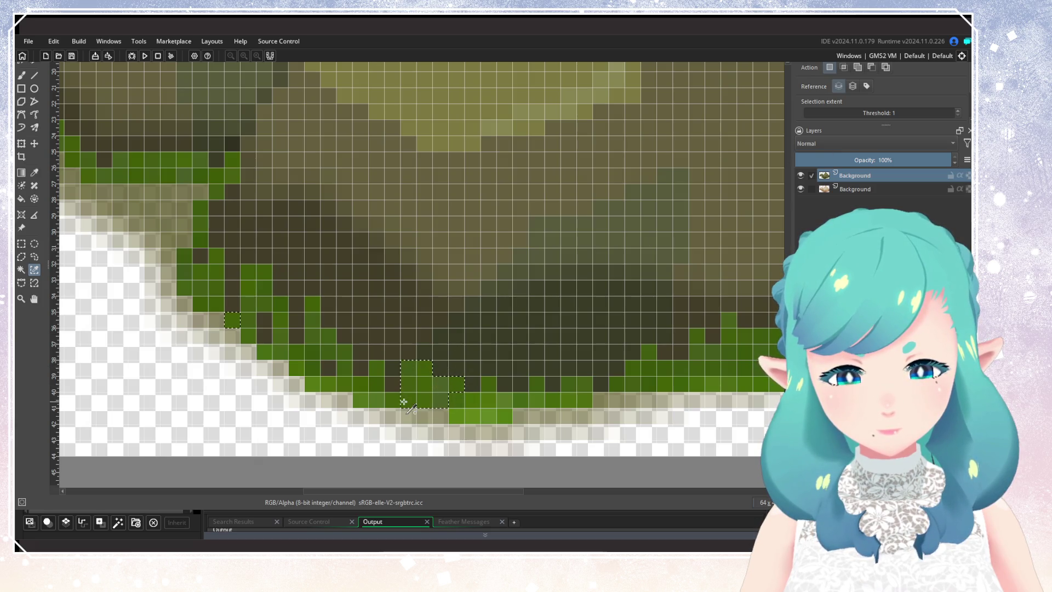
left_click(370, 402, "shift")
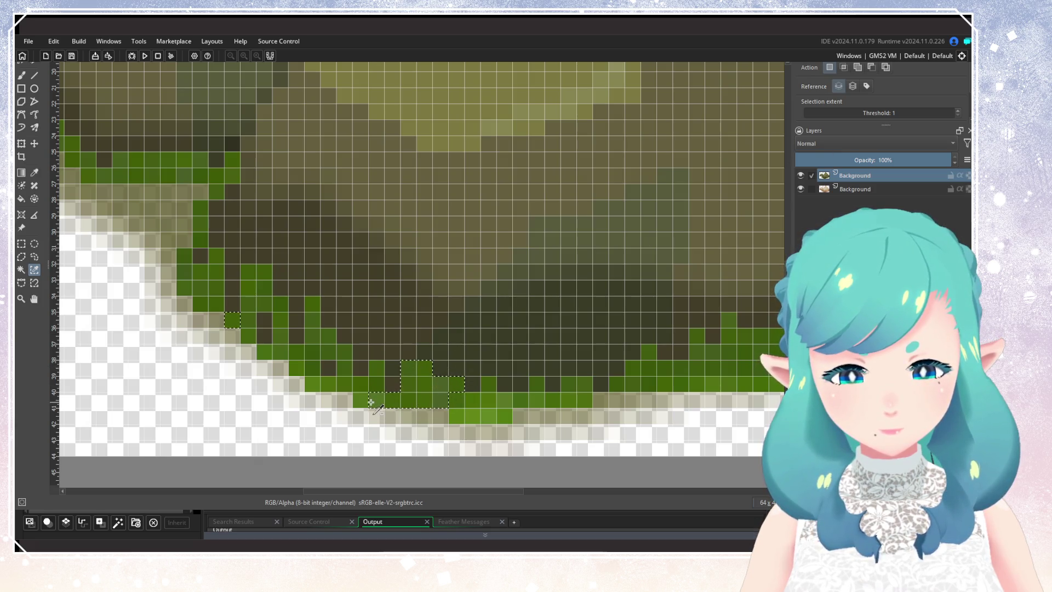
left_click(346, 363, "shift")
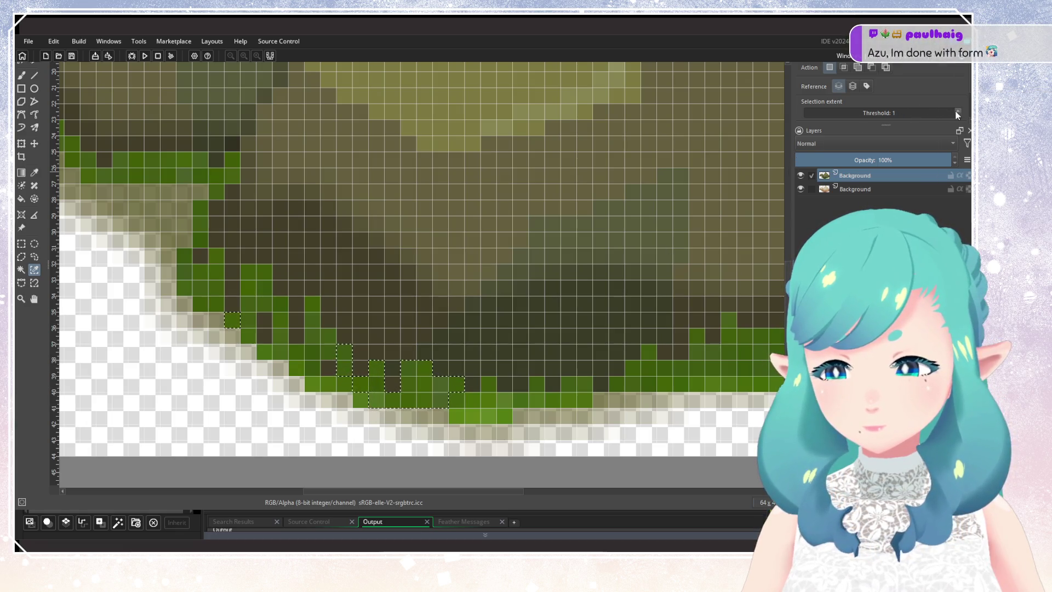
Clear the selection, reselect the grass at Threshold 5, and hide the lower Background layer
key("ctrl+shift+a")
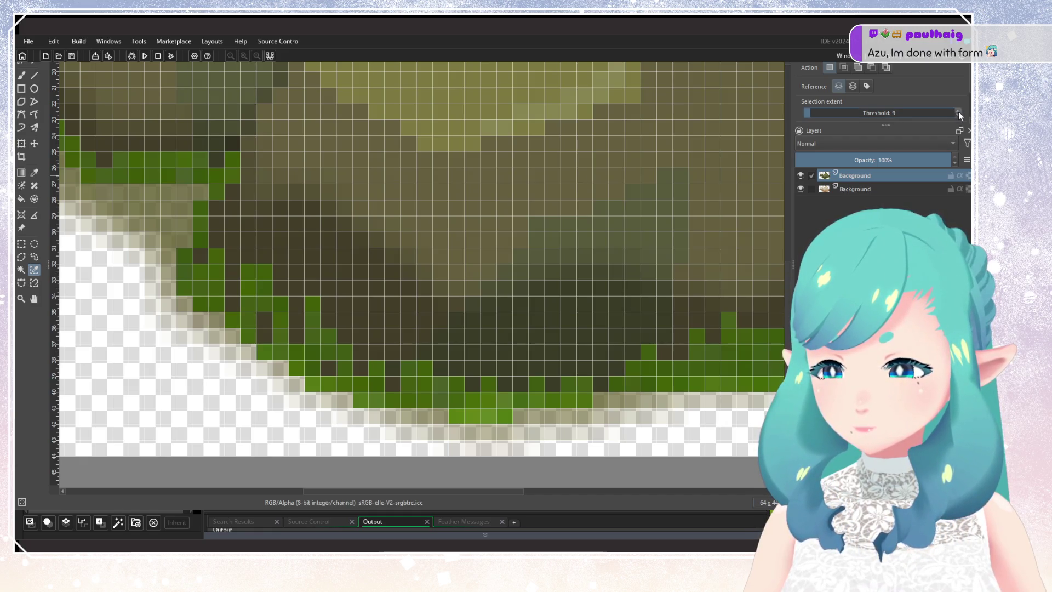
scroll(616, 327, "down", 5)
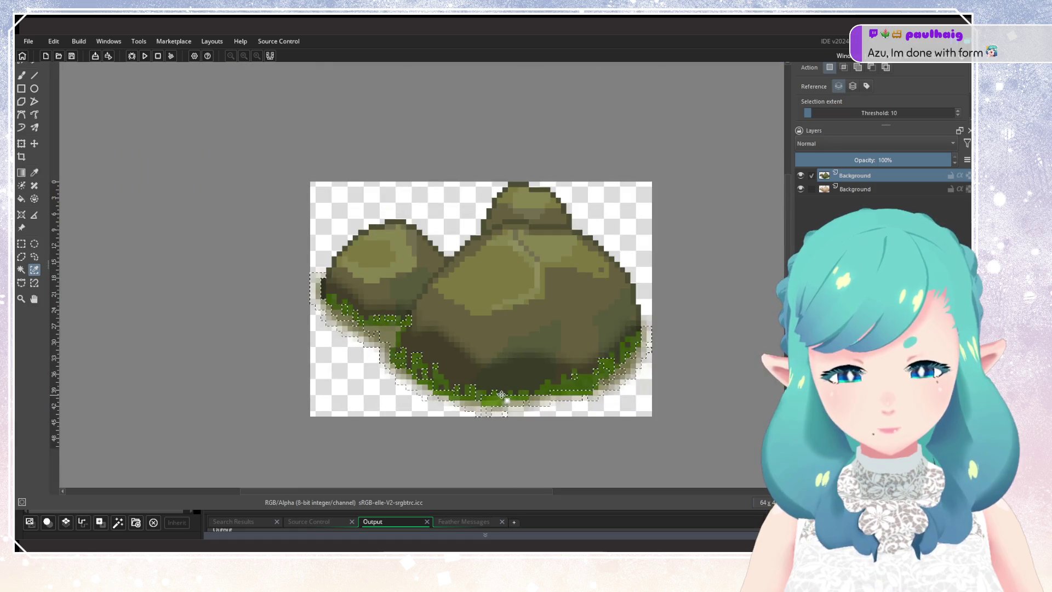
left_click(504, 393)
left_click(957, 115)
left_click(957, 115)
left_click(957, 115)
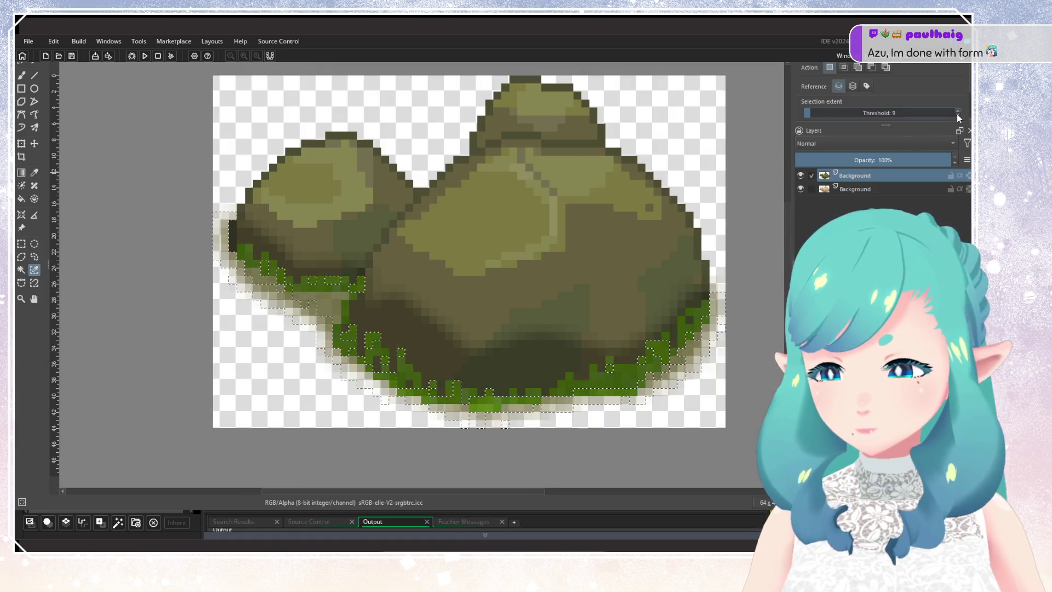
left_click(958, 115)
left_click(958, 115)
left_click(610, 369)
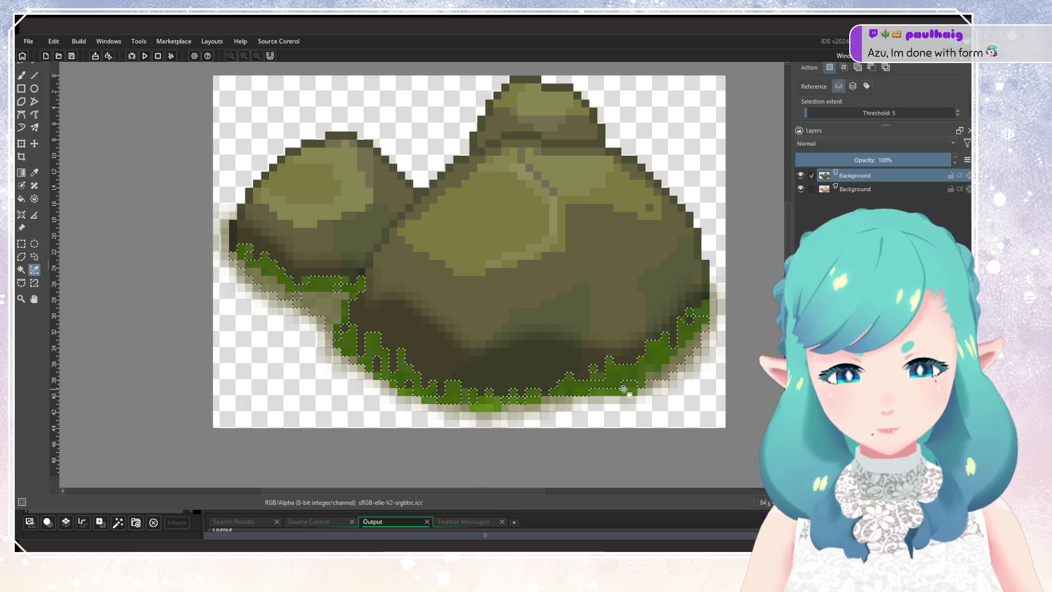
left_click(388, 397)
left_click(801, 188)
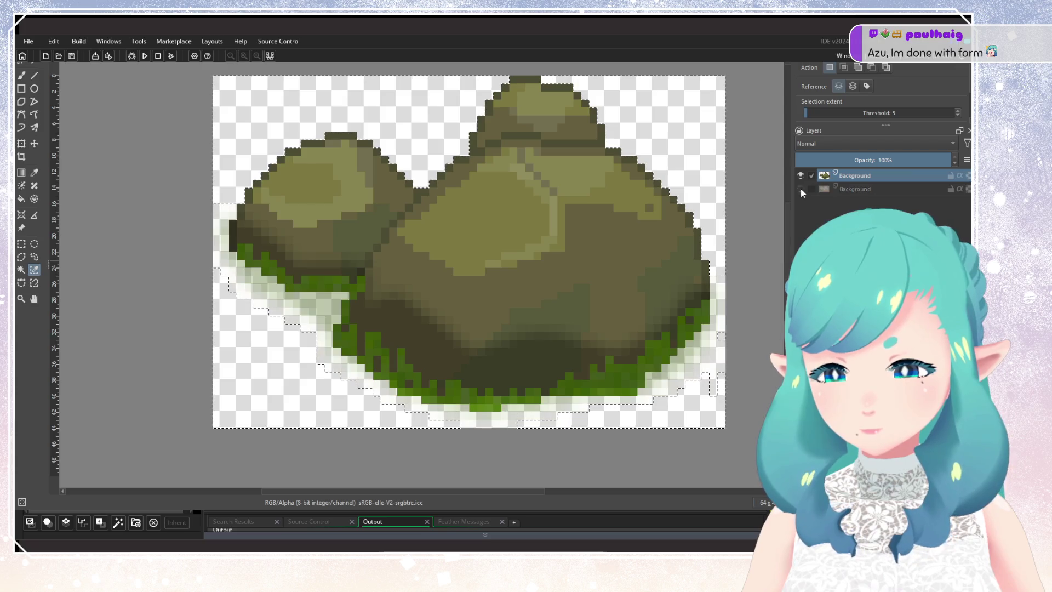
left_click(357, 331)
Tighten the Threshold to 3, then 2, reselecting the moss pixels each time
scroll(302, 282, "up", 4)
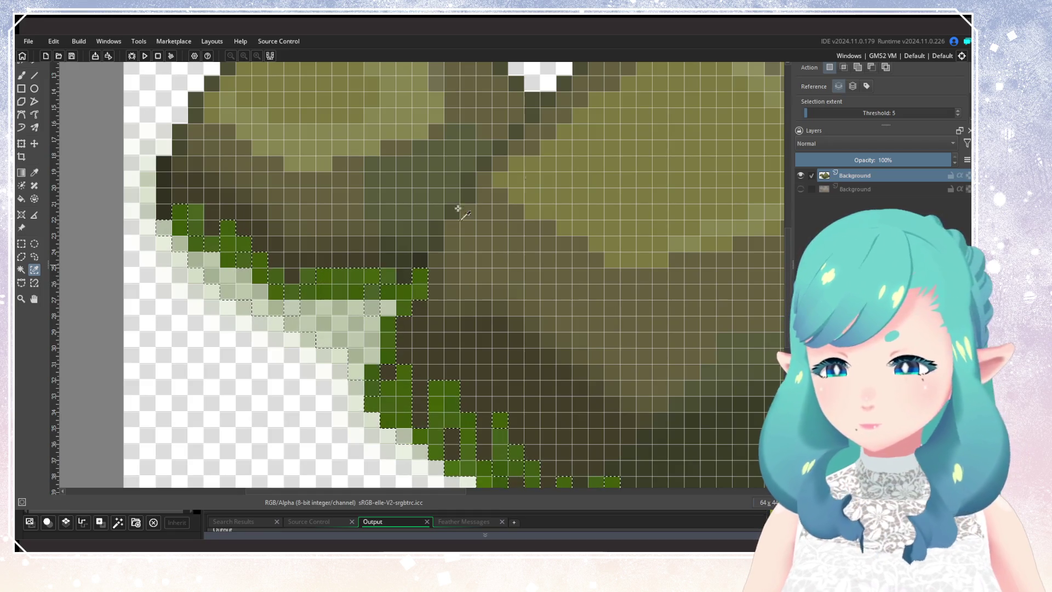
scroll(940, 104, "down", 1)
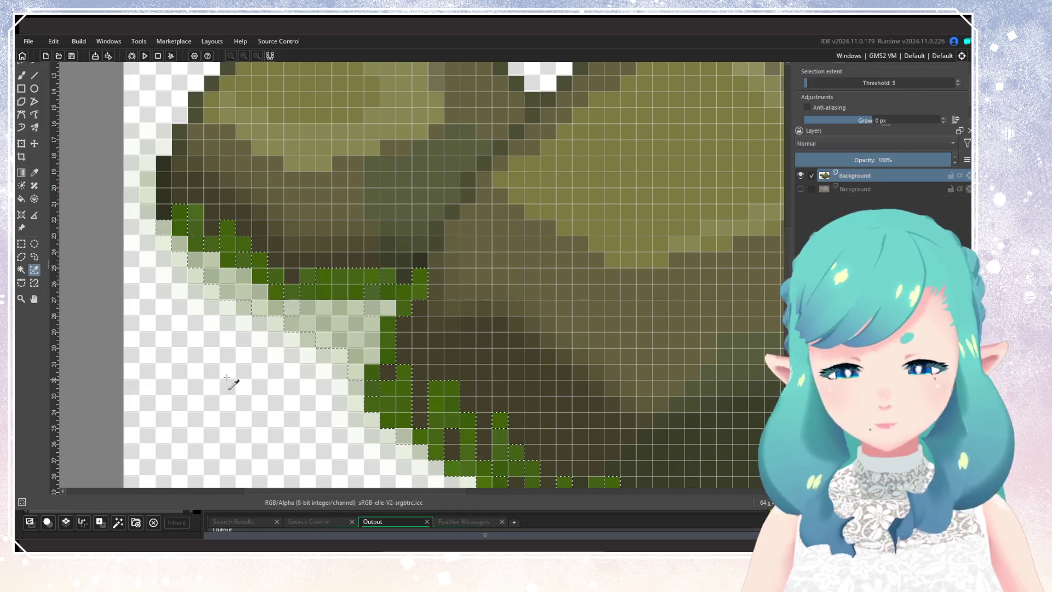
left_click(234, 377)
left_click(958, 85)
left_click(958, 86)
left_click(323, 276)
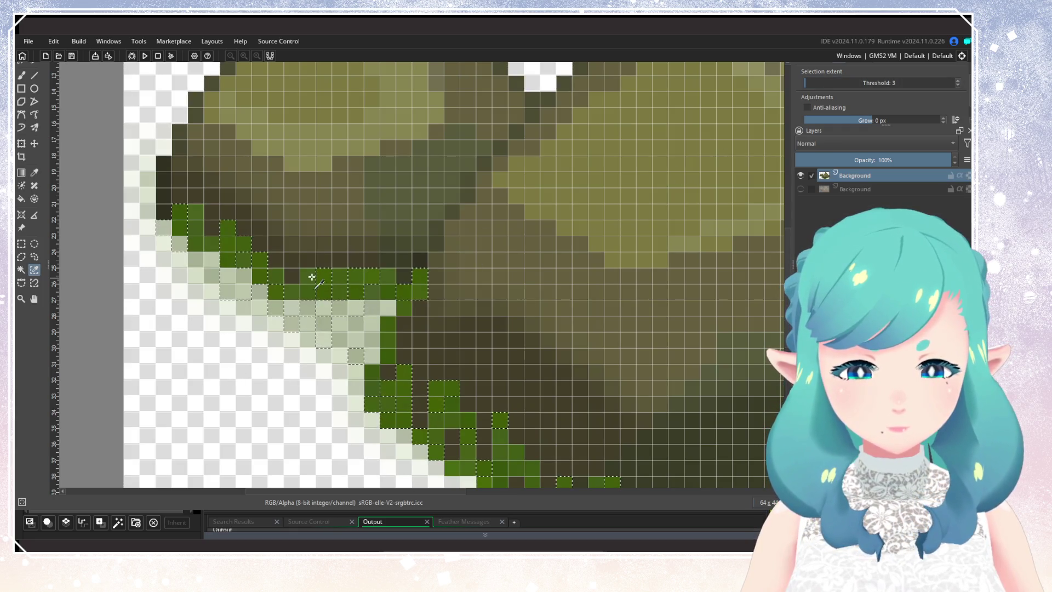
left_click(957, 85)
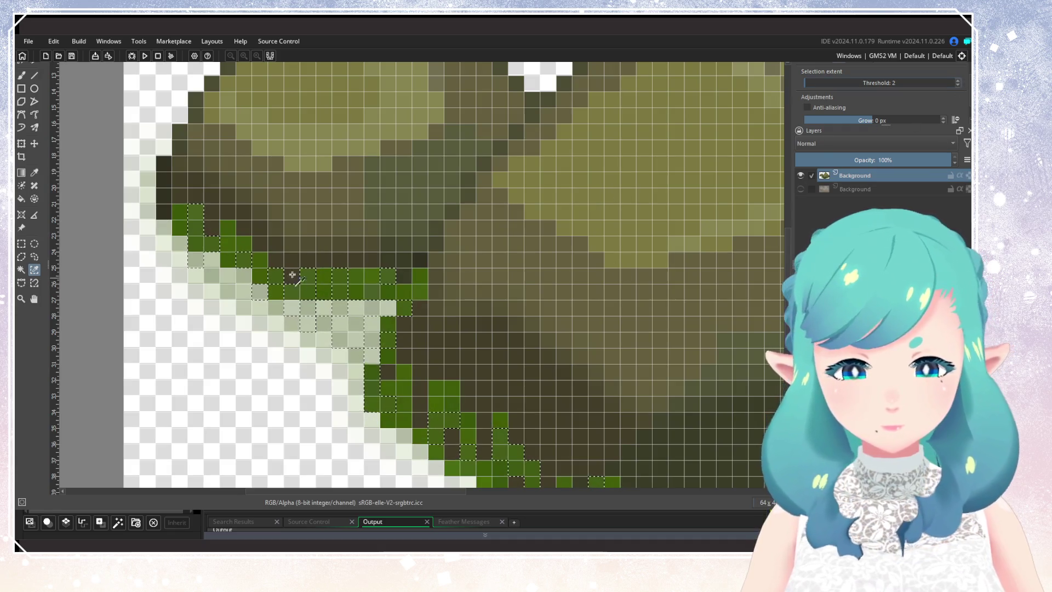
left_click(242, 246)
Set the Threshold to 1 and select the moss pixels along the rock base
scroll(242, 246, "down", 5)
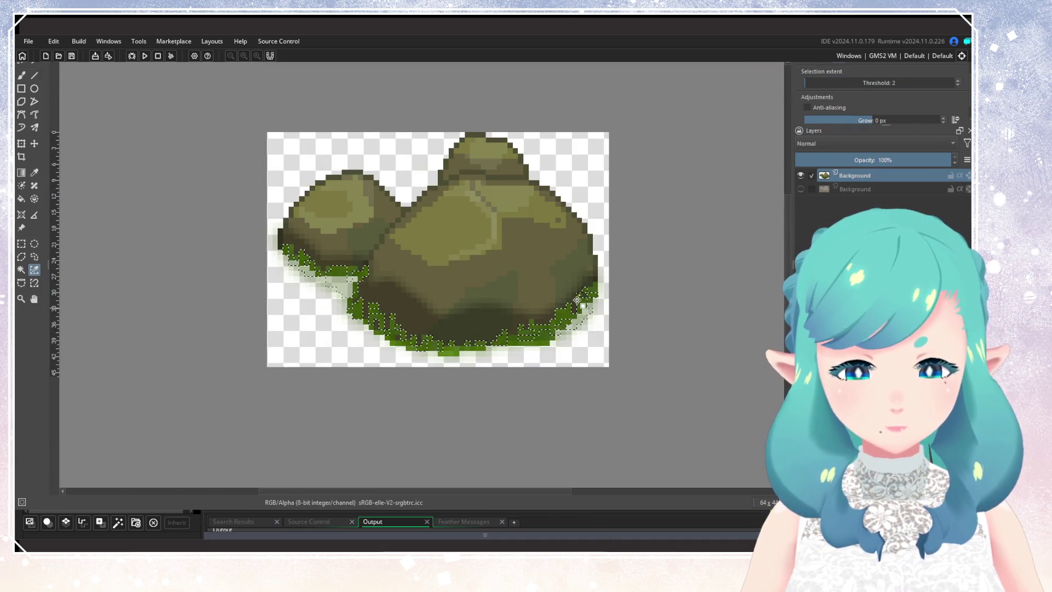
scroll(548, 308, "up", 5)
left_click(957, 85)
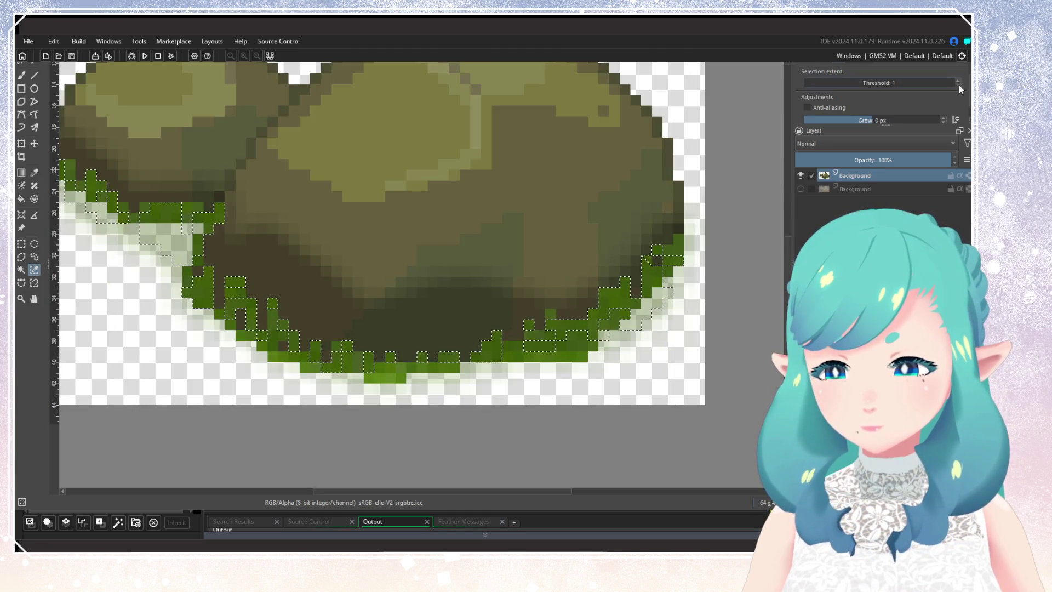
scroll(671, 250, "down", 5)
scroll(535, 308, "up", 6)
left_click(533, 308)
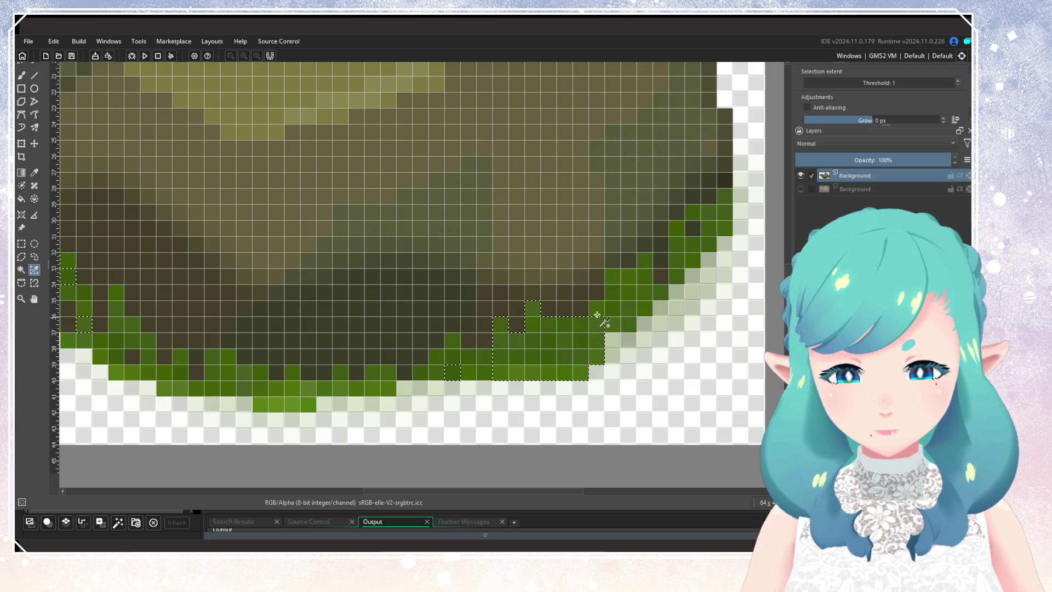
left_click(629, 308, "shift")
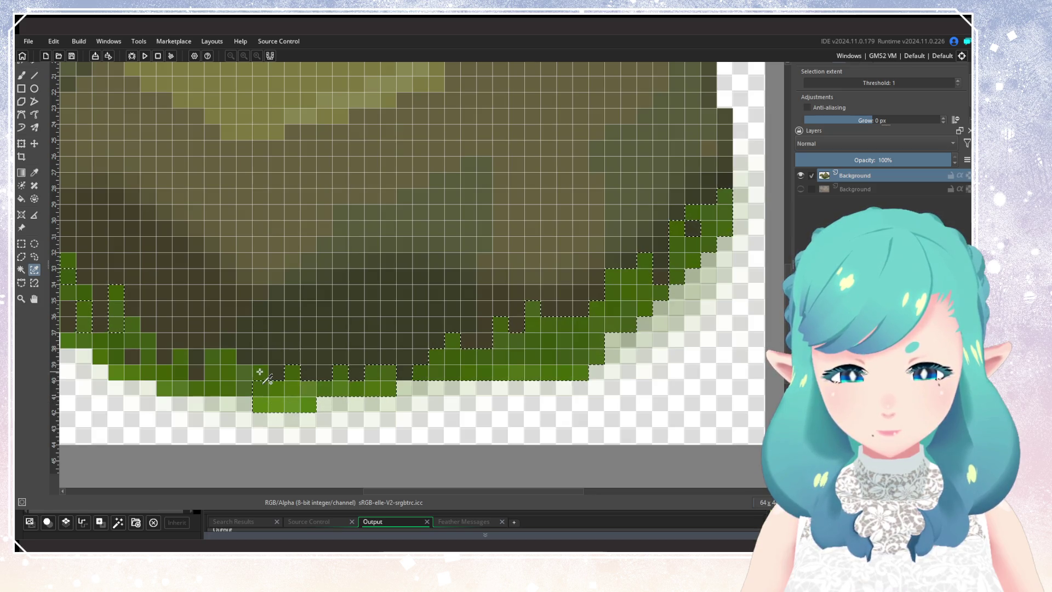
Add the neighbouring moss cells along the bottom edge to the selection
left_click(211, 364)
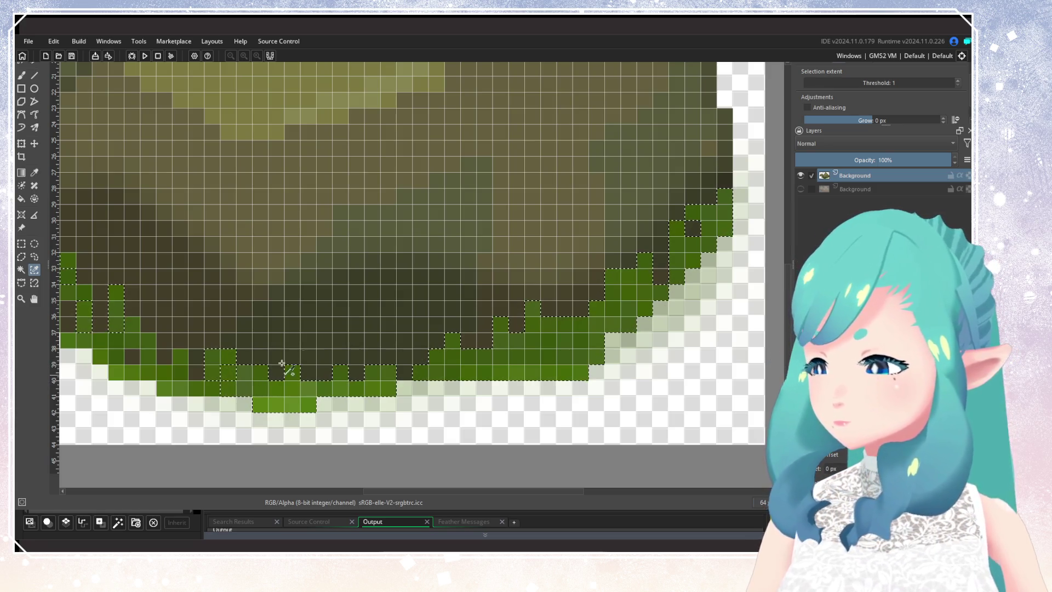
scroll(392, 347, "down", 3)
scroll(261, 339, "up", 2)
scroll(262, 339, "up", 2)
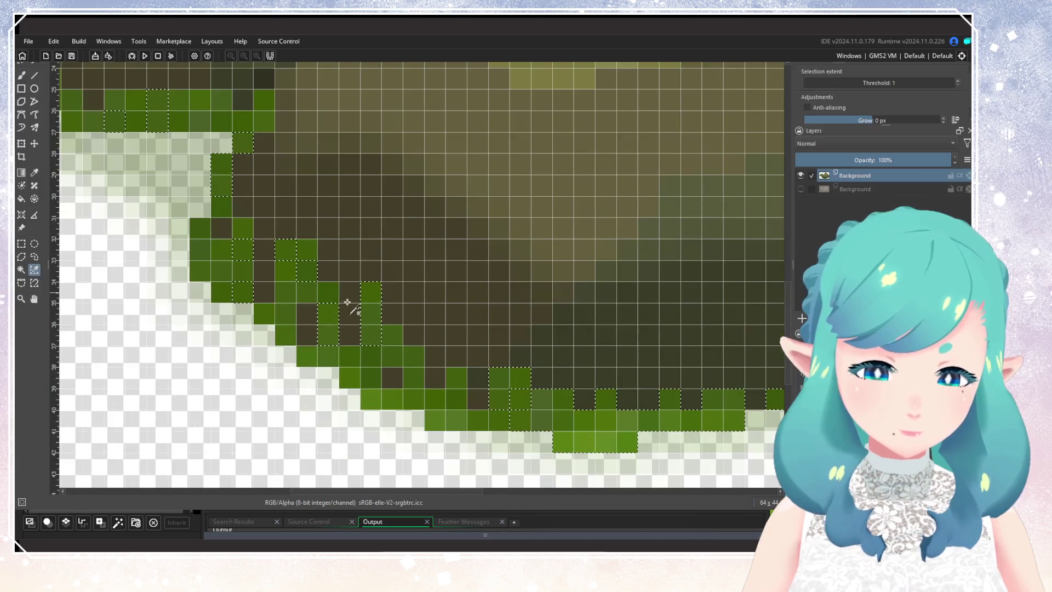
left_click(408, 354)
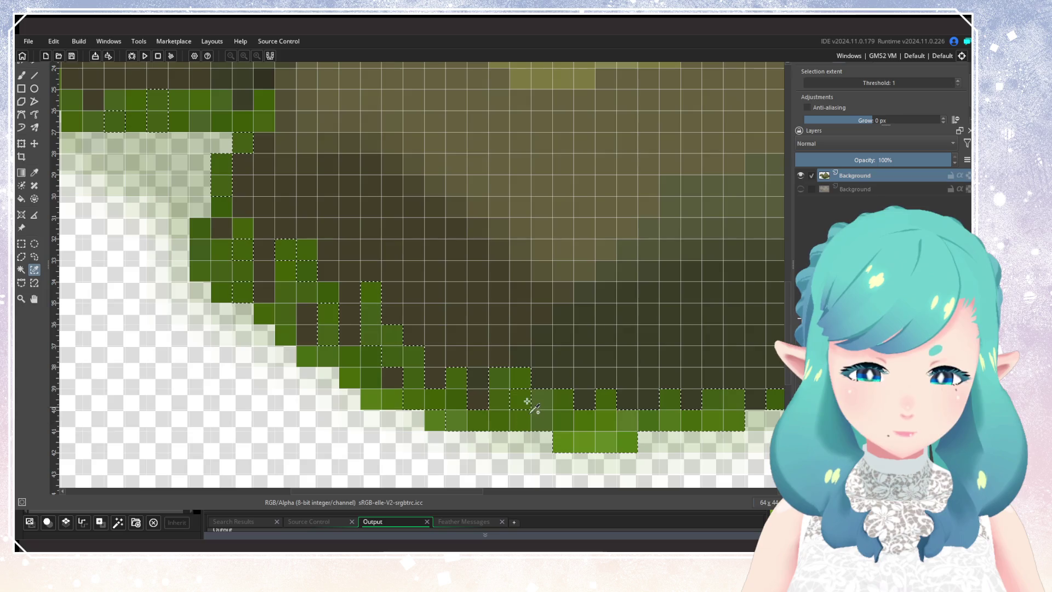
left_click(437, 422)
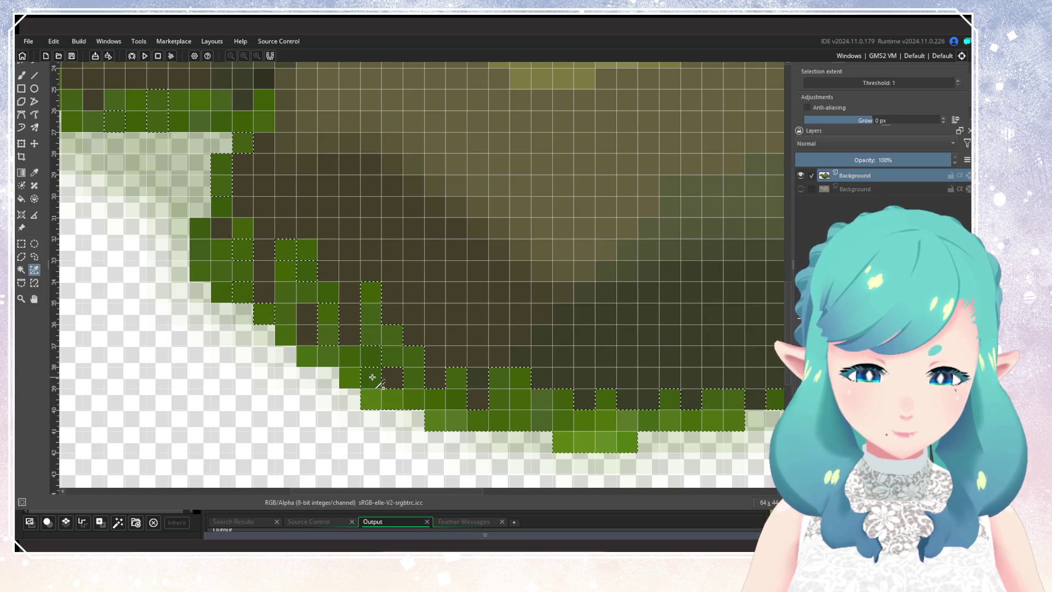
left_click(331, 362)
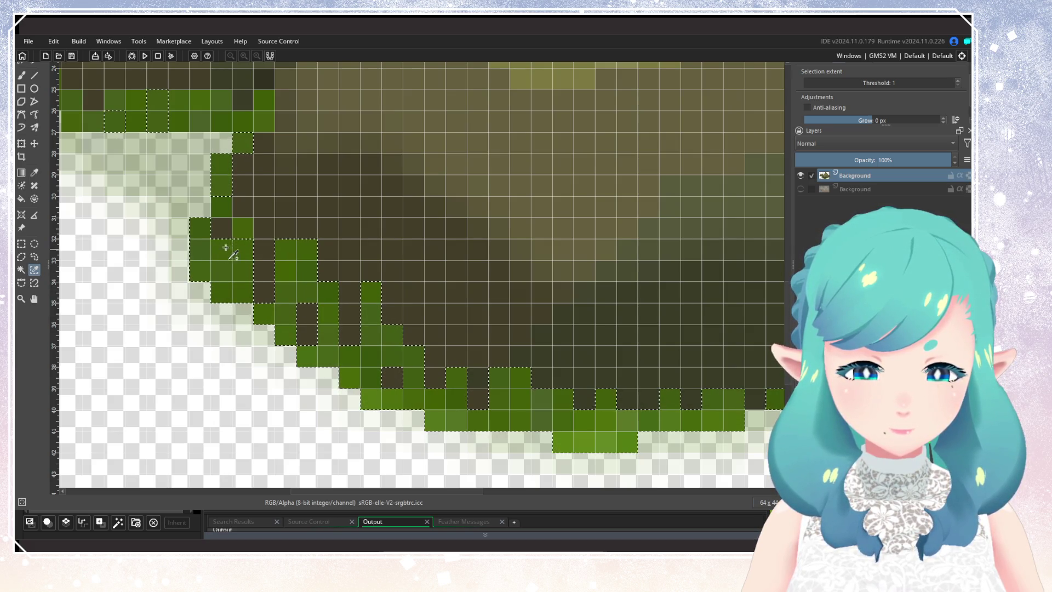
scroll(301, 239, "down", 5)
scroll(412, 320, "up", 4)
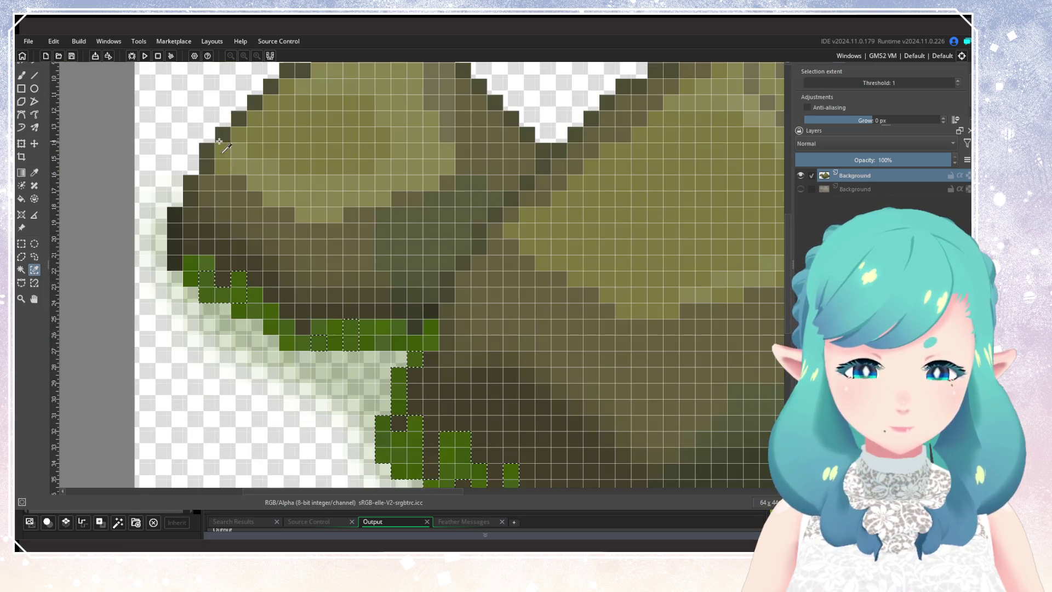
Add the moss rows under and beside the left rock, out to its outer edge
left_click(431, 327)
left_click(404, 333)
left_click(375, 340)
left_click(327, 327)
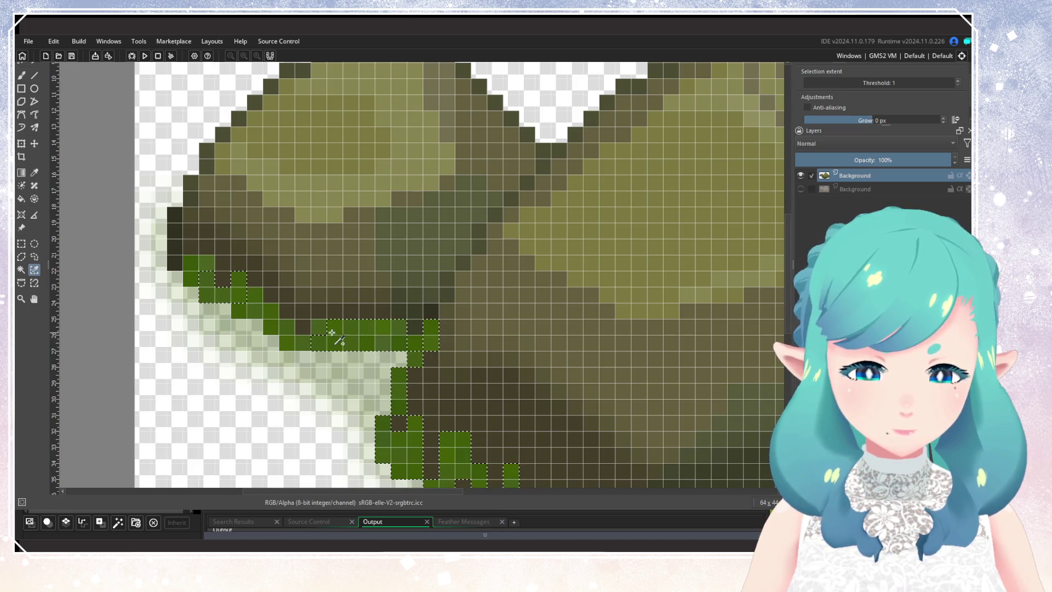
left_click(304, 342)
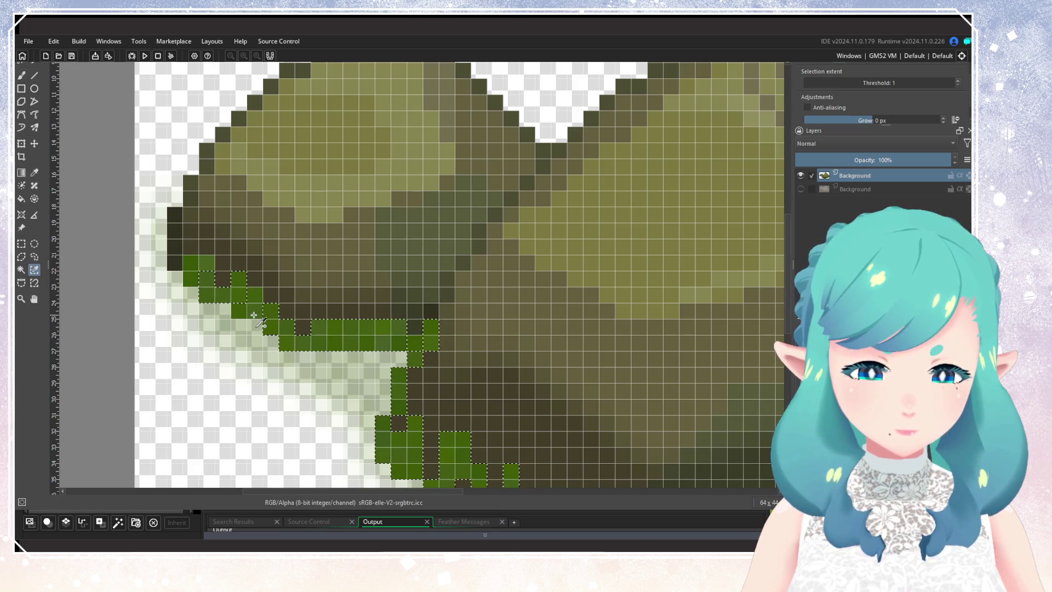
left_click(192, 280)
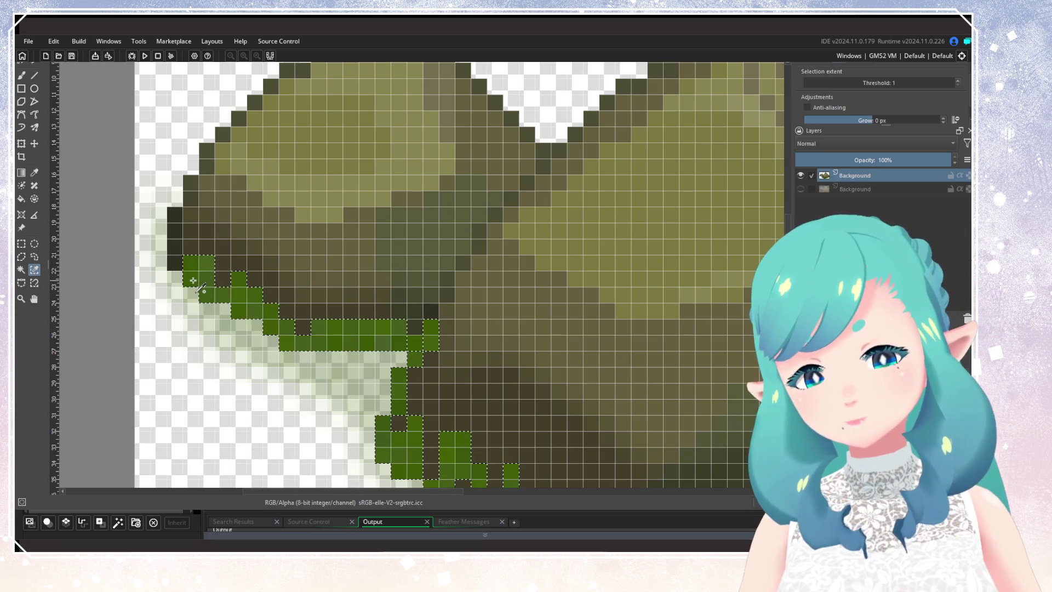
scroll(406, 329, "down", 10)
scroll(405, 329, "up", 2)
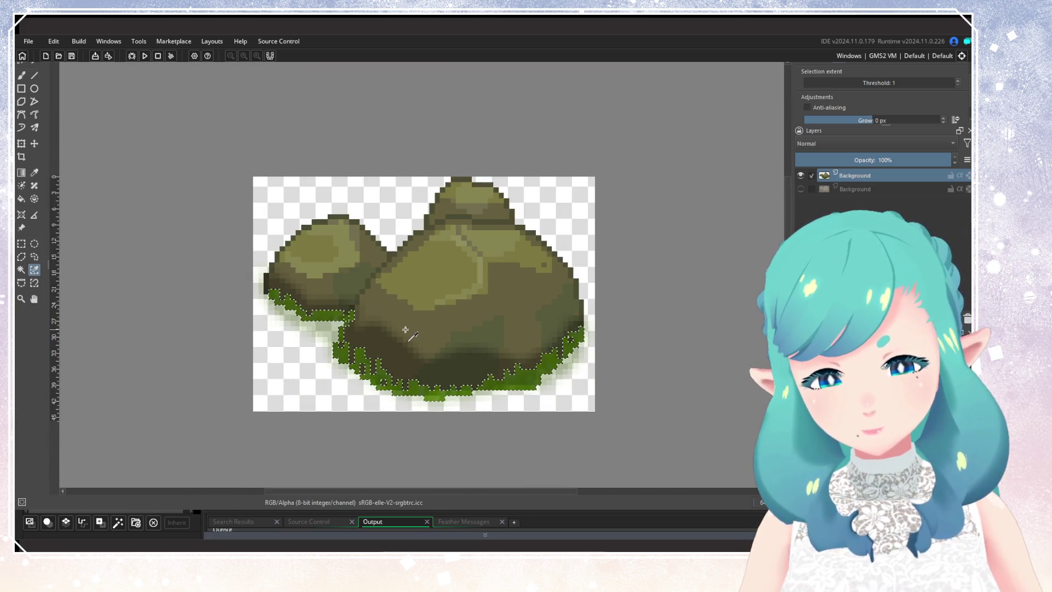
scroll(405, 329, "up", 2)
scroll(404, 330, "up", 5)
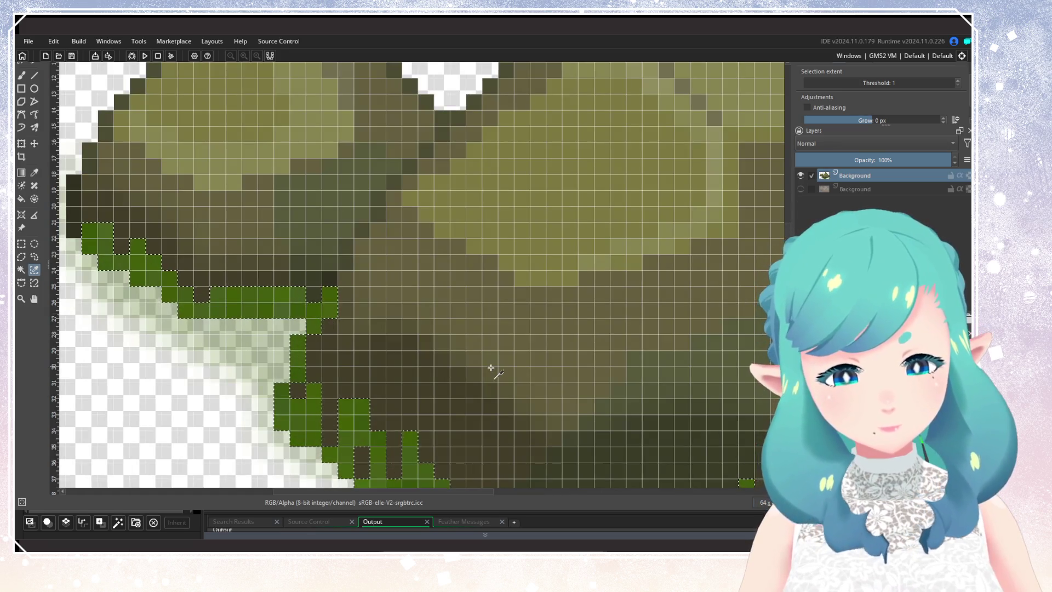
scroll(490, 367, "down", 5)
scroll(575, 400, "up", 3)
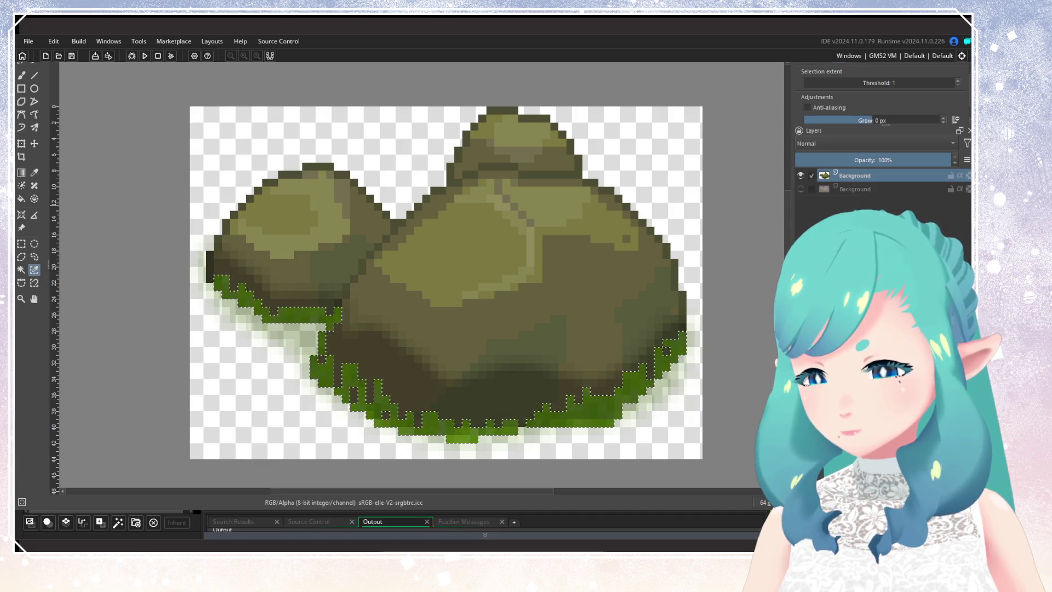
Turn the moss selection into a transparency mask and show the lower Background layer again
key("ctrl+shift+t")
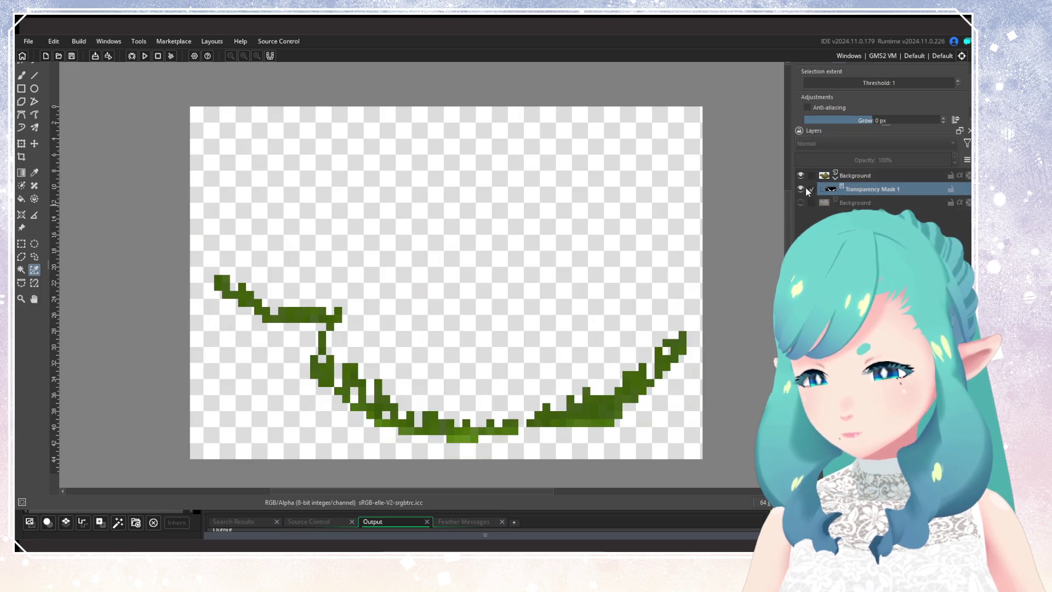
left_click(801, 203)
scroll(597, 302, "down", 4)
scroll(603, 310, "down", 2)
scroll(617, 318, "up", 1)
scroll(621, 315, "down", 2)
scroll(621, 315, "up", 3)
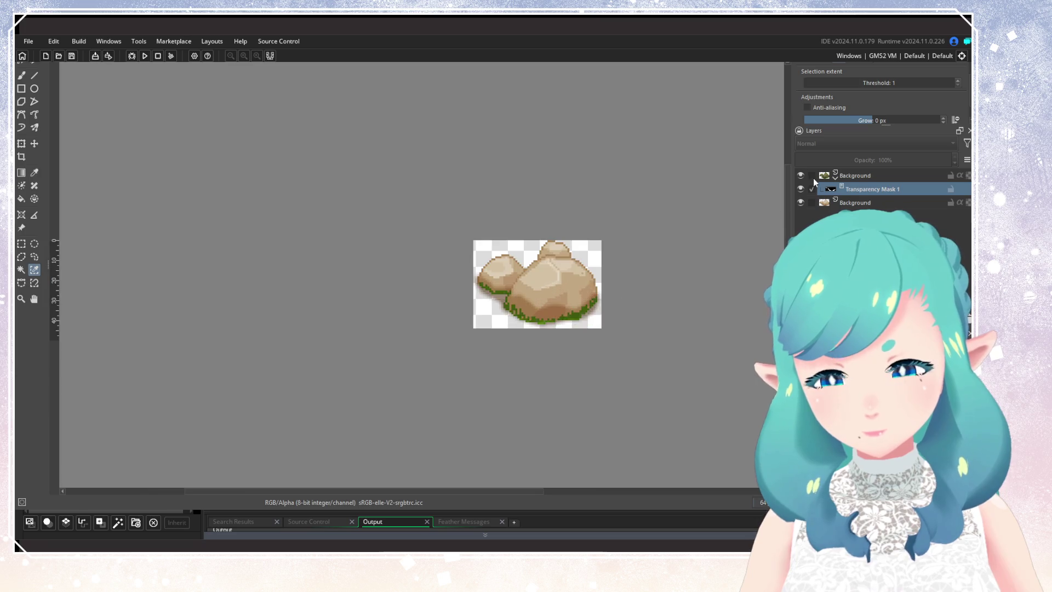
Compare the rocks with the moss layer toggled off and on, then select the green moss pixels
left_click(800, 176)
left_click(800, 176)
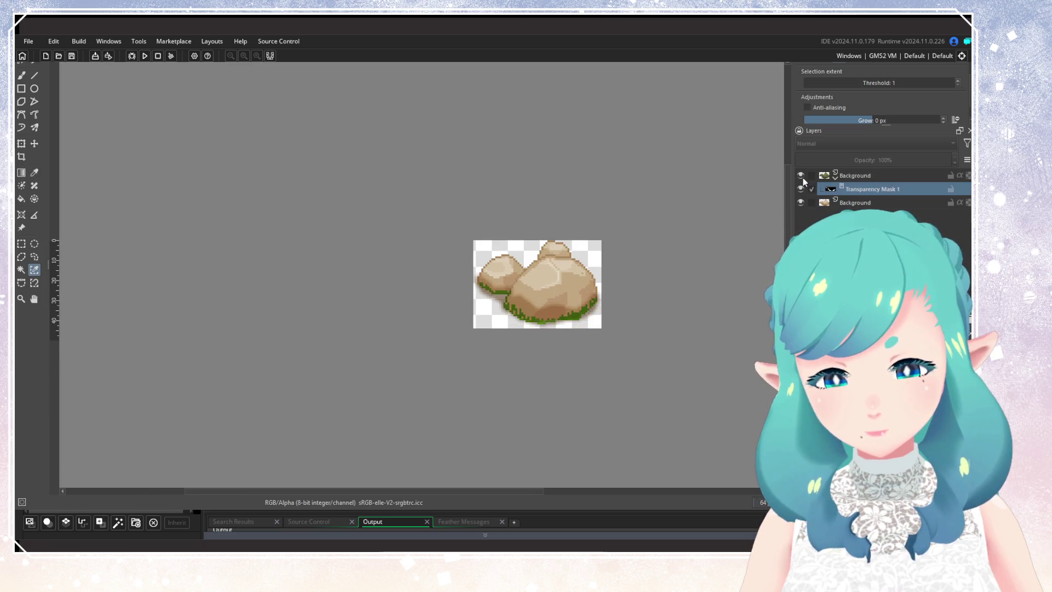
scroll(508, 245, "up", 3)
scroll(704, 377, "down", 6)
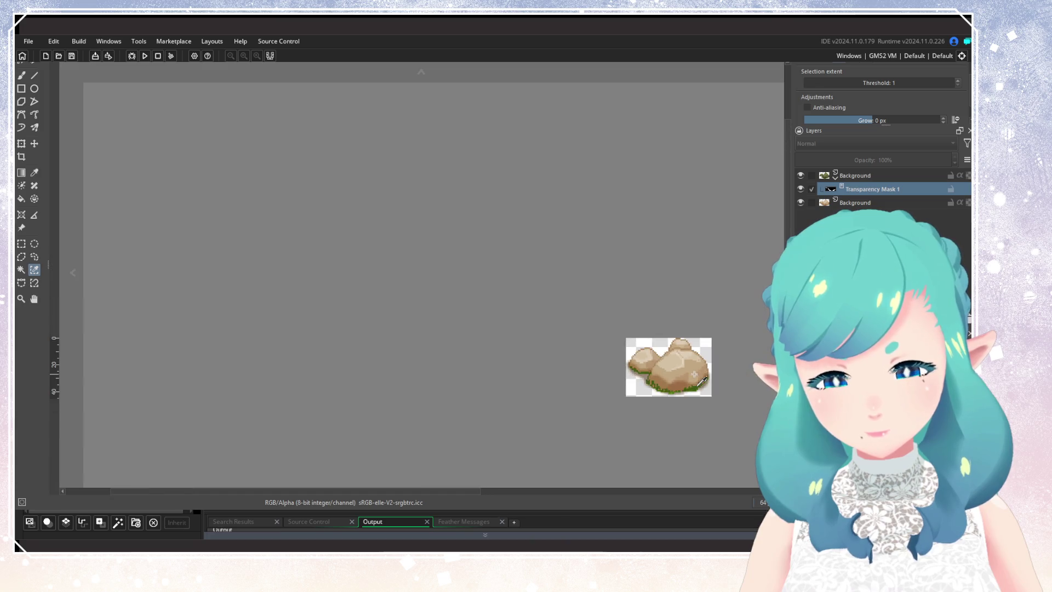
scroll(726, 385, "up", 2)
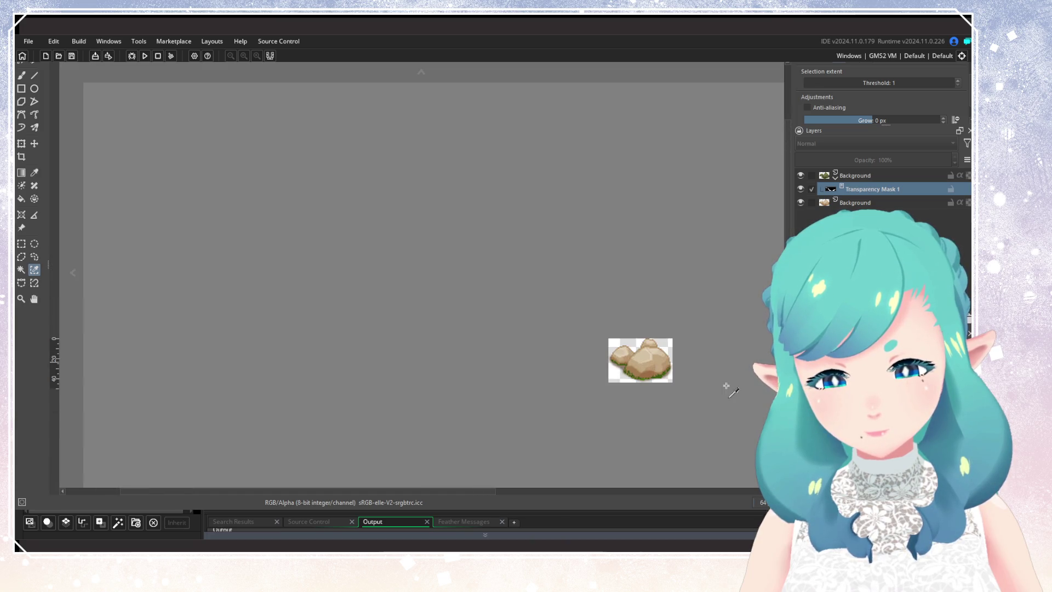
scroll(726, 385, "up", 4)
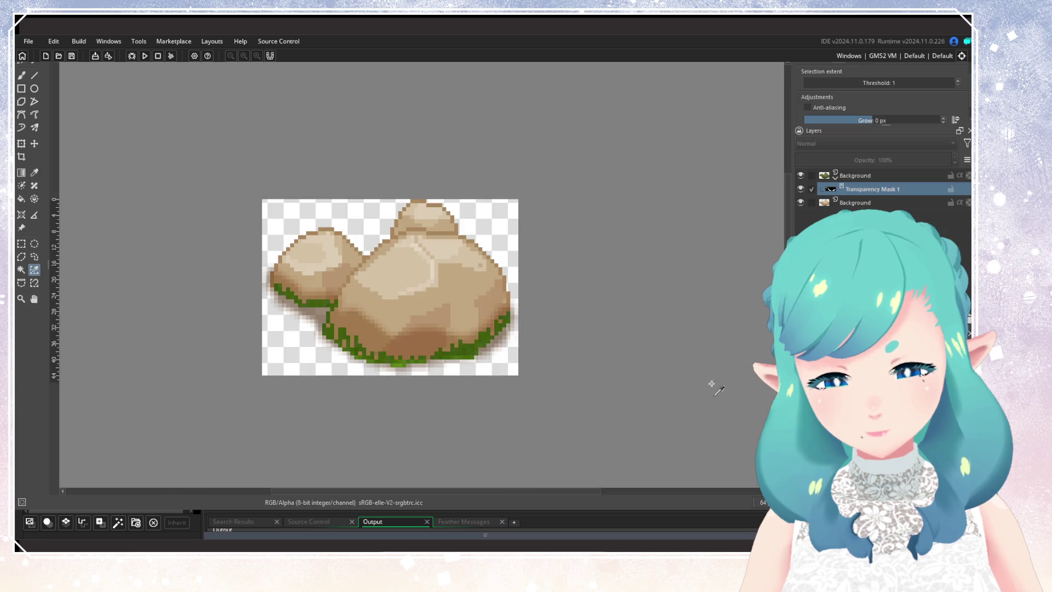
scroll(291, 332, "up", 2)
scroll(291, 331, "down", 1)
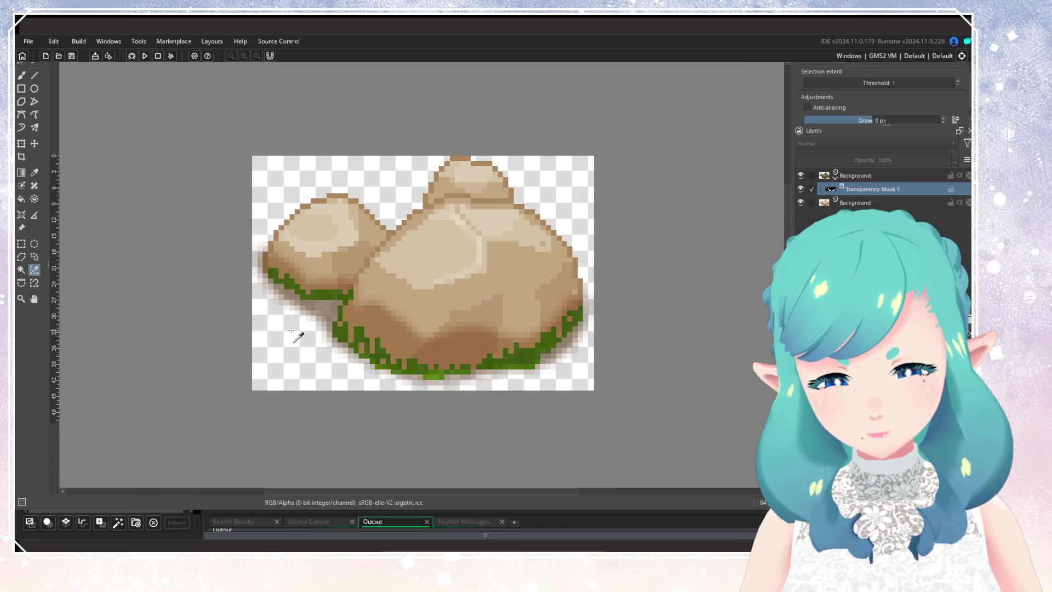
key("ctrl+a")
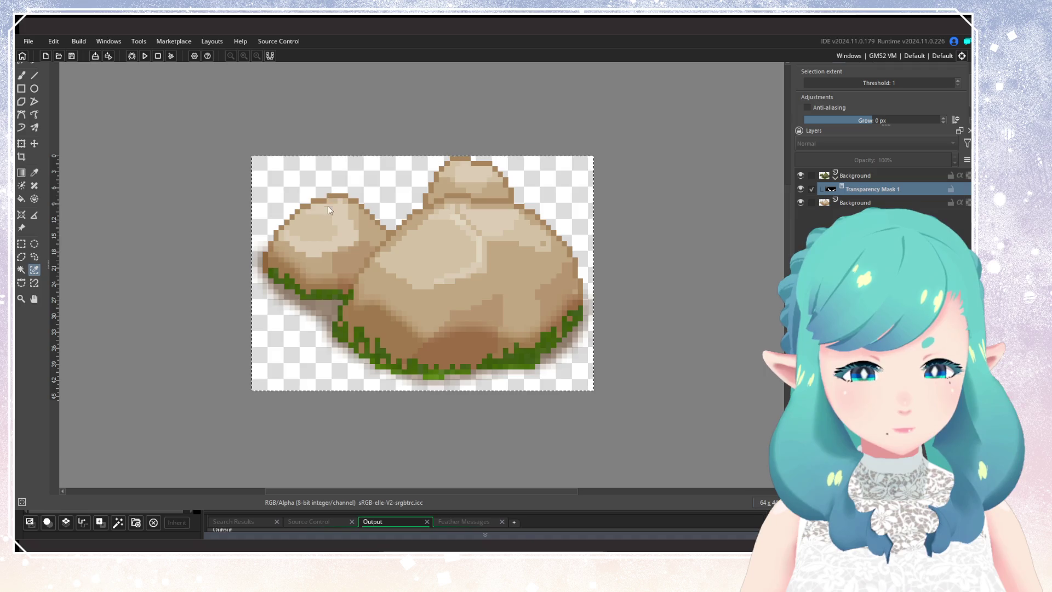
left_click(295, 280)
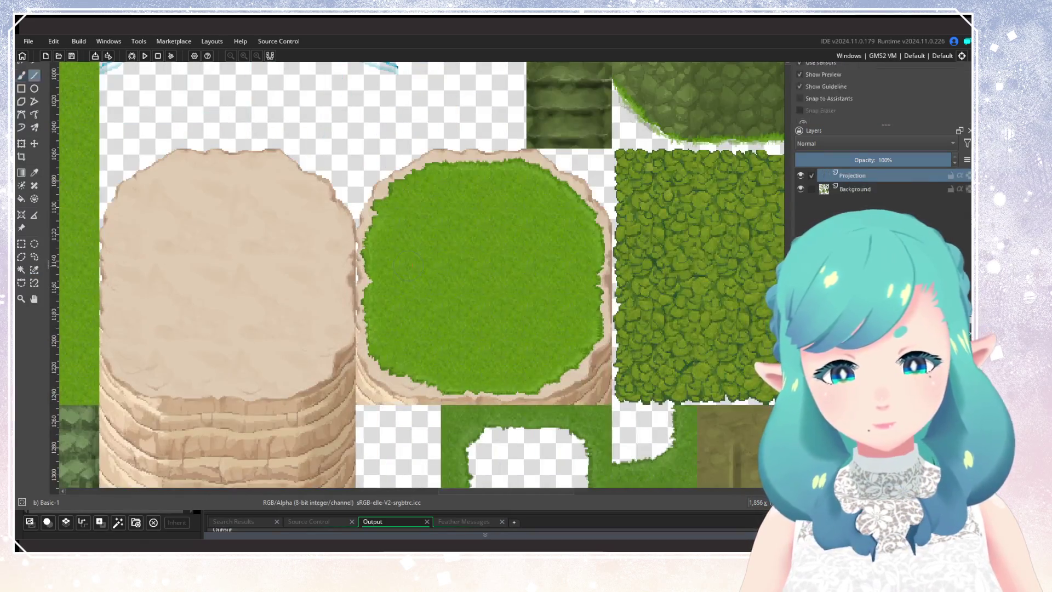
Drag the rock cluster into the centre of the round grass tile with the Move tool
key("t")
scroll(408, 213, "down", 5)
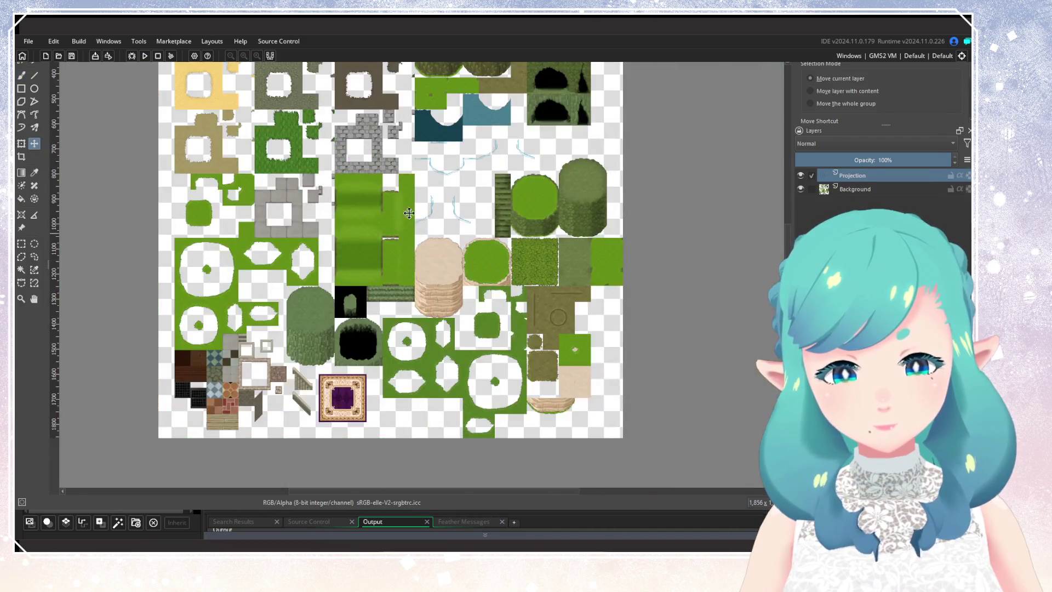
scroll(539, 349, "up", 4)
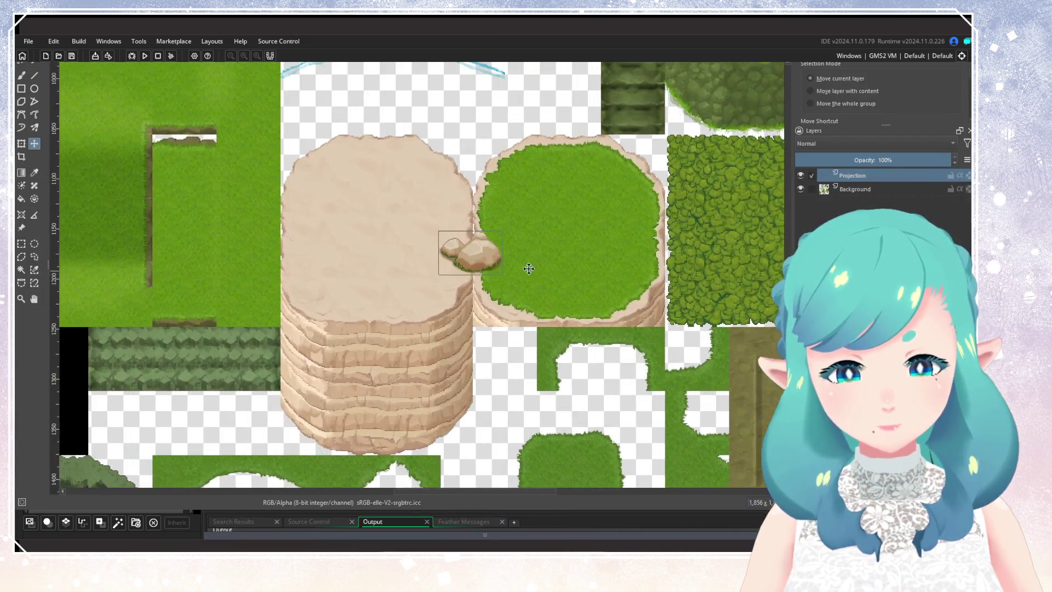
left_click_drag(526, 265, 601, 263)
scroll(591, 218, "up", 3)
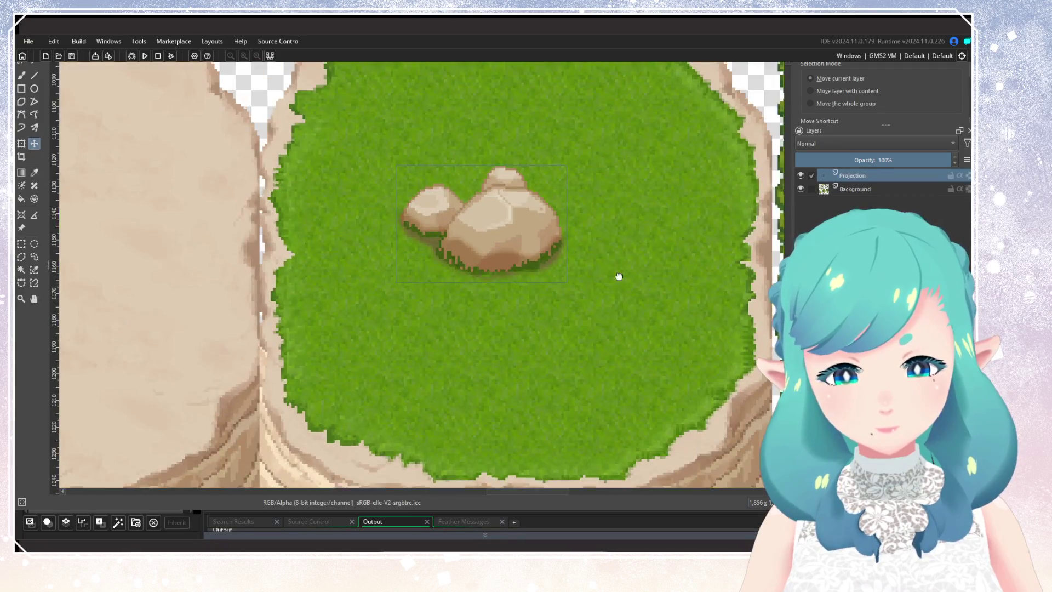
scroll(521, 294, "up", 2)
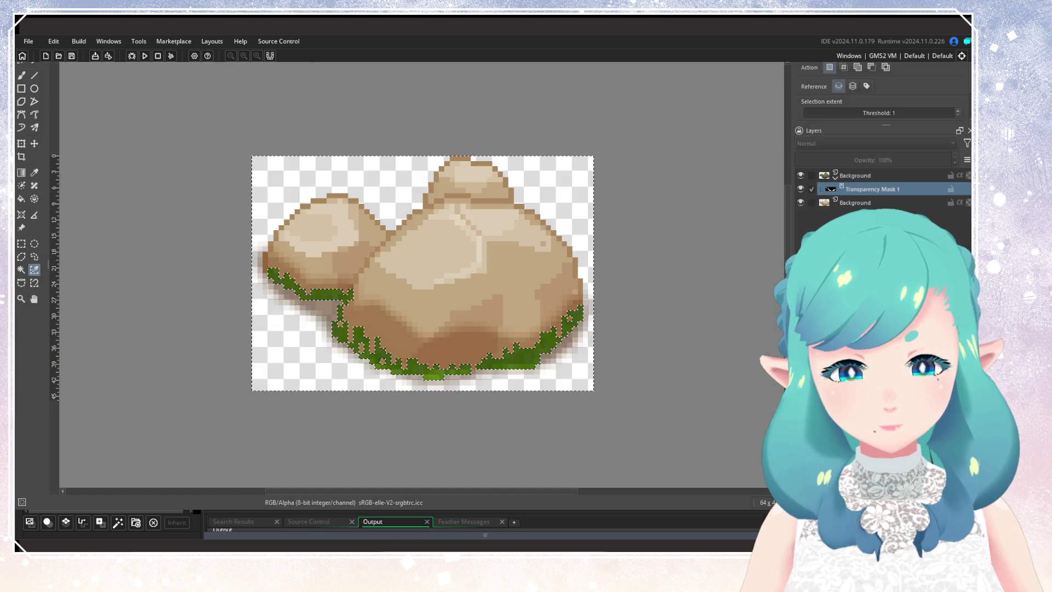
left_click(849, 175)
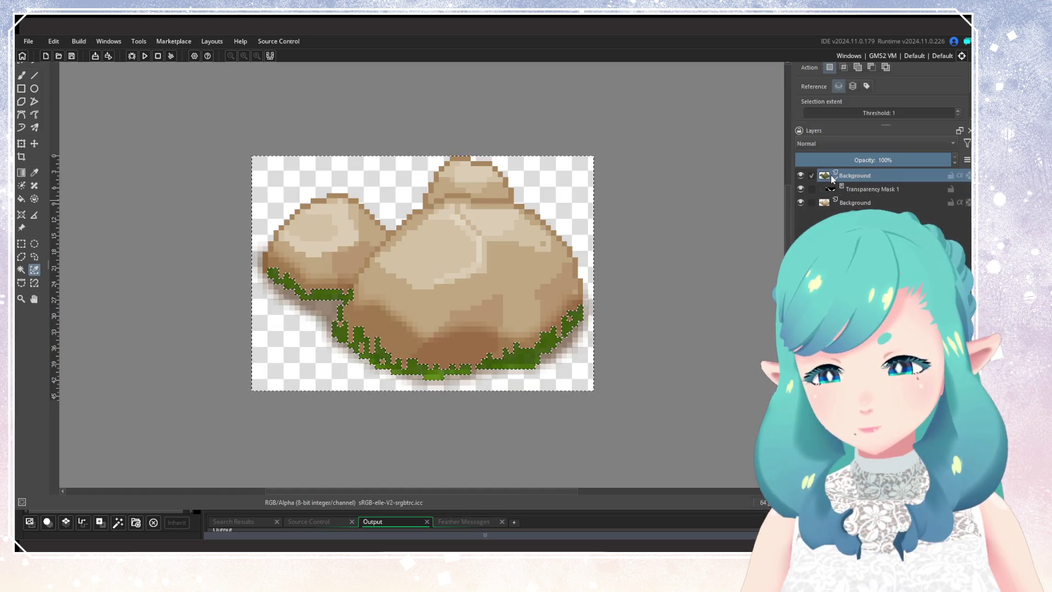
Zoom in, clear the selection and make the top Background layer active
key("plus")
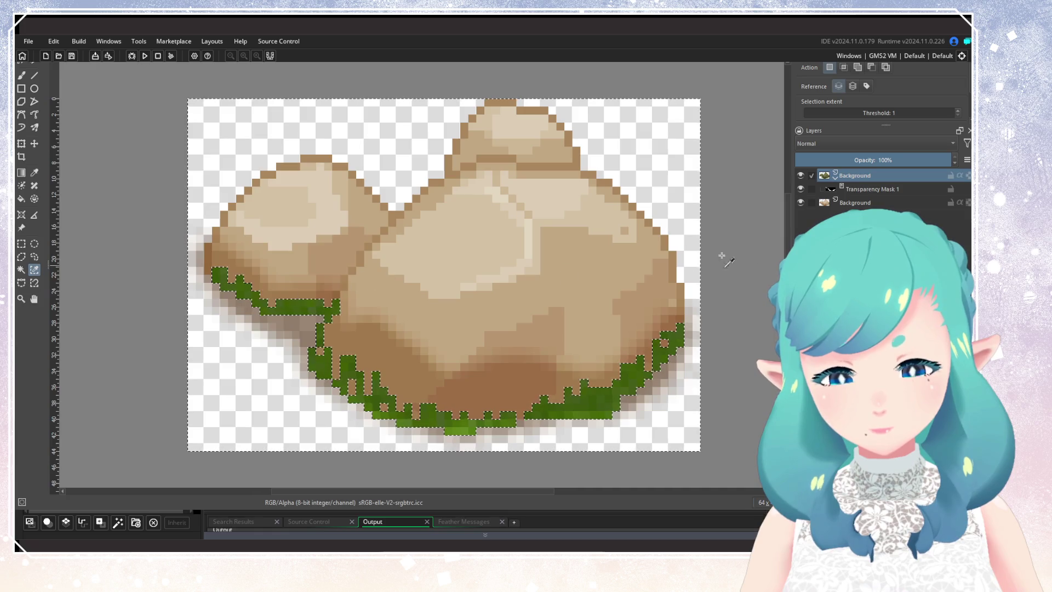
left_click(827, 203)
left_click(800, 176)
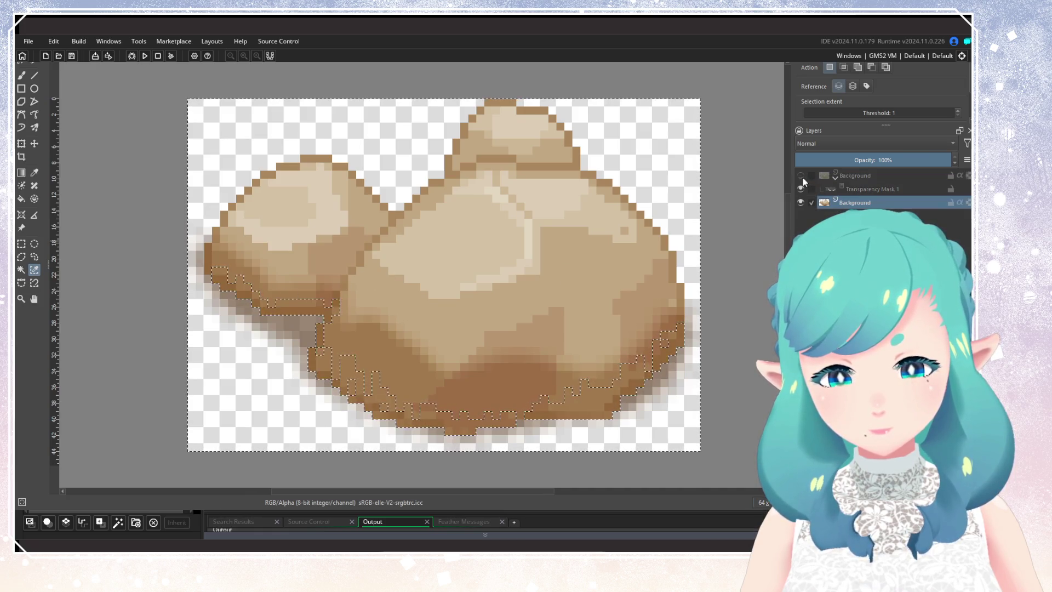
left_click(801, 176)
key("ctrl+shift+a")
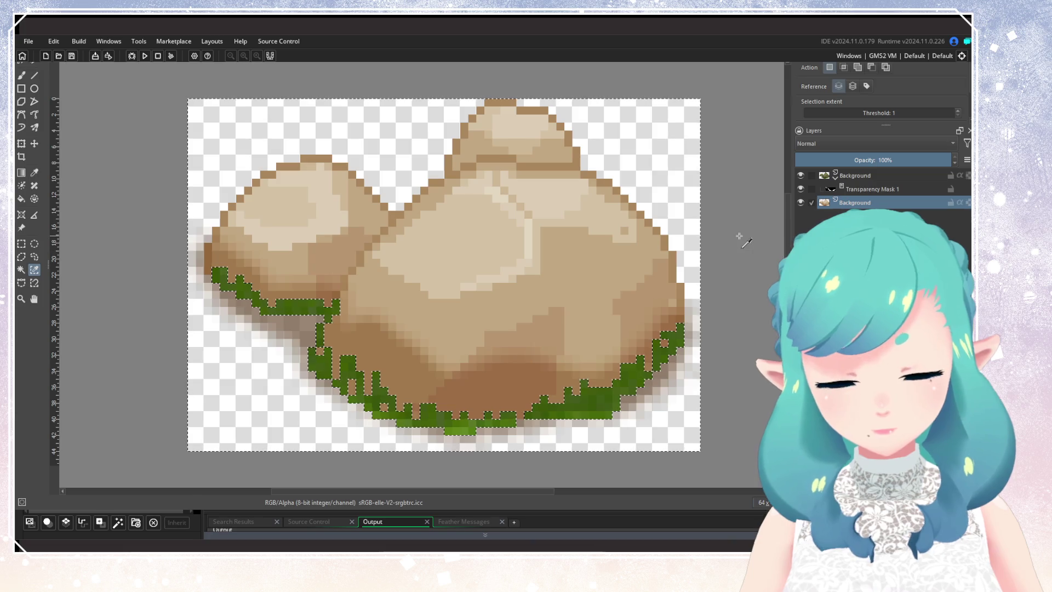
left_click(829, 175)
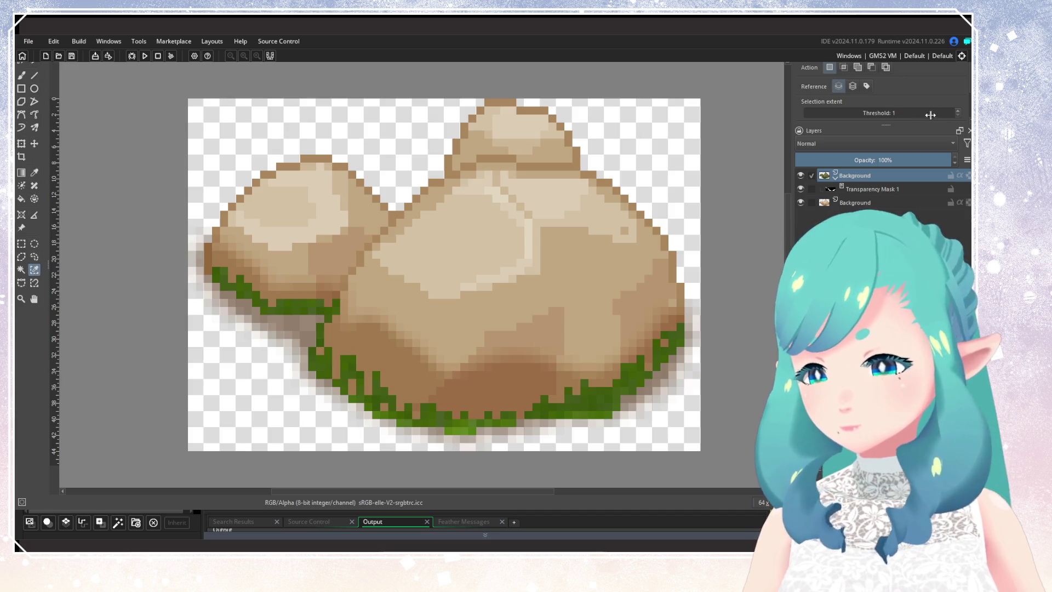
With threshold raised to 9, select the green moss and add its pale fringe pixels
left_click(957, 112)
left_click(958, 111)
left_click(958, 113)
left_click(958, 112)
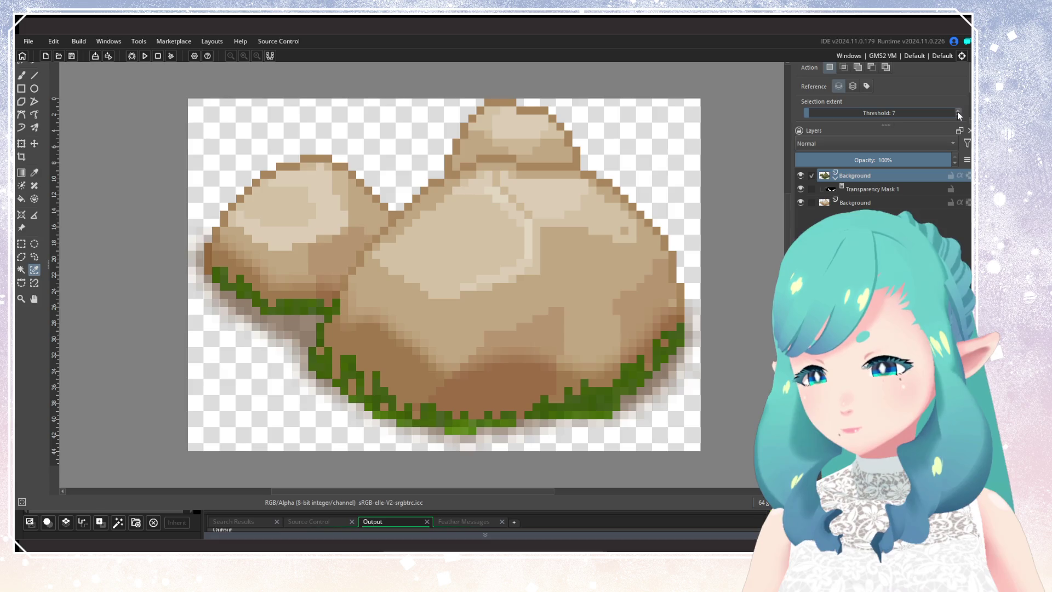
left_click(589, 419)
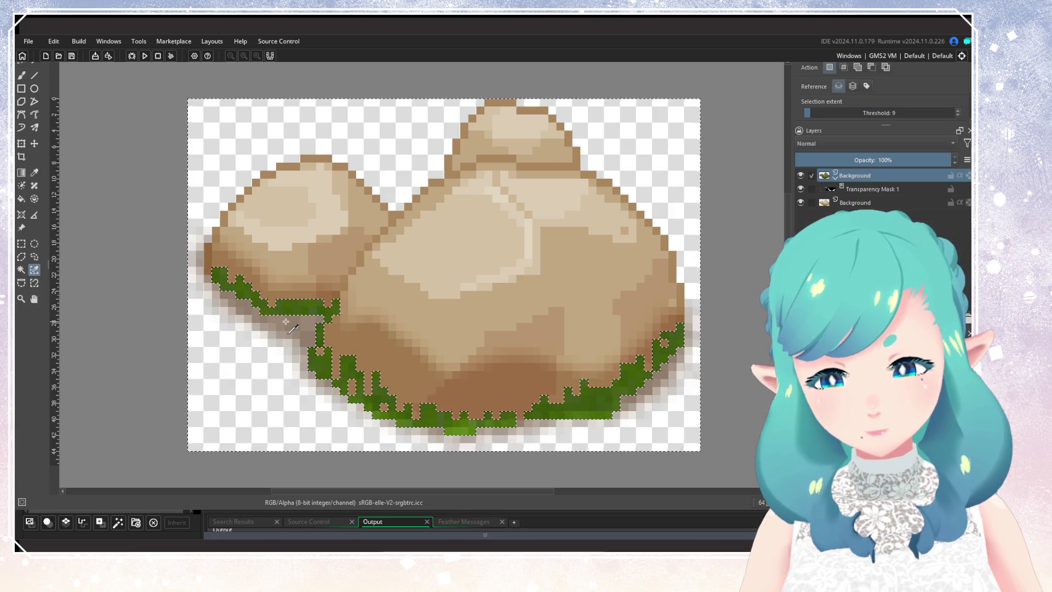
left_click(800, 188)
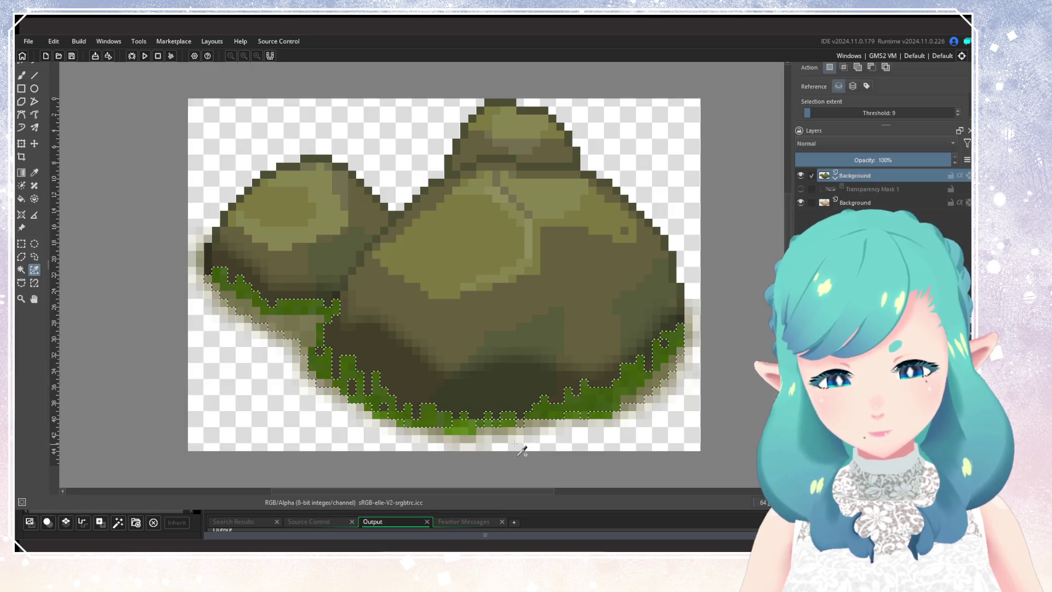
left_click(800, 202)
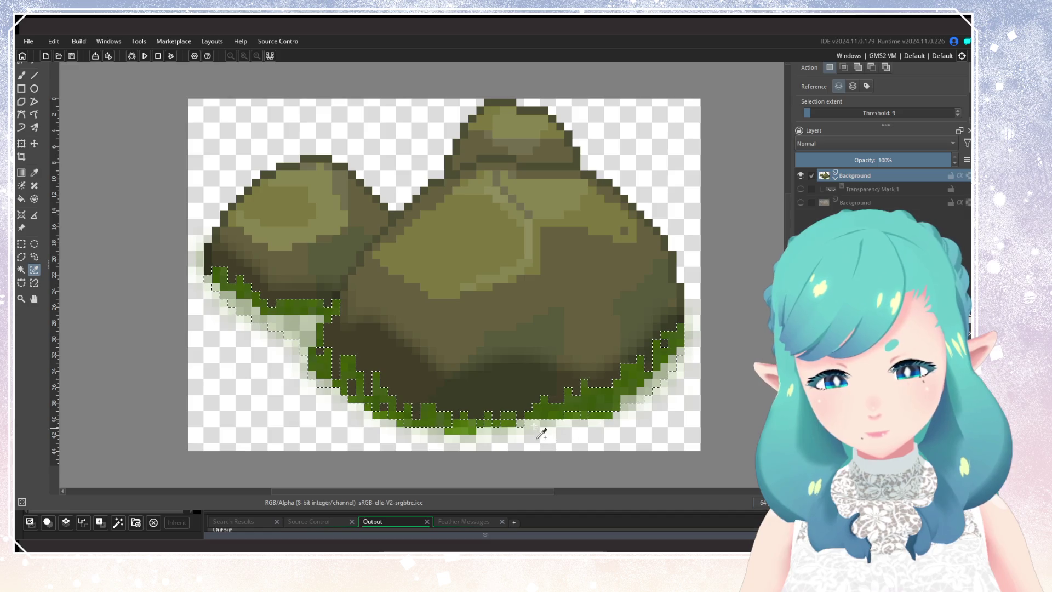
left_click(448, 438, "shift")
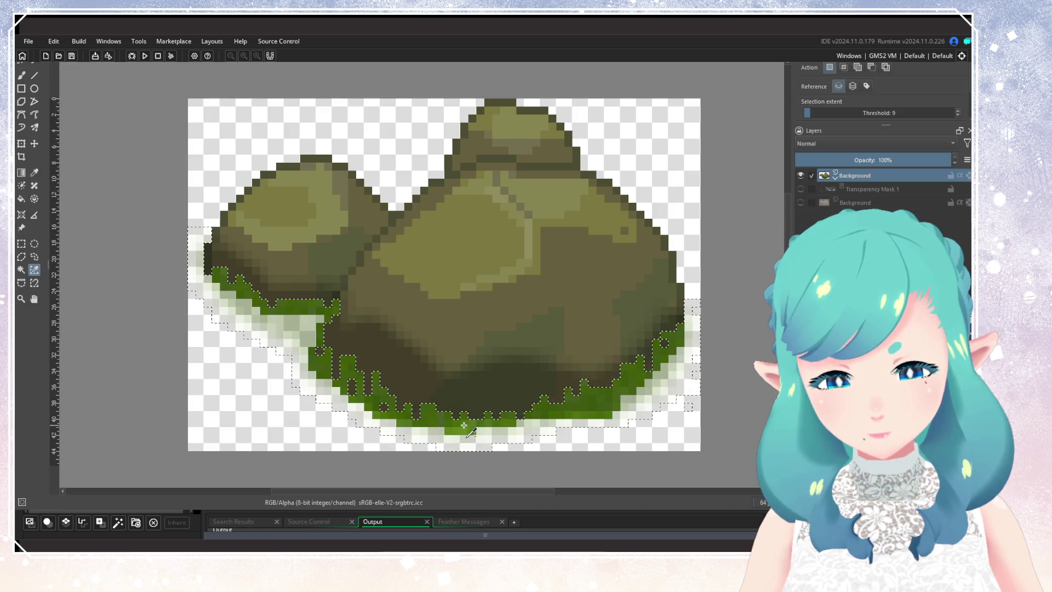
Show Transparency Mask 1 and make it the active layer
scroll(284, 329, "down", 2)
scroll(284, 329, "up", 2)
scroll(286, 329, "down", 1)
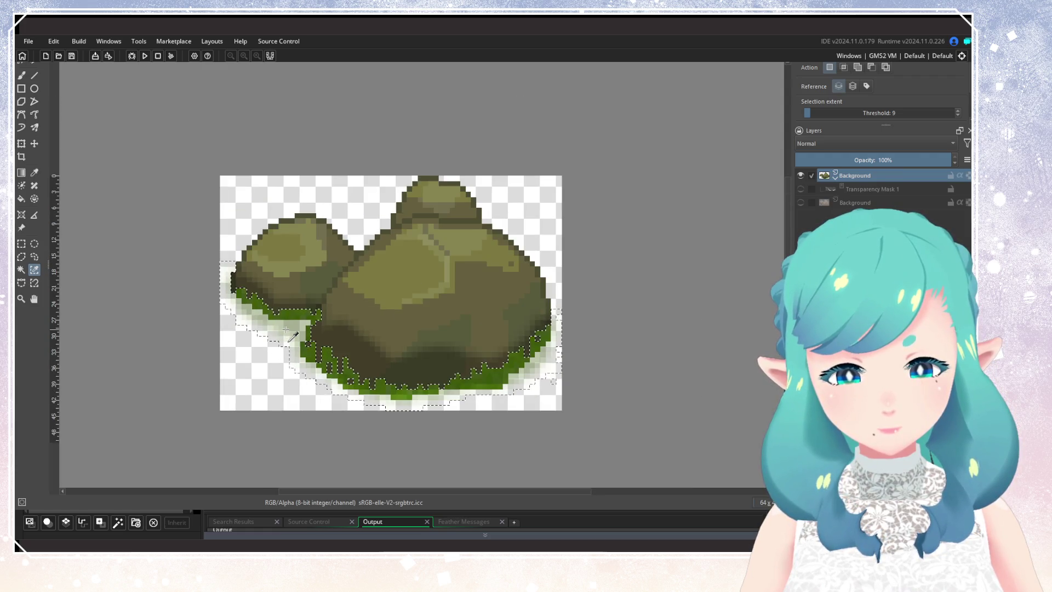
left_click(847, 187)
left_click(800, 188)
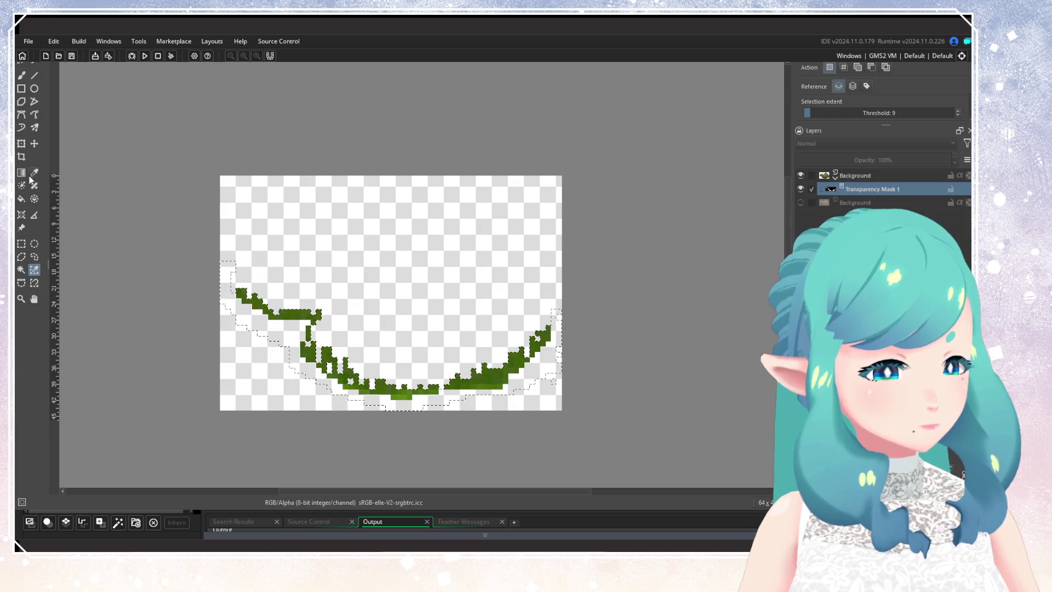
Invert the moss selection, mask the bottom Background layer, and return to the tileset
left_click(21, 198)
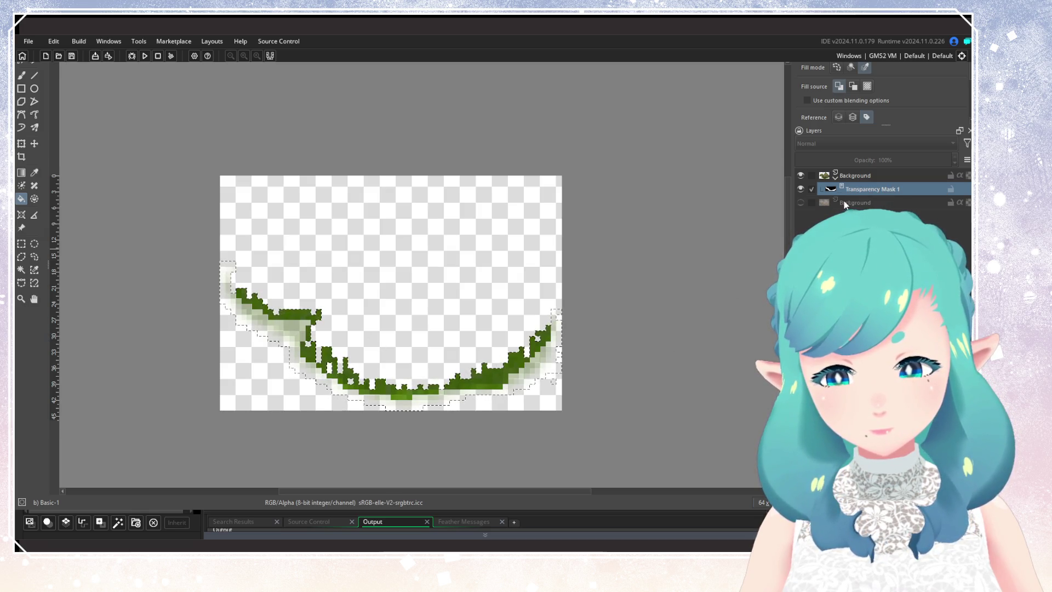
left_click(801, 202)
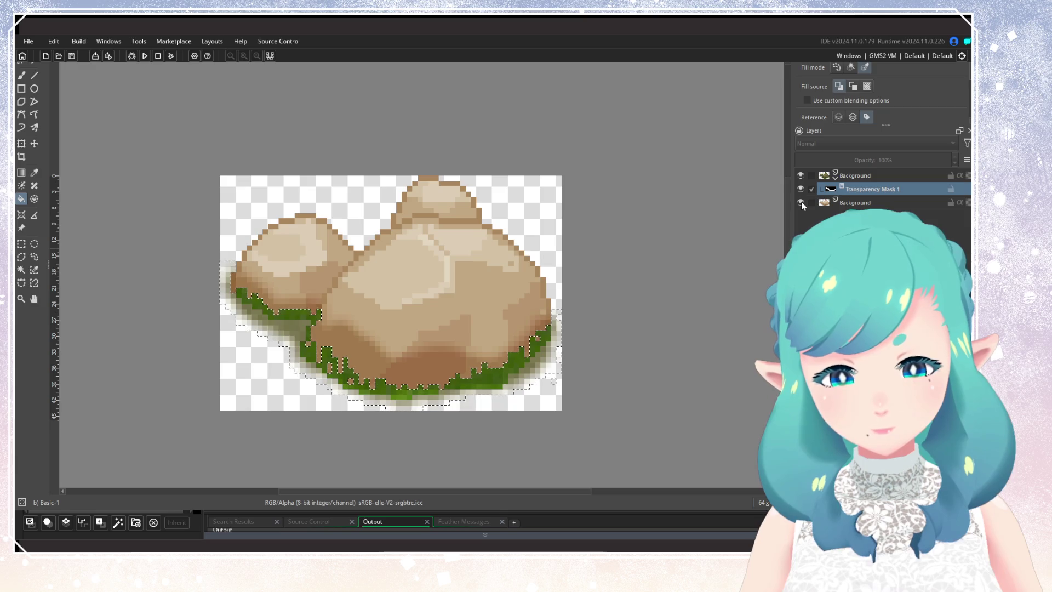
left_click(856, 204)
key("ctrl+shift+i")
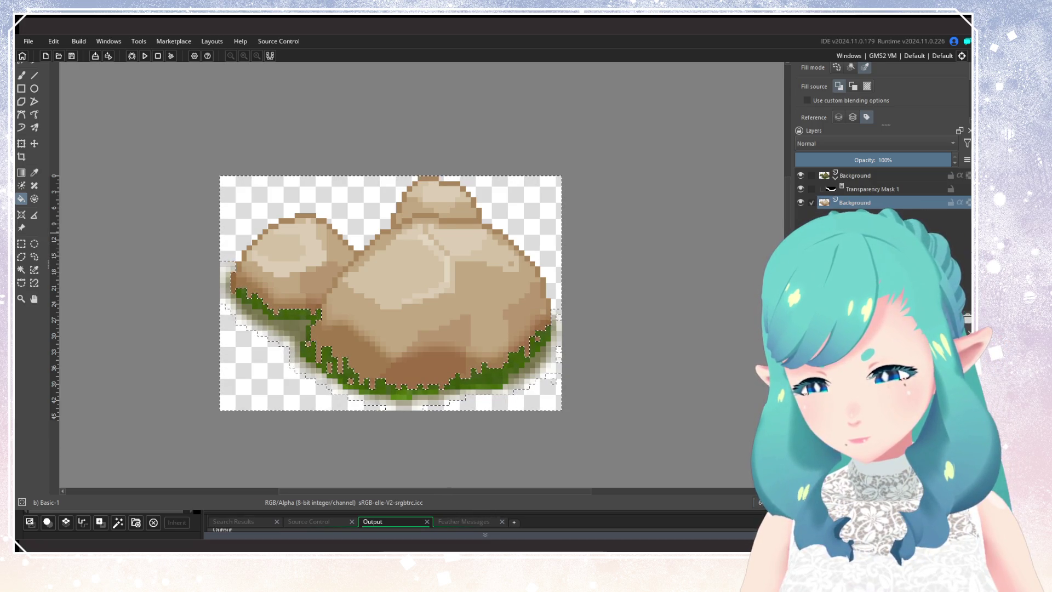
key("ctrl+shift+j")
key("ctrl+a")
key("ctrl+Tab")
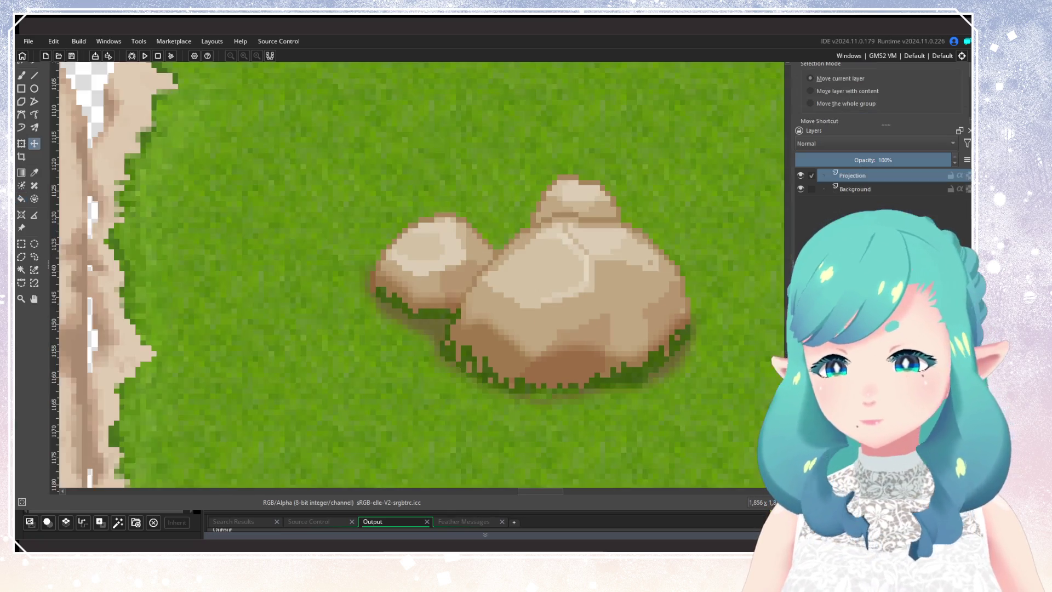
Reposition the second rock cluster within its grass tile
scroll(541, 217, "down", 2)
scroll(540, 217, "down", 2)
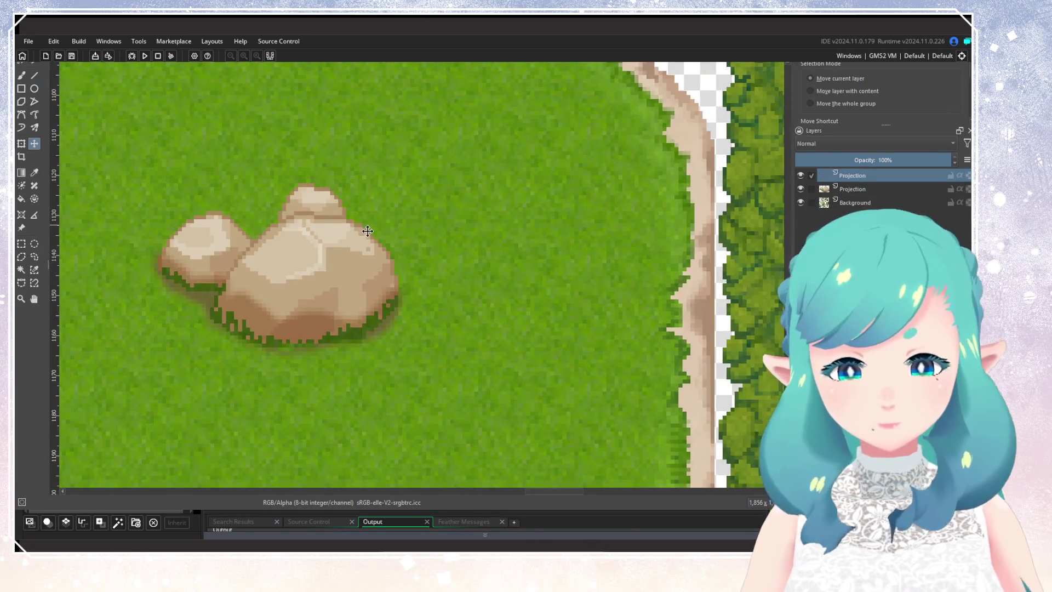
key("ctrl+Tab")
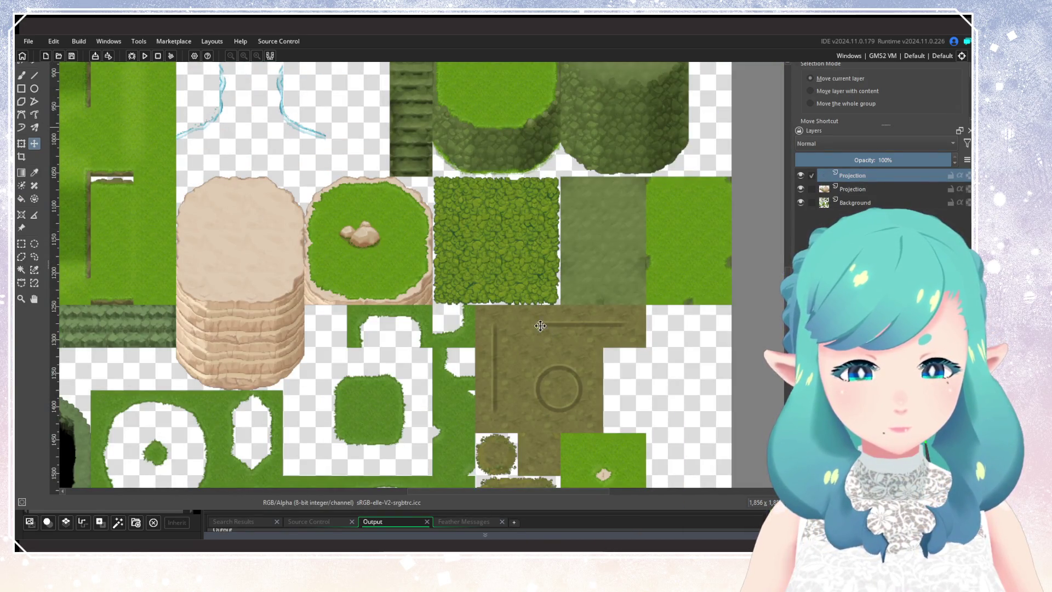
scroll(410, 267, "down", 6)
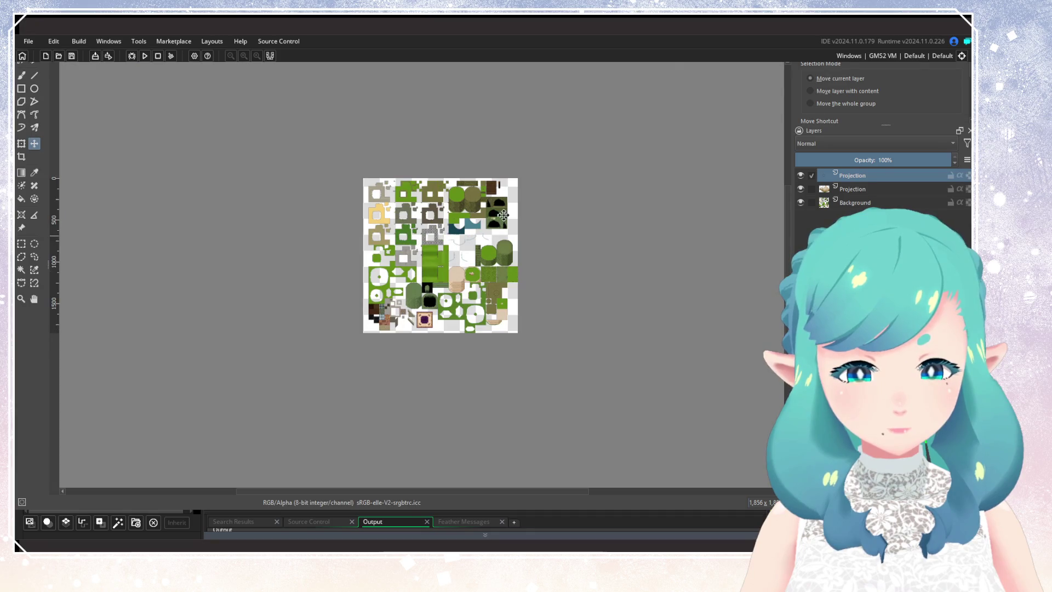
scroll(466, 280, "up", 10)
left_click_drag(443, 317, 421, 318)
scroll(448, 348, "down", 3)
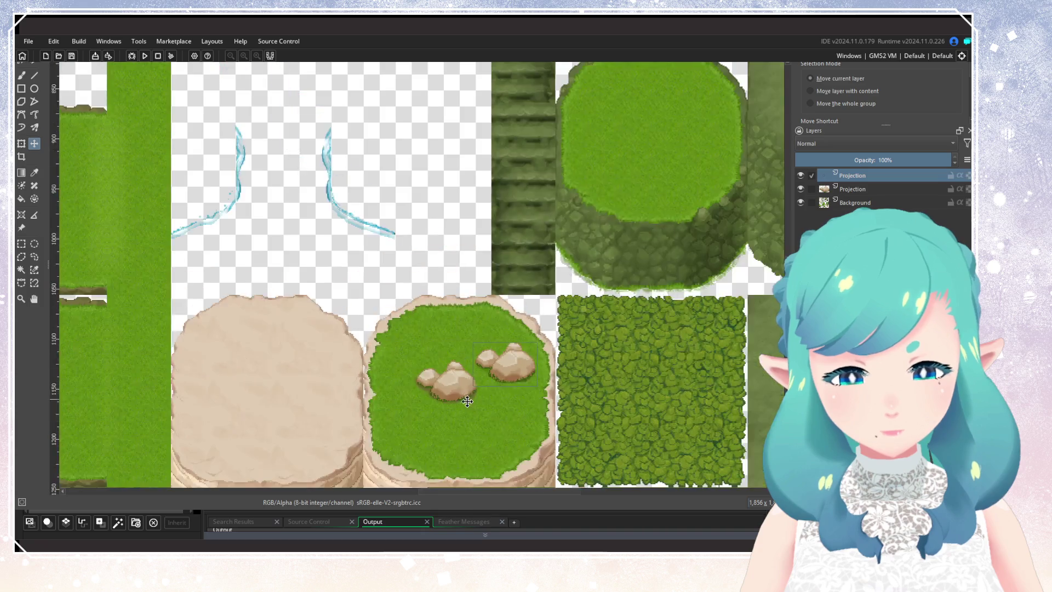
scroll(460, 405, "up", 4)
left_click_drag(529, 391, 550, 435)
mouse_move(679, 381)
left_mouse_down()
mouse_move(733, 279)
mouse_move(723, 250)
left_mouse_up()
Shift the tileset Background layer beneath the rocks
left_click(853, 203)
scroll(567, 340, "down", 8)
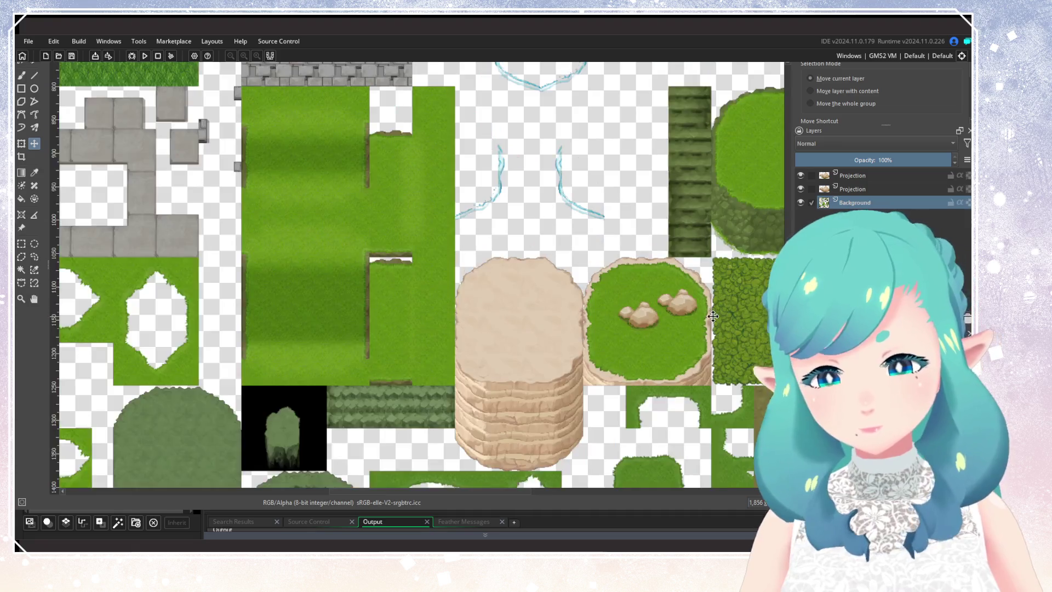
scroll(521, 327, "up", 8)
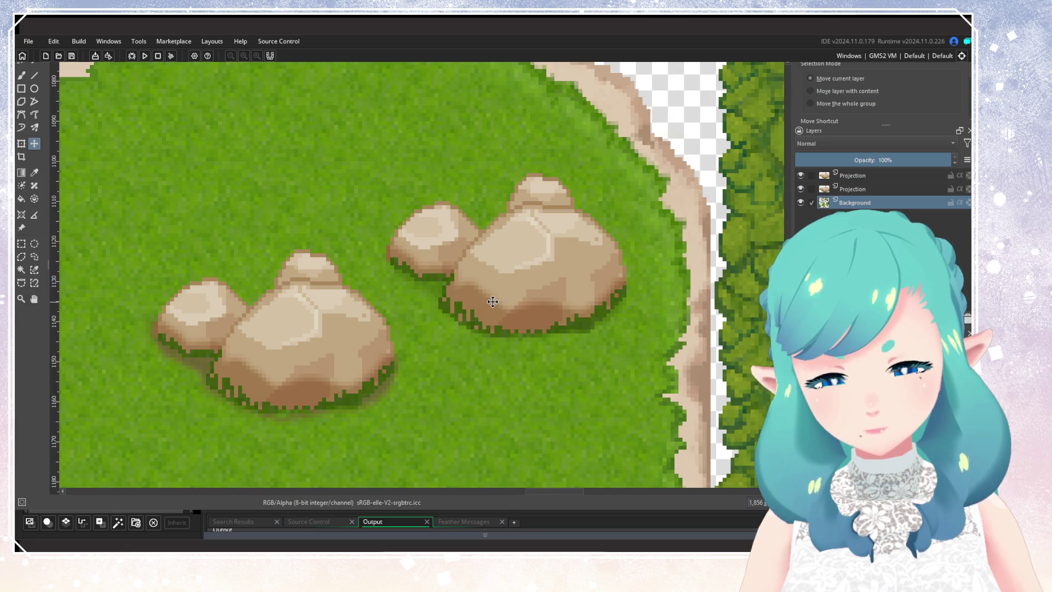
scroll(492, 301, "down", 5)
scroll(415, 315, "up", 5)
scroll(416, 315, "down", 5)
mouse_move(416, 315)
left_mouse_down()
mouse_move(394, 348)
mouse_move(437, 329)
mouse_move(575, 305)
mouse_move(515, 307)
mouse_move(527, 294)
left_mouse_up()
scroll(527, 294, "up", 8)
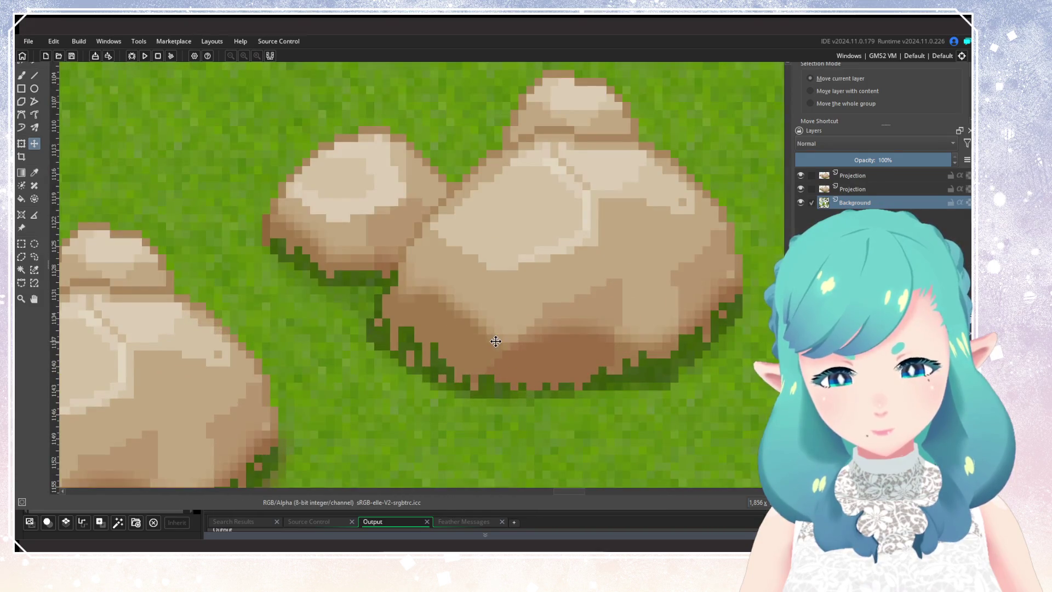
scroll(495, 341, "down", 8)
scroll(563, 366, "up", 3)
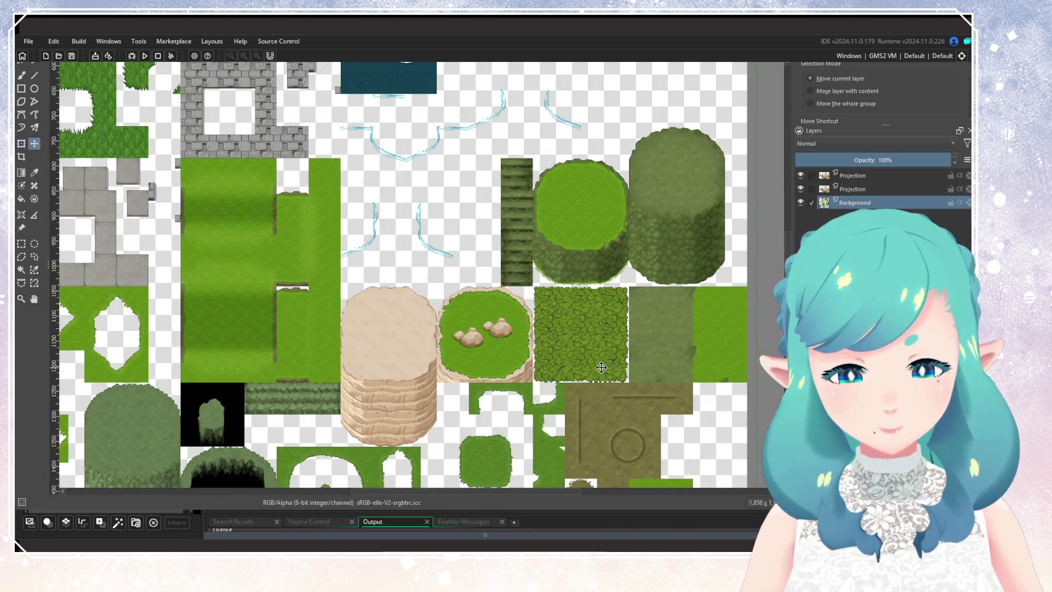
scroll(505, 338, "up", 6)
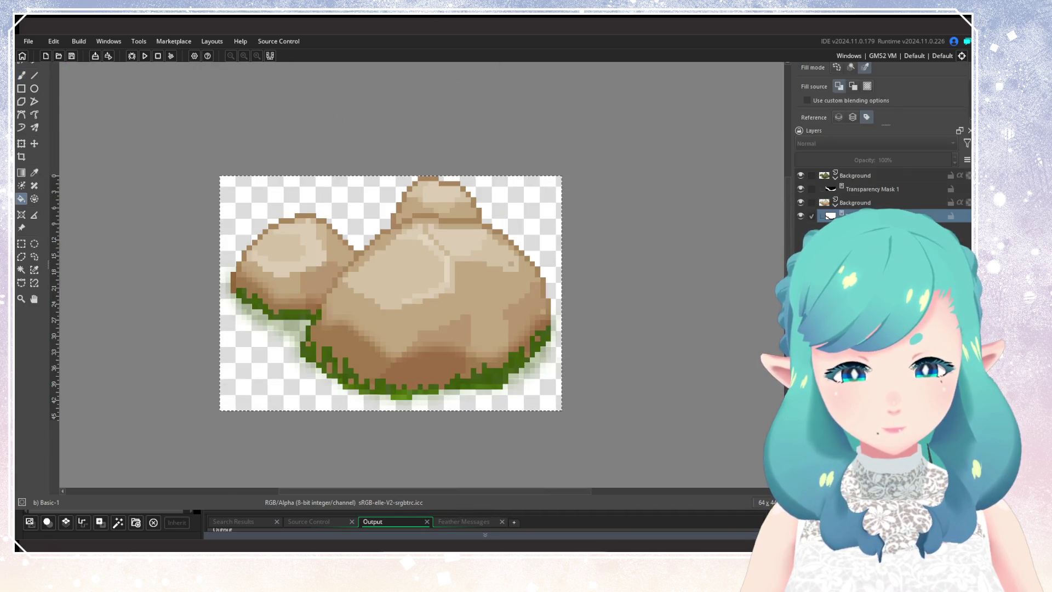
Add an HSV/HSL filter layer over the rock layer, shifting its hue to pinkish brown
left_click(866, 189)
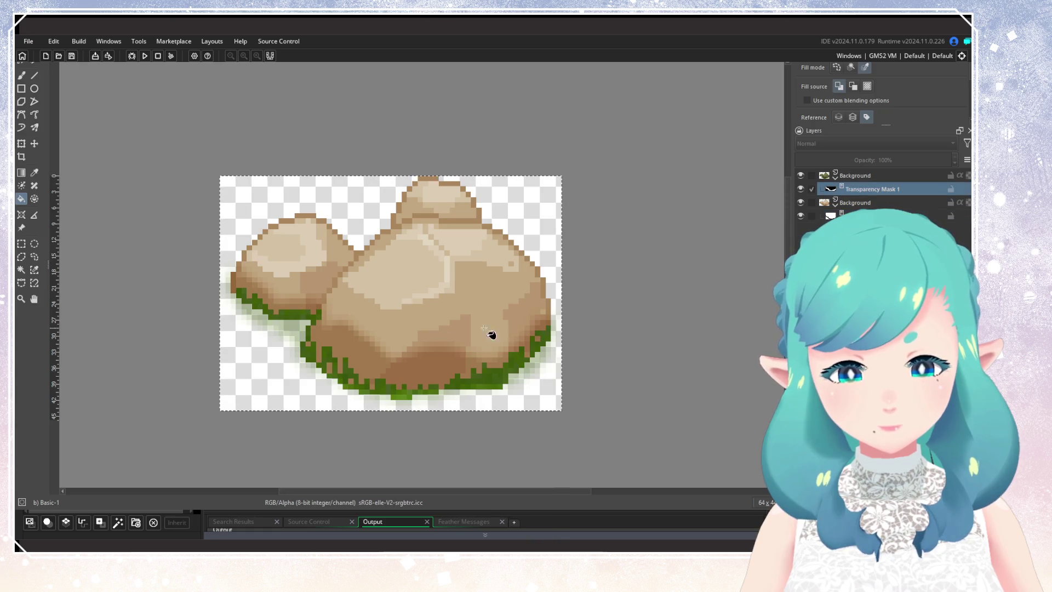
scroll(281, 308, "up", 1)
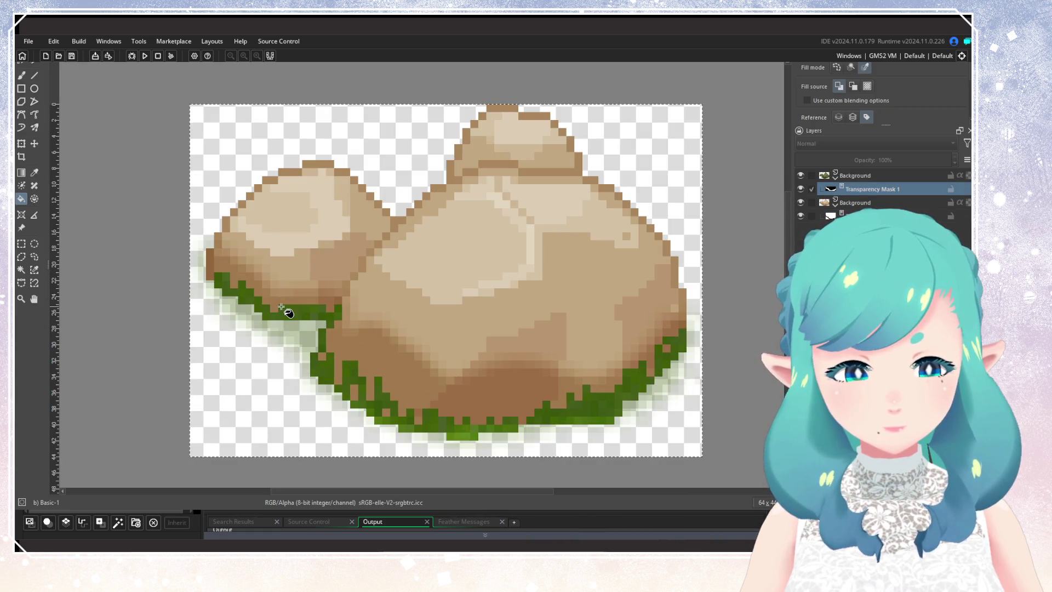
left_click(854, 179)
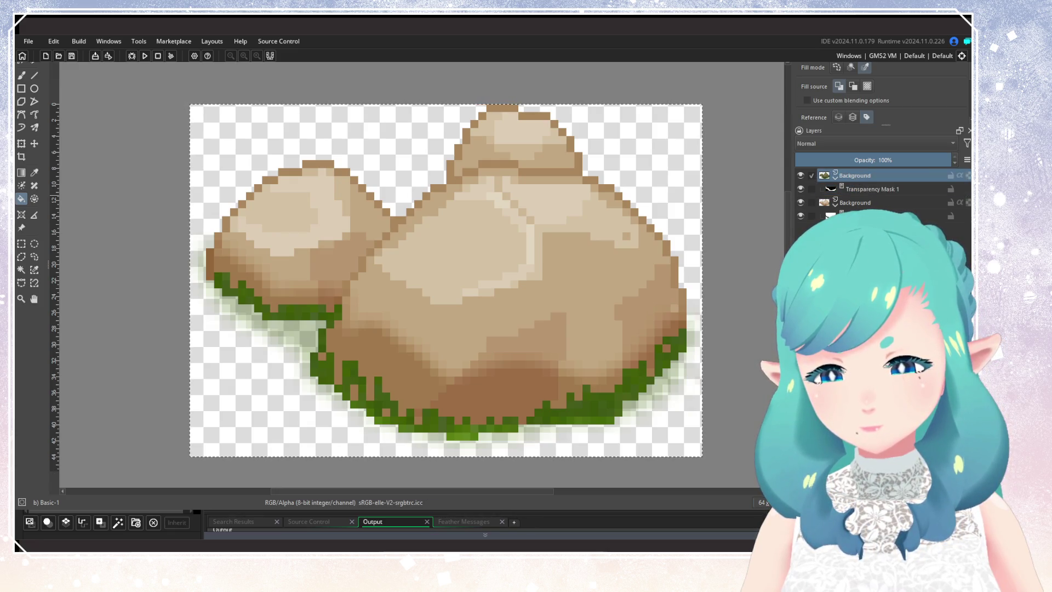
key("ctrl+shift+m")
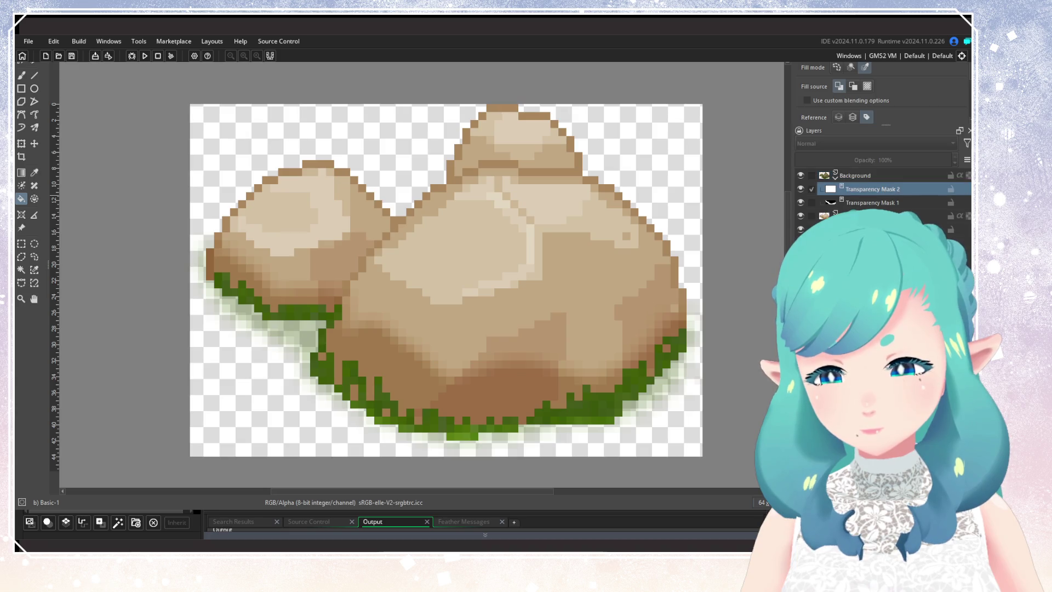
key("ctrl+z")
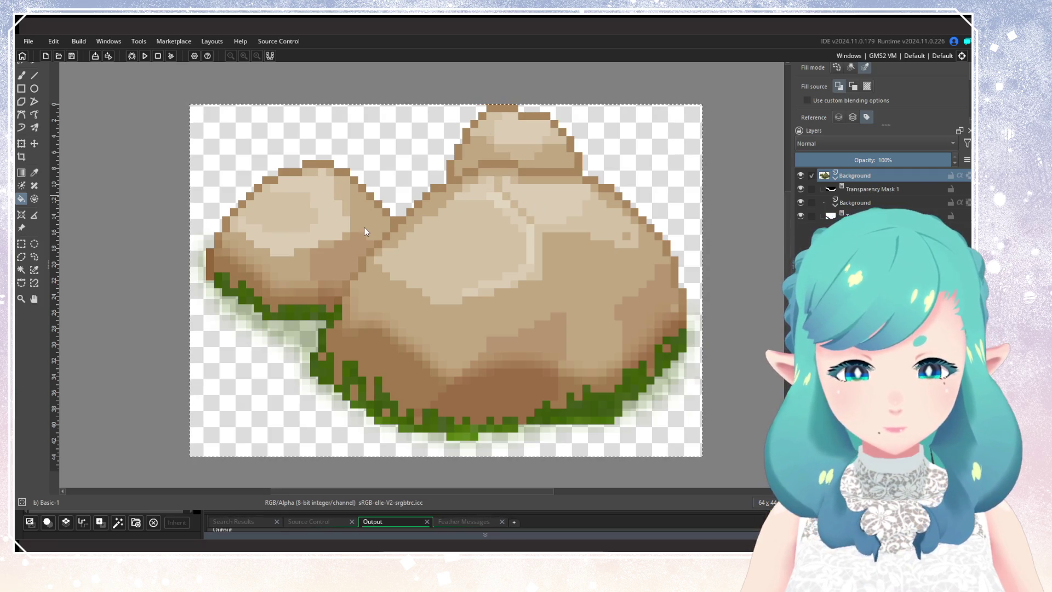
key("ctrl+z")
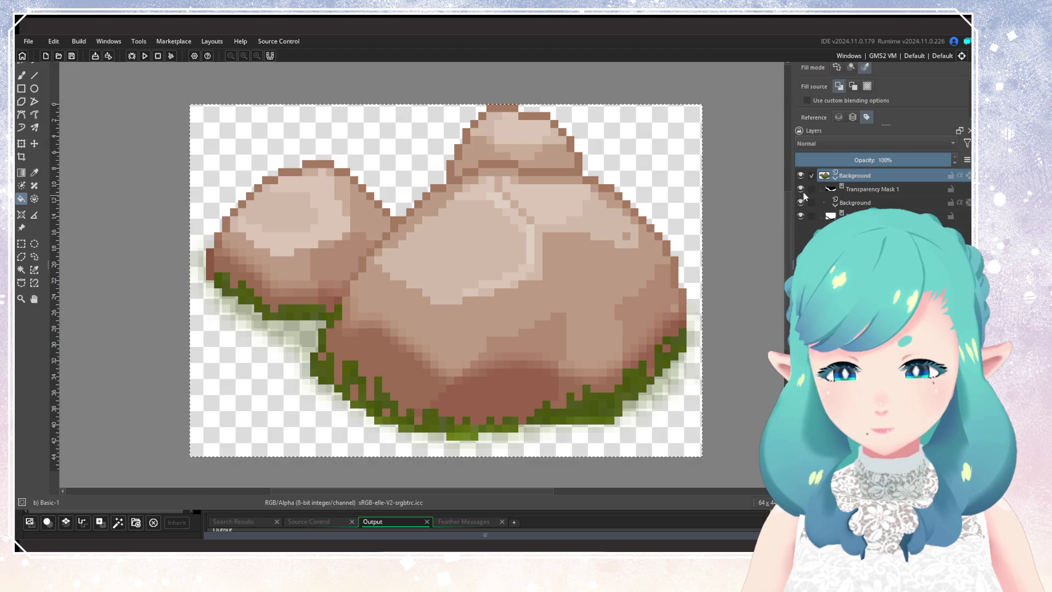
key("ctrl+shift+z")
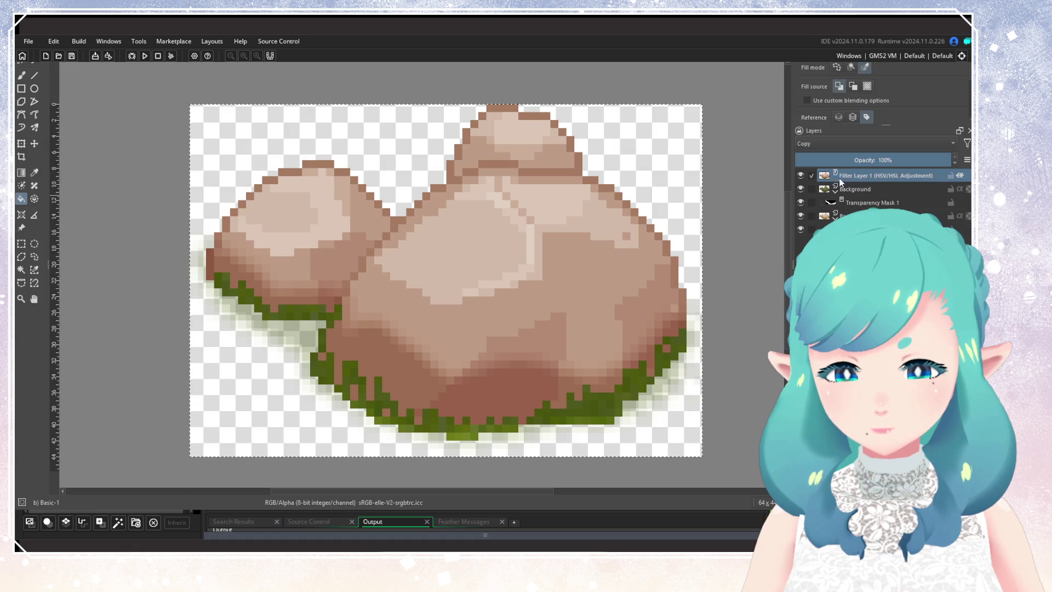
Compare the HSV/HSL filter on and off, then group it with the rock layer into Group 1
left_click(799, 176)
left_click(800, 176)
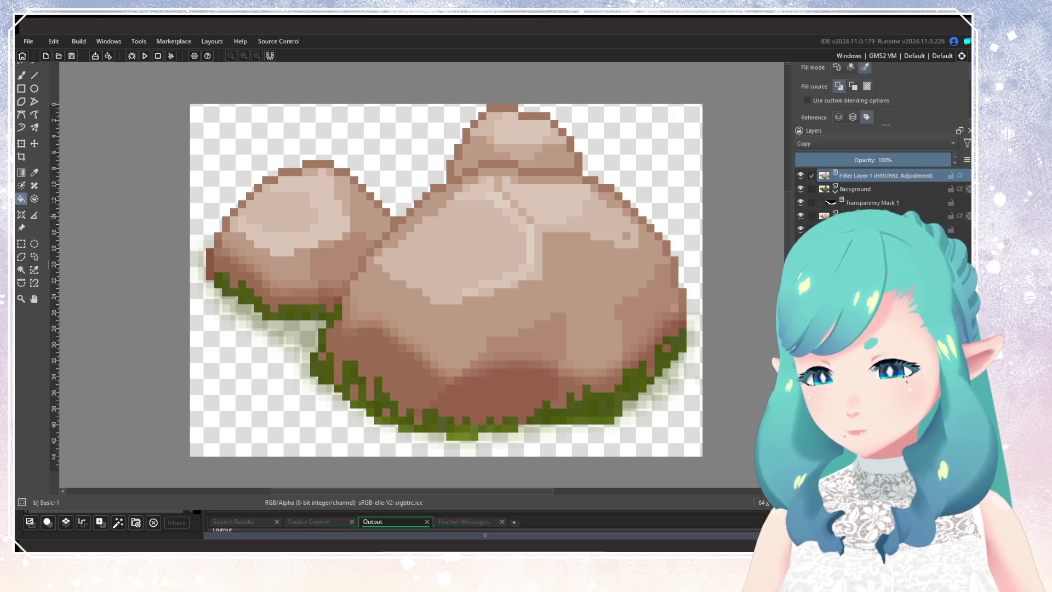
left_click(858, 189, "shift")
left_click_drag(859, 189, 866, 174)
key("ctrl+g")
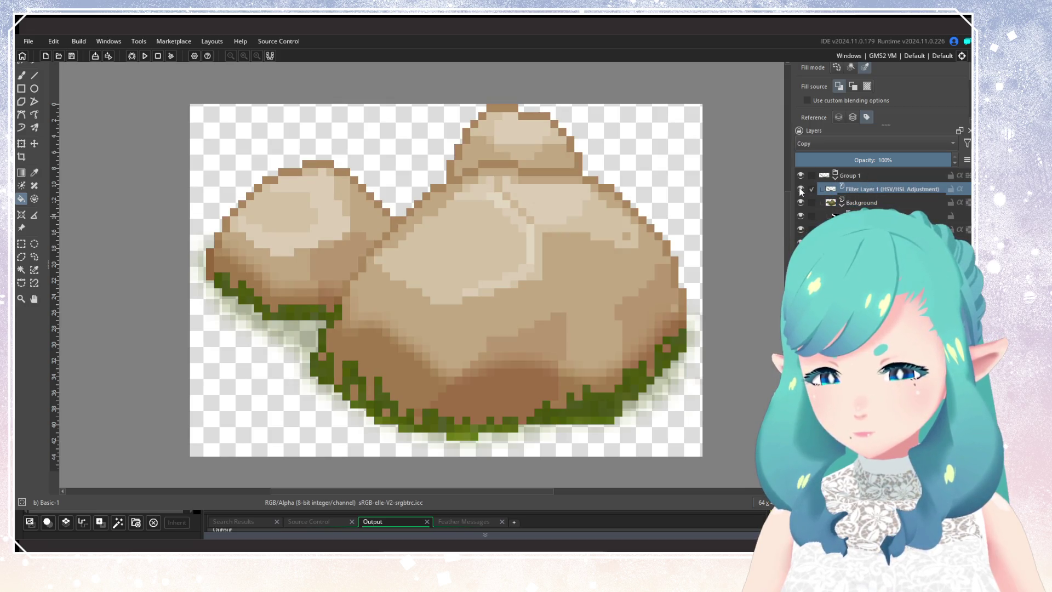
scroll(564, 336, "down", 1)
scroll(564, 336, "down", 1)
scroll(564, 336, "up", 1)
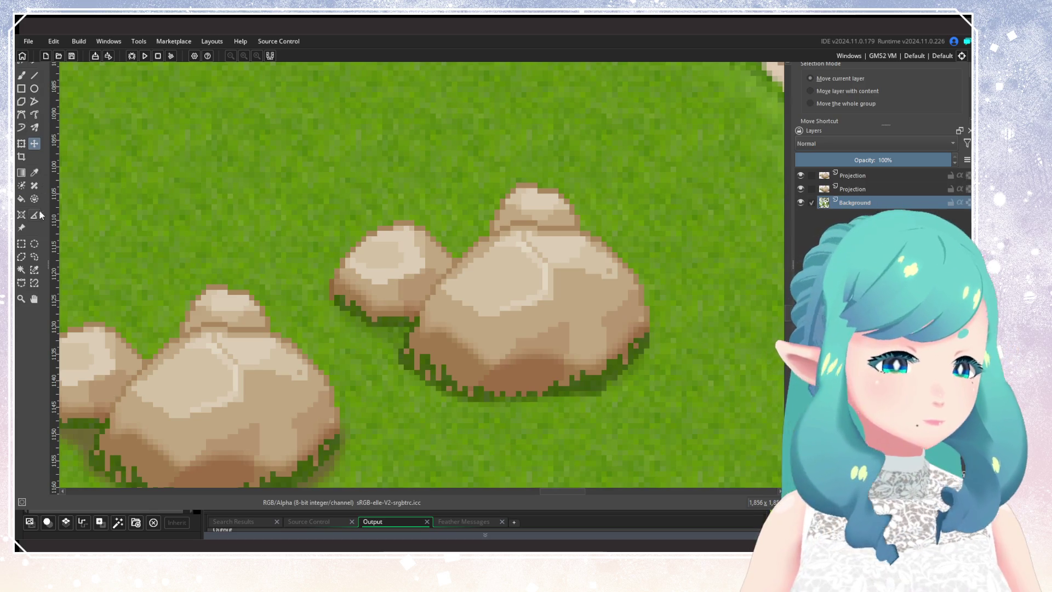
Rectangle-select the tileset grass patch holding the rocks and paste it into the rock sprite
left_click(21, 243)
scroll(472, 230, "down", 5)
scroll(472, 230, "down", 1)
scroll(472, 230, "up", 1)
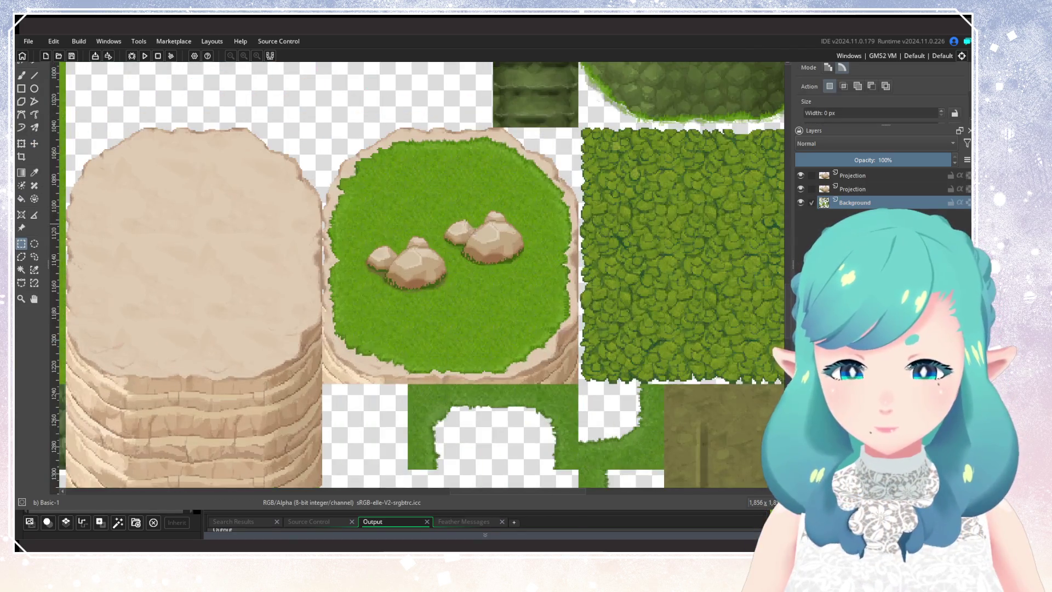
scroll(472, 230, "up", 3)
mouse_move(331, 152)
left_mouse_down()
mouse_move(549, 405)
mouse_move(579, 421)
left_mouse_up()
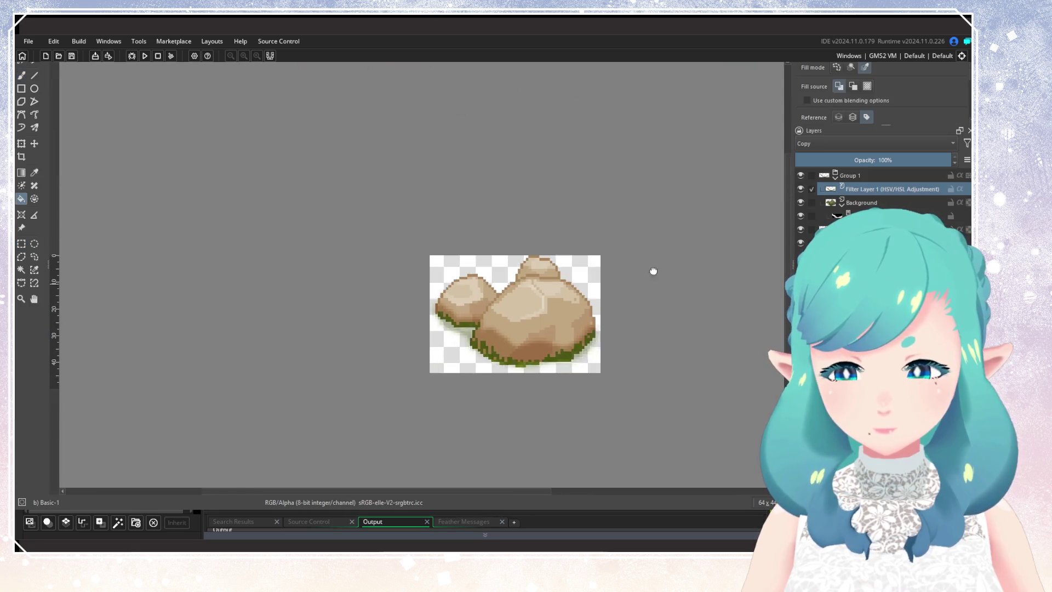
key("ctrl+v")
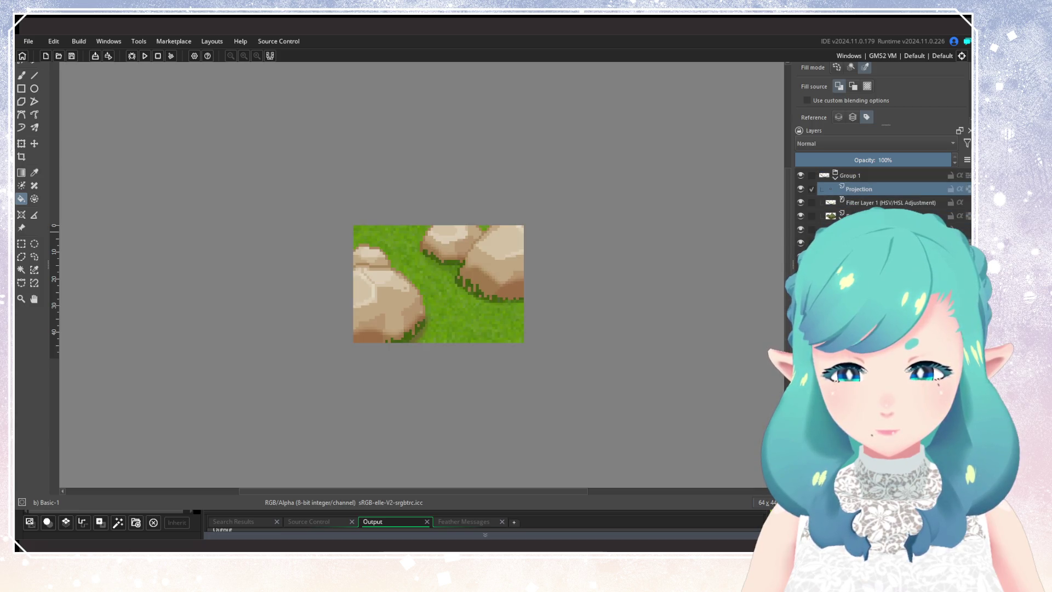
Move the pasted grass to fill the image behind the rocks, then delete the HSV/HSL filter layer
key("ctrl+z")
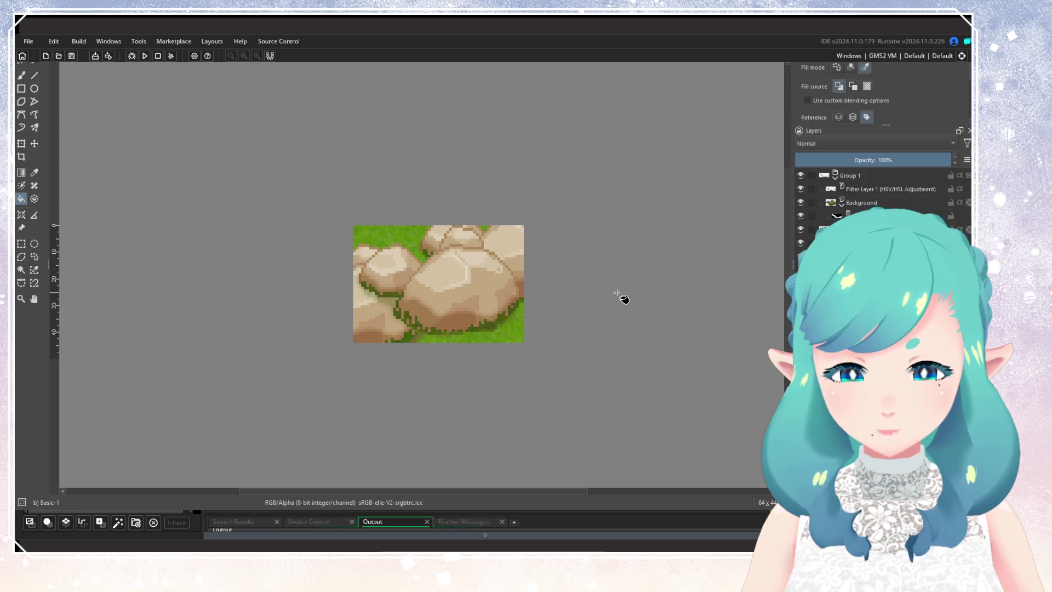
scroll(446, 278, "up", 1)
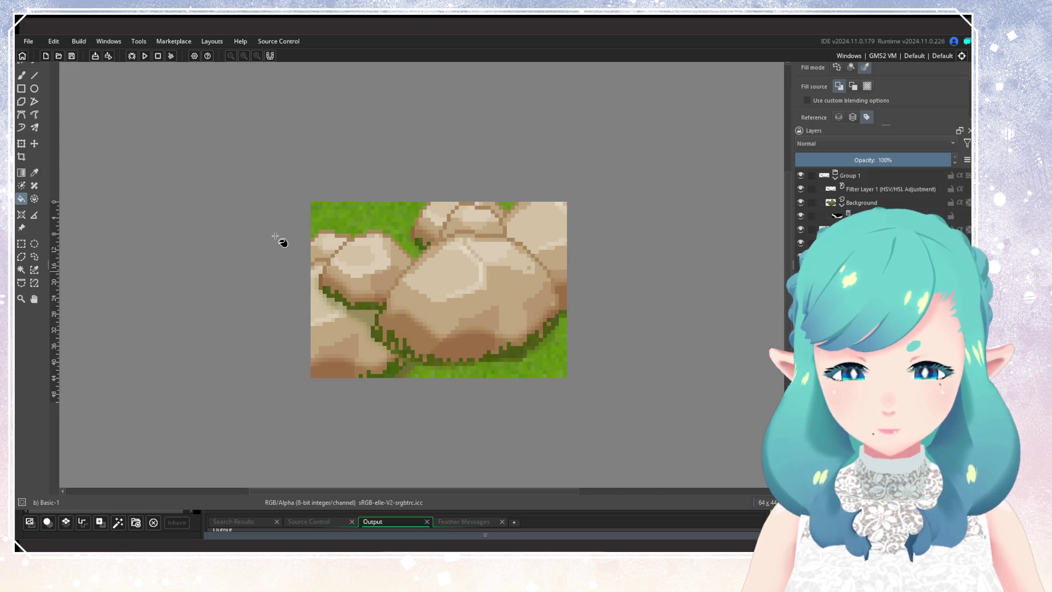
left_click(34, 143)
mouse_move(444, 251)
left_mouse_down()
mouse_move(493, 288)
mouse_move(512, 251)
mouse_move(706, 173)
mouse_move(551, 385)
left_mouse_up()
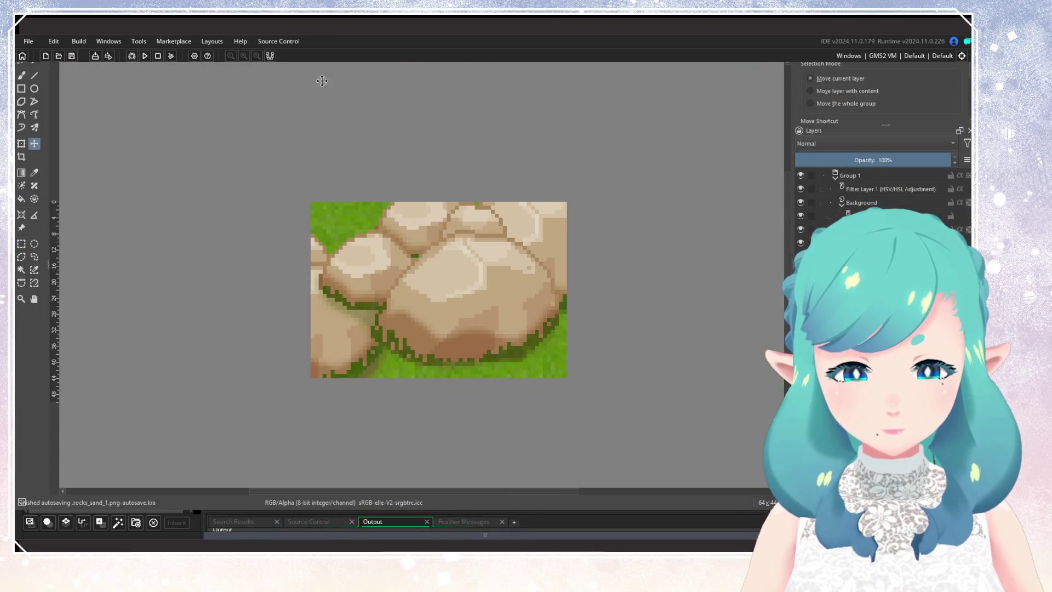
left_click_drag(464, 251, 538, 246)
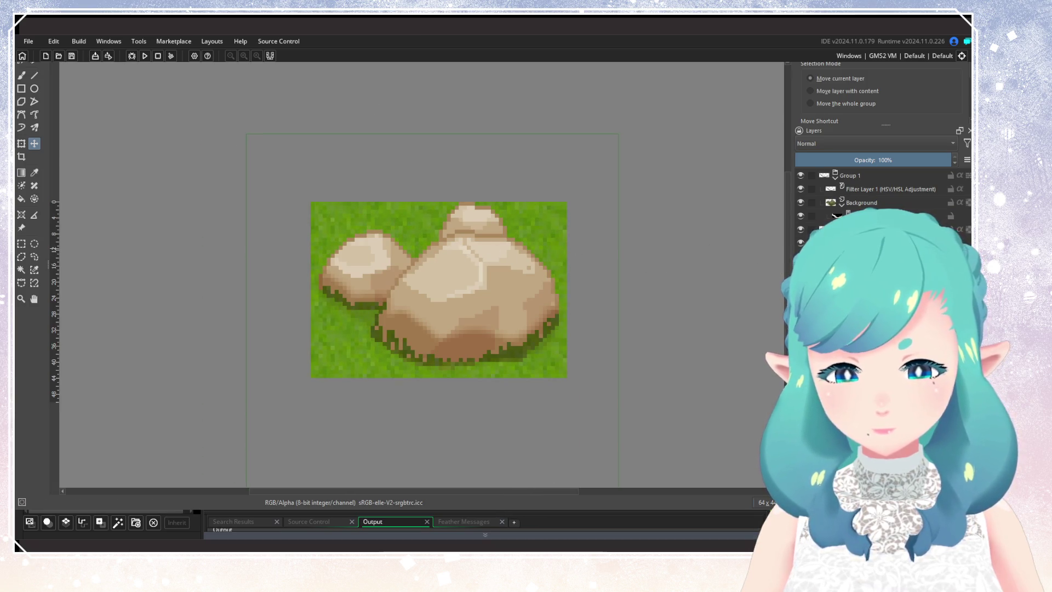
left_click(879, 189)
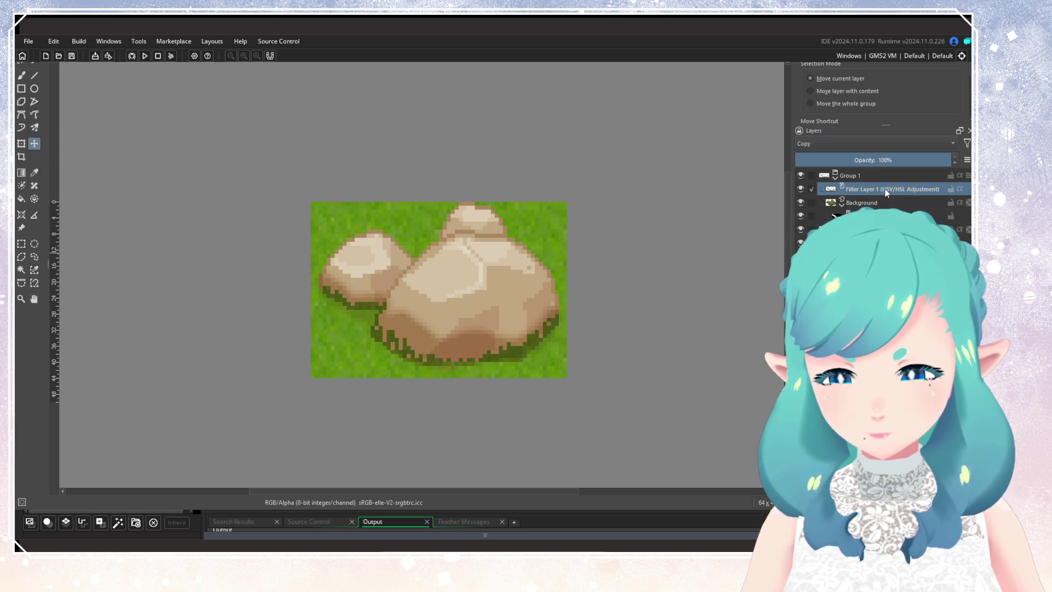
key("shift+Delete")
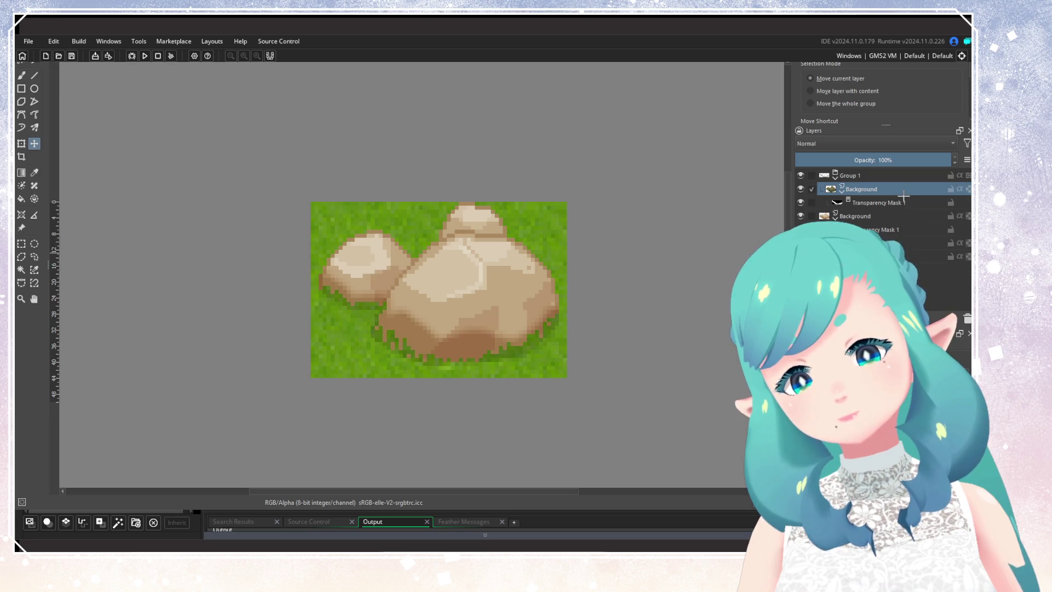
Add a Color Adjustment filter layer in Group 1 and save the rock sprite
key("ctrl+v")
scroll(573, 289, "down", 5)
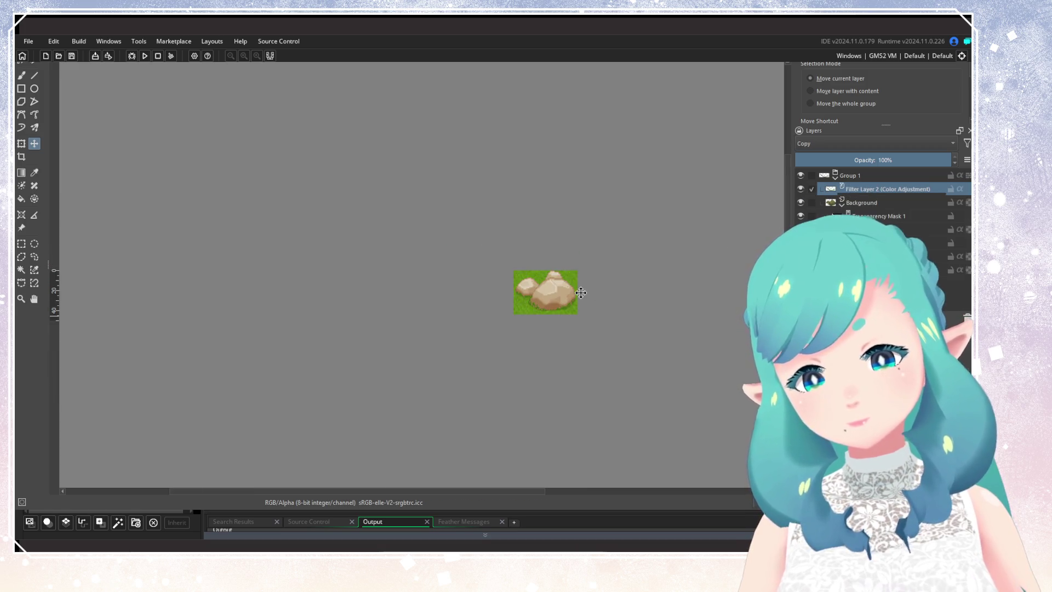
scroll(605, 307, "up", 3)
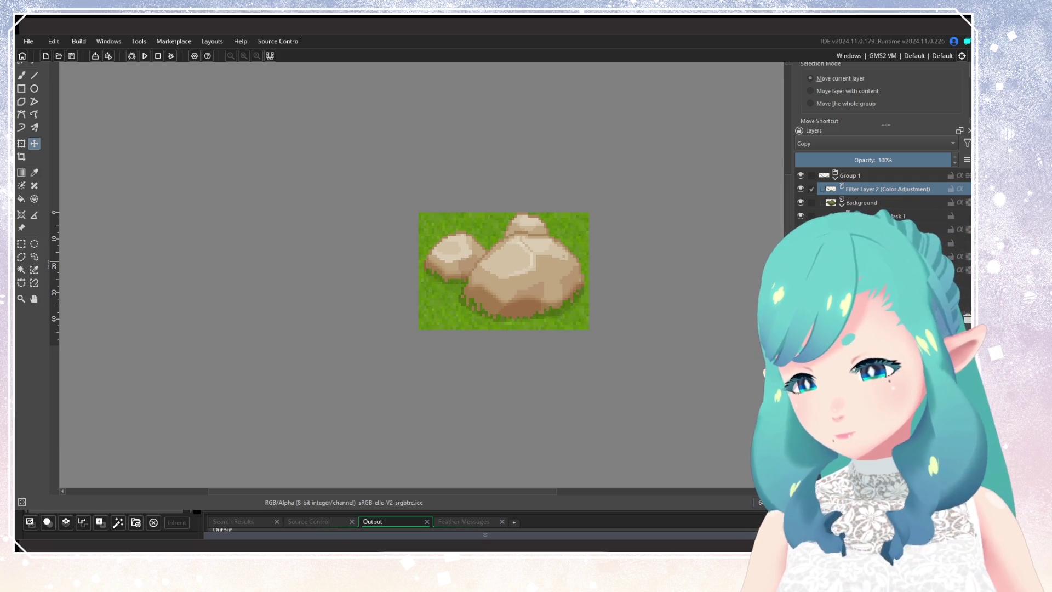
scroll(547, 192, "up", 3)
scroll(345, 294, "down", 2)
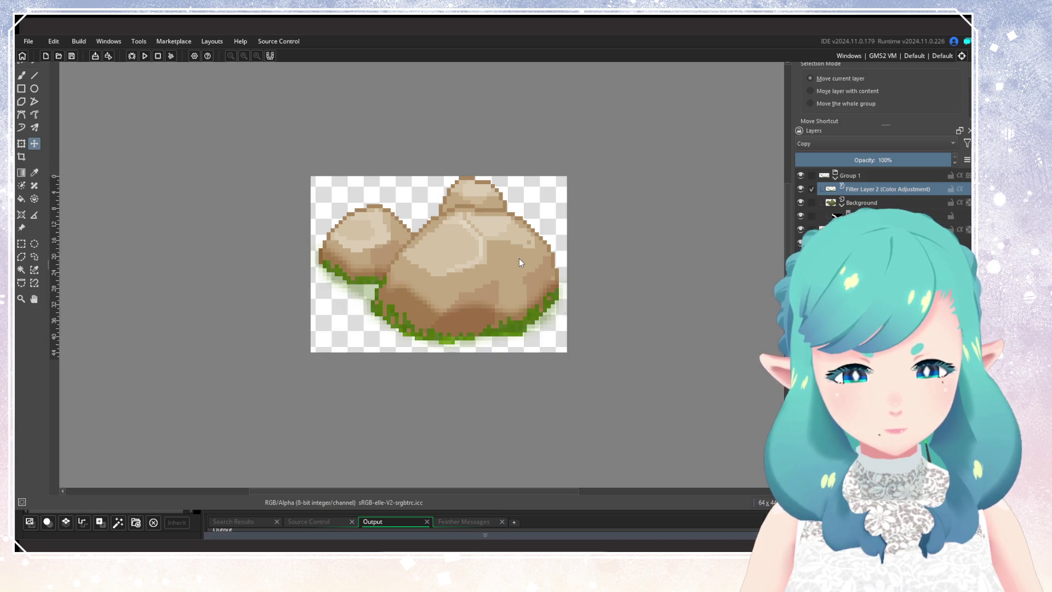
key("ctrl+s")
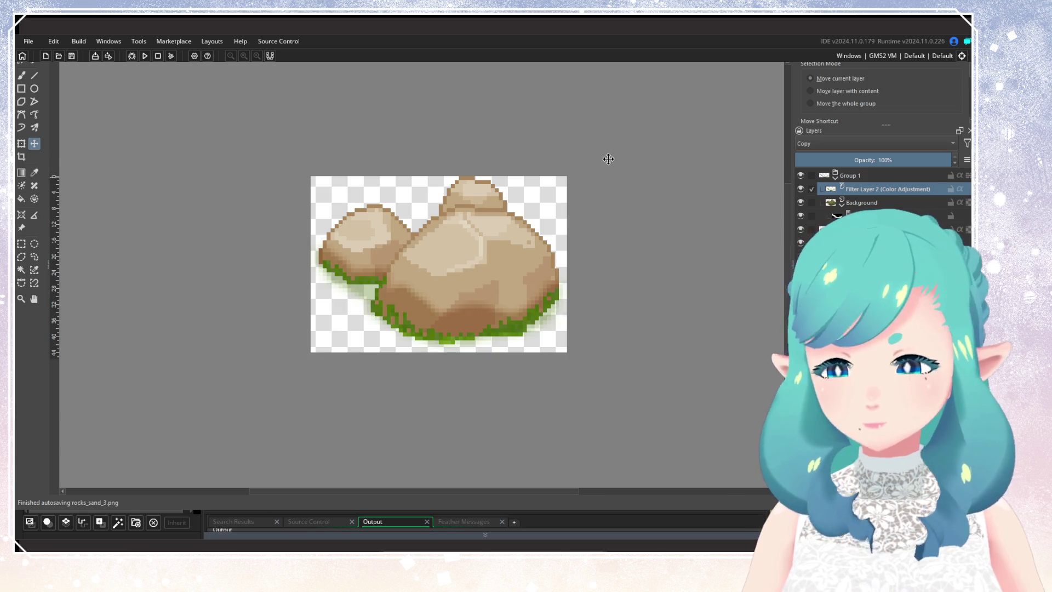
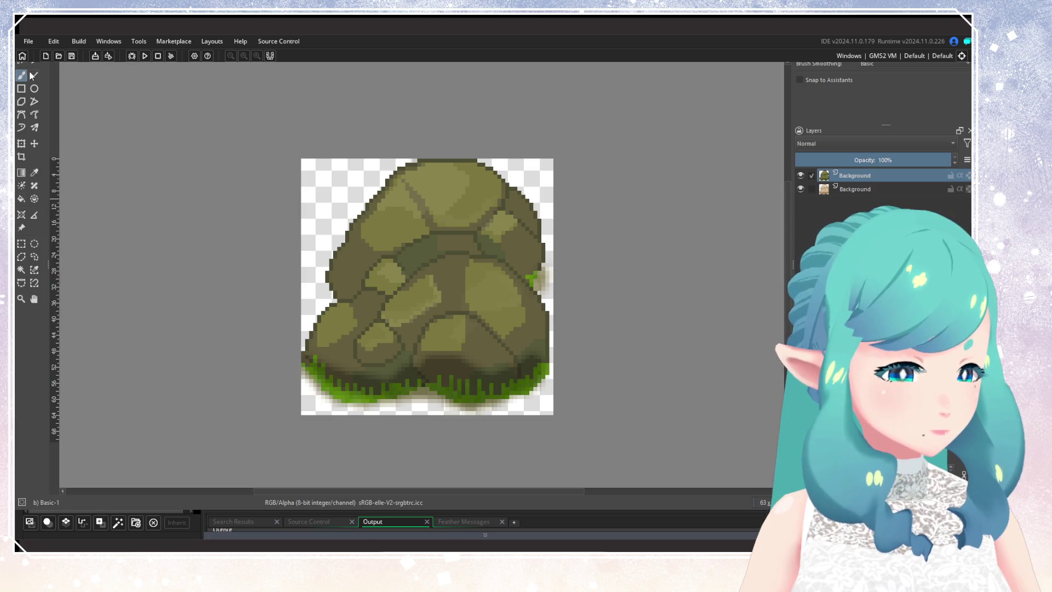
Select the green grass strip and pale edge pixels by similar colour, hide the lower Background, and add a Transparency Mask
left_click(34, 270)
left_click(539, 378)
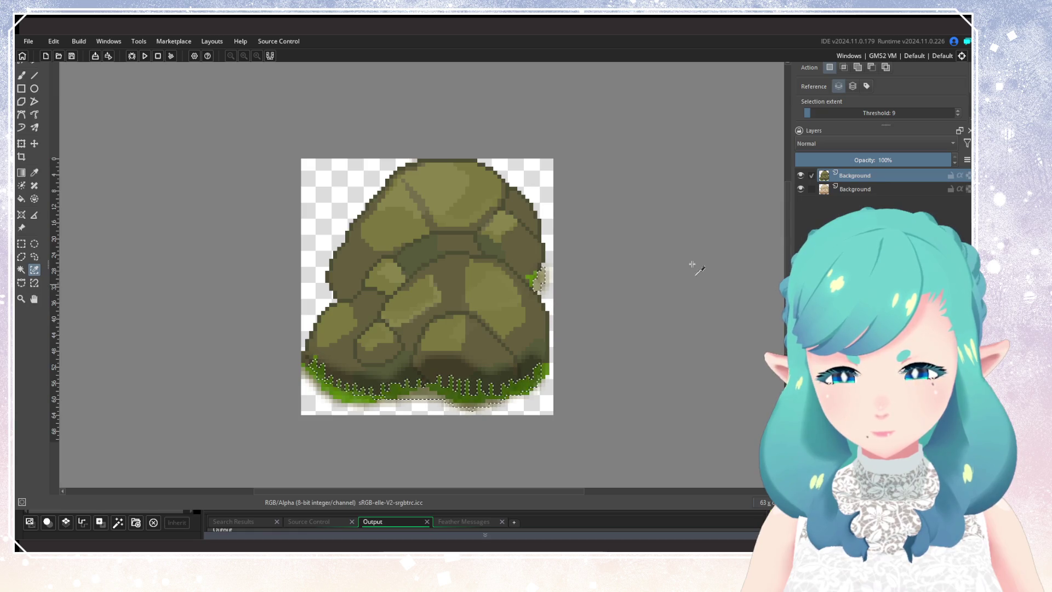
left_click(800, 188)
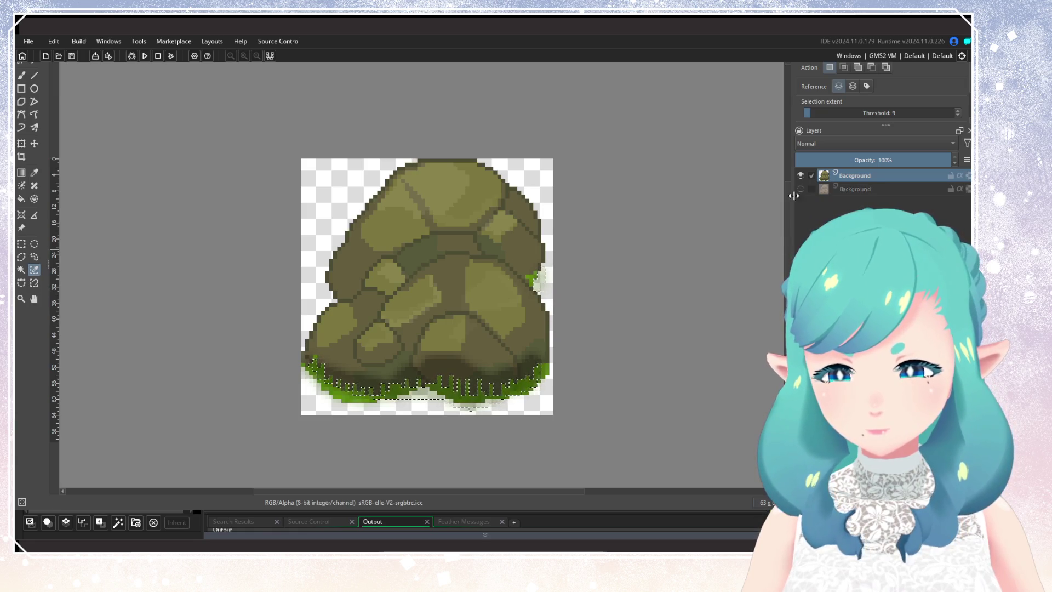
left_click(533, 281)
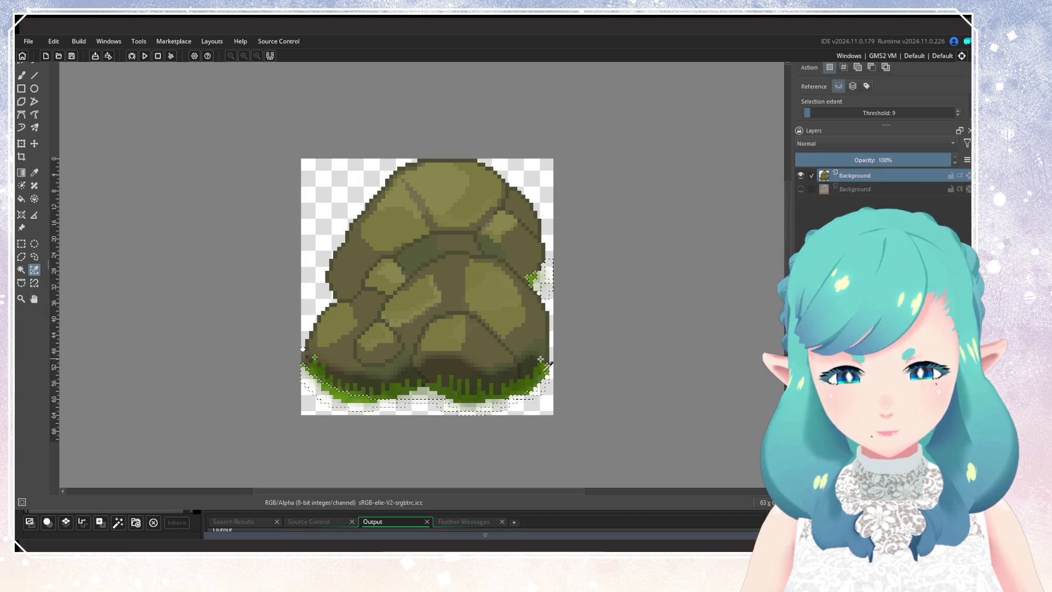
scroll(532, 284, "up", 1)
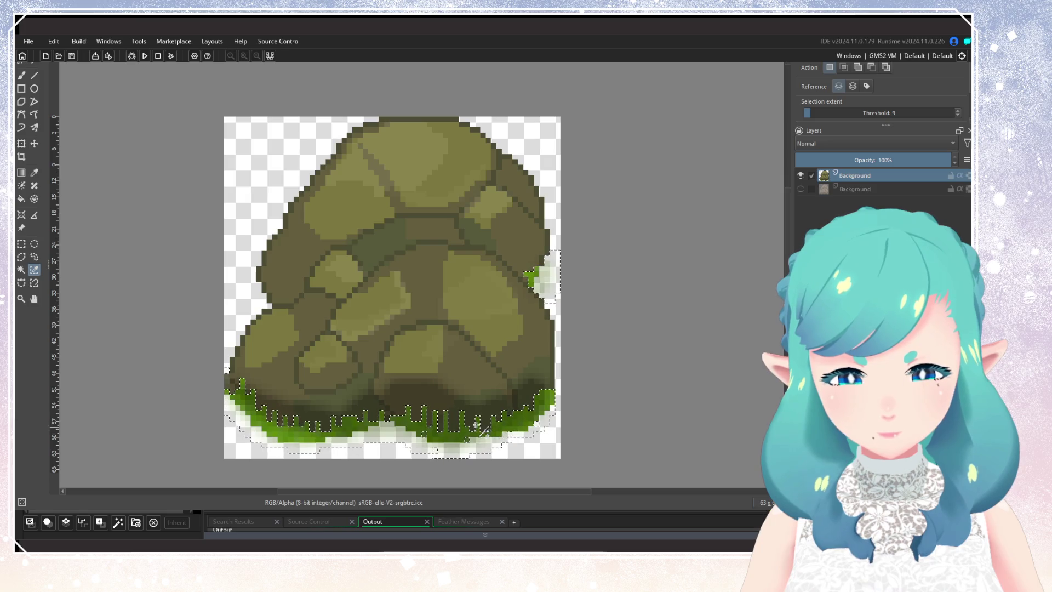
scroll(470, 369, "down", 1)
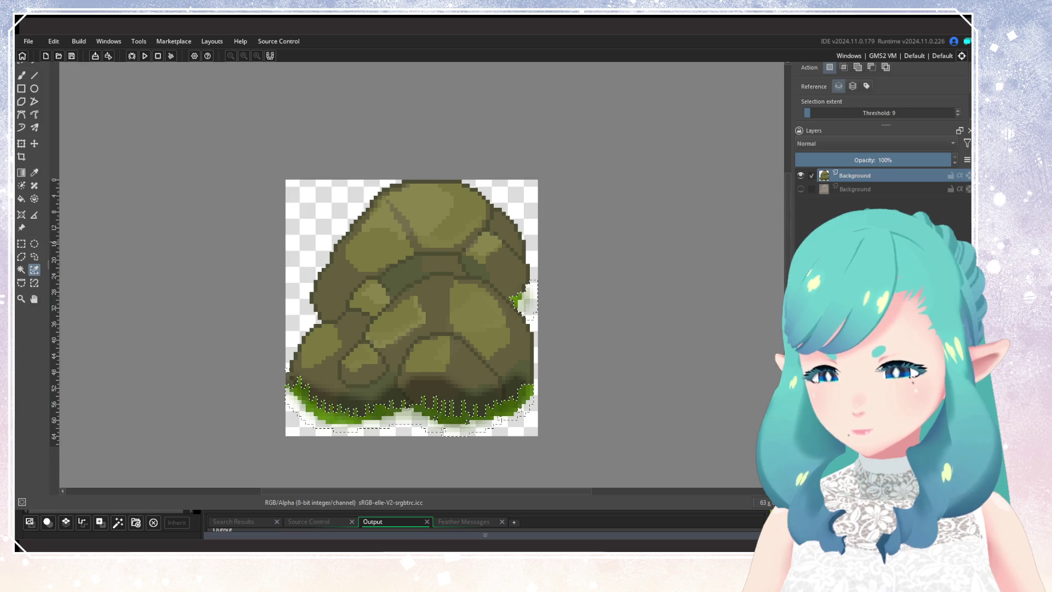
key("ctrl+shift+t")
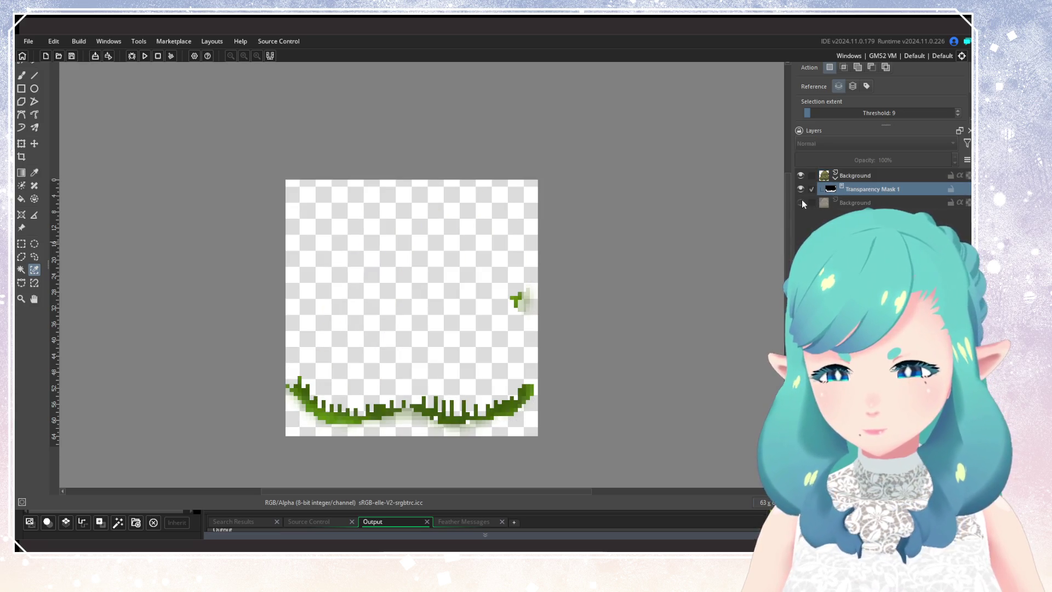
Load the mask as a selection and give the lower Background layer its own Transparency Mask, checking visibility
left_click(801, 201)
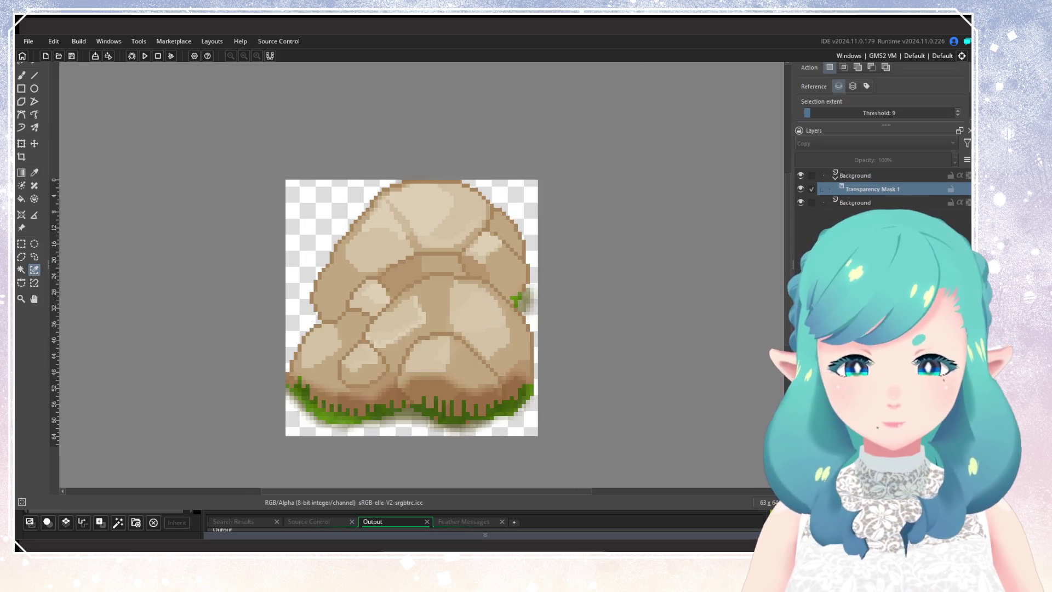
left_click(830, 189, "ctrl")
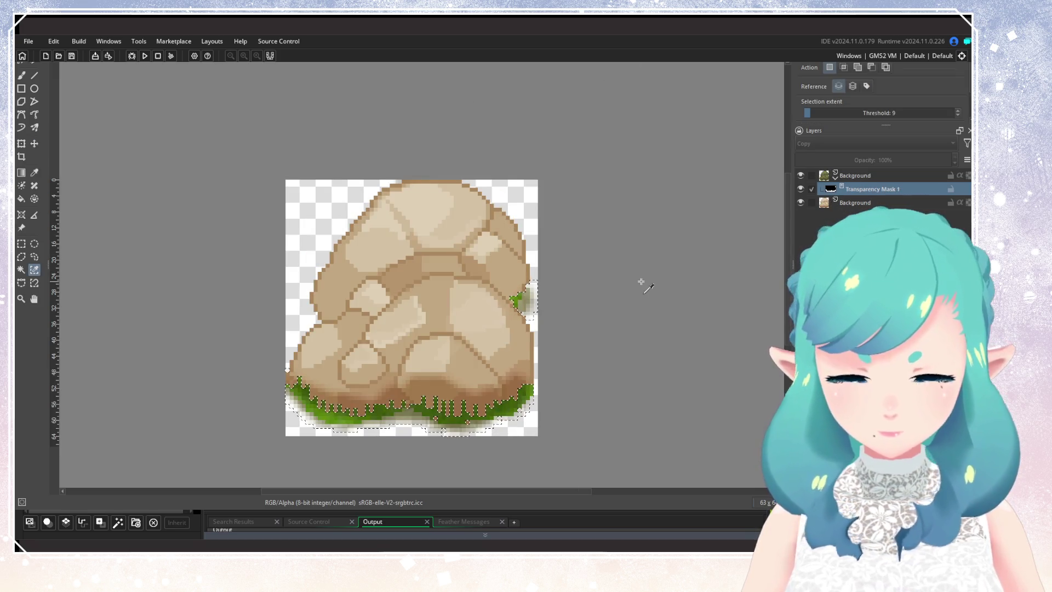
left_click(854, 202)
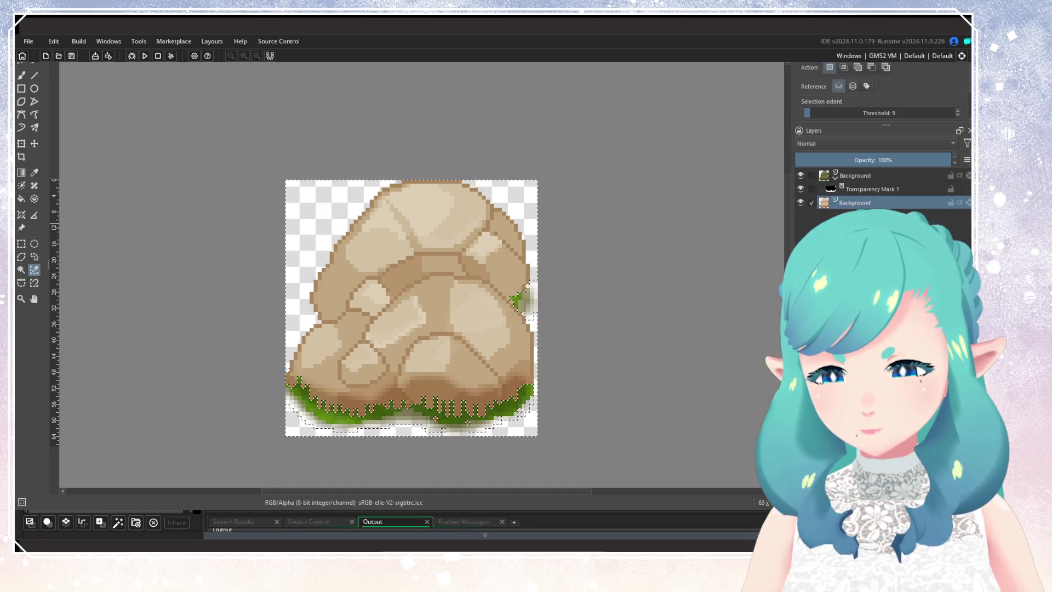
left_click(811, 466)
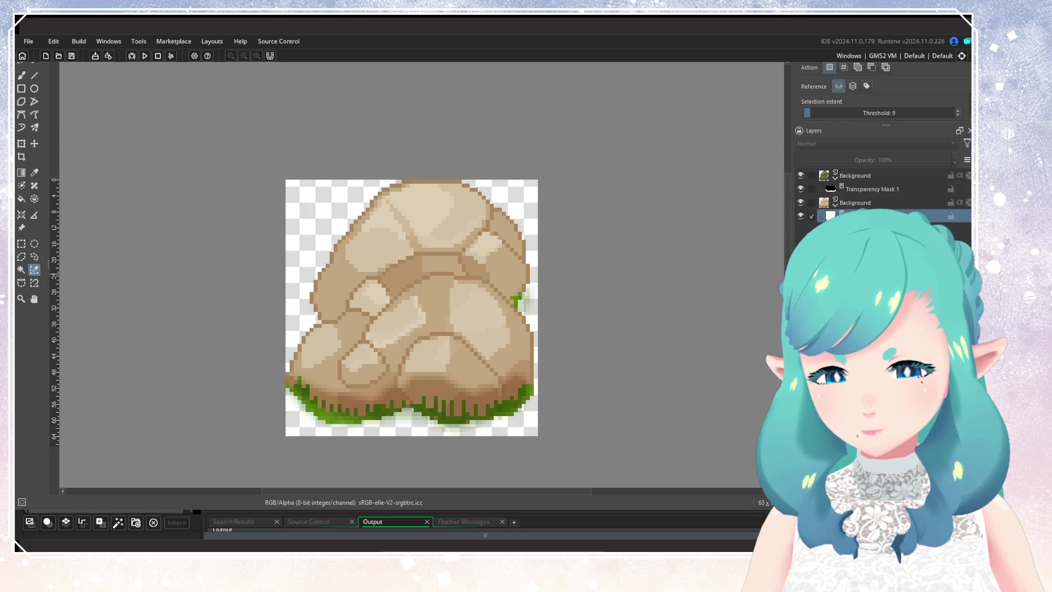
left_click(800, 216)
left_click(801, 216)
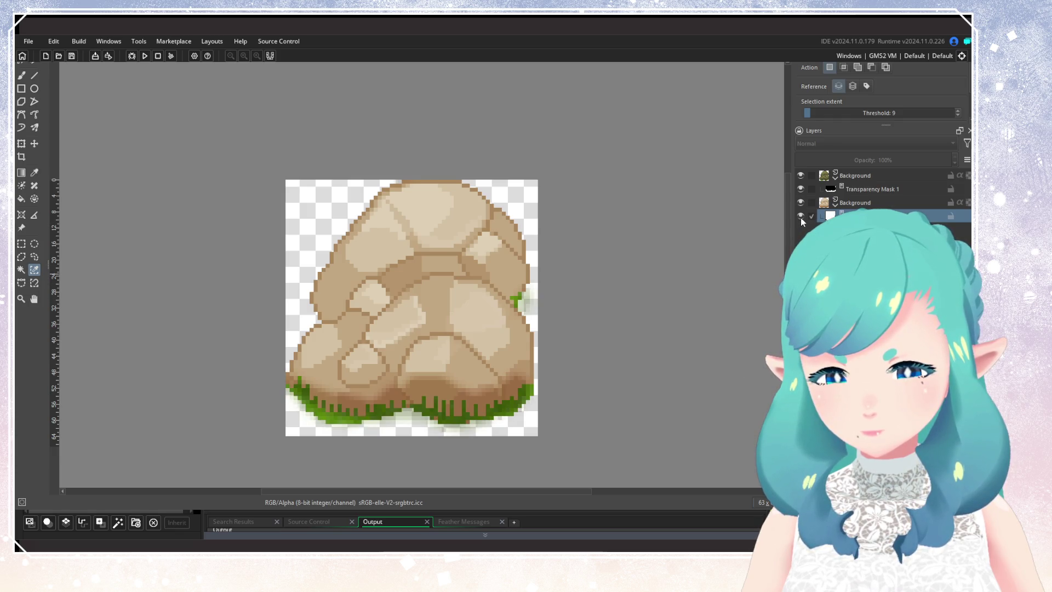
left_click(800, 202)
left_click(800, 203)
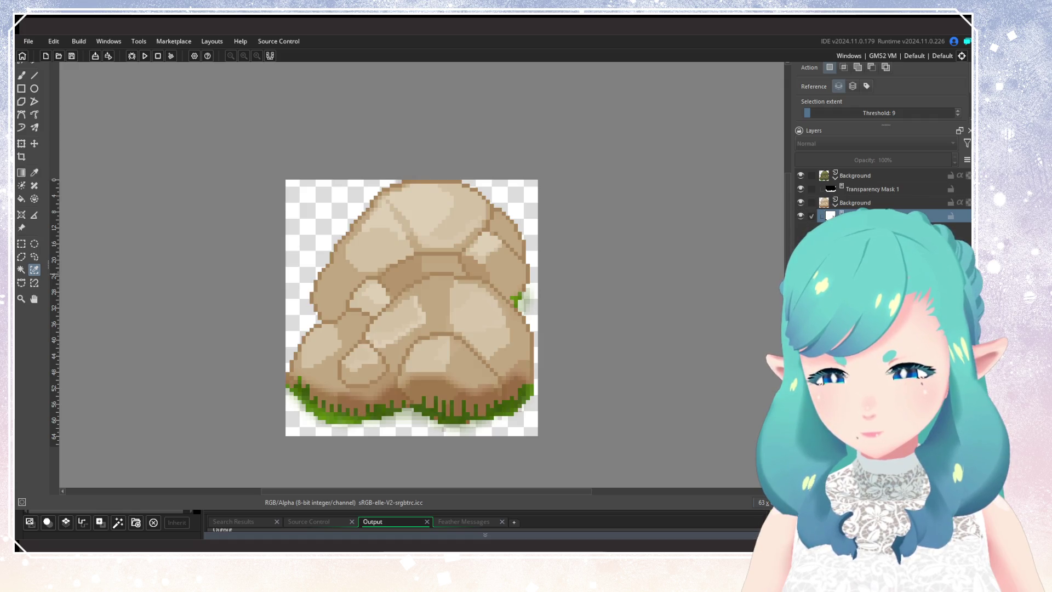
Group the top Background layer into Group 1
left_click(830, 190)
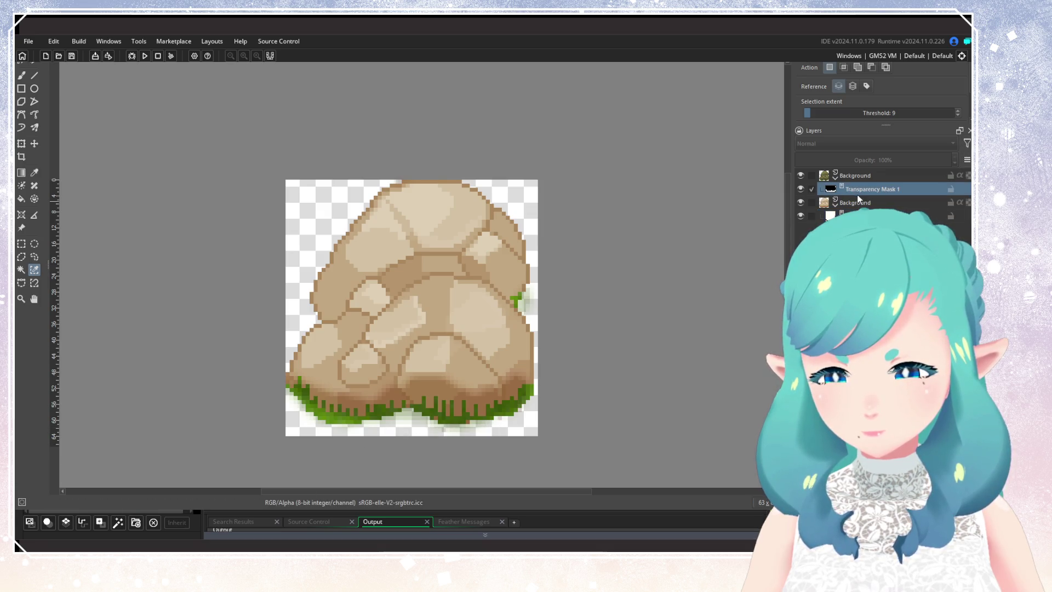
left_click(860, 176)
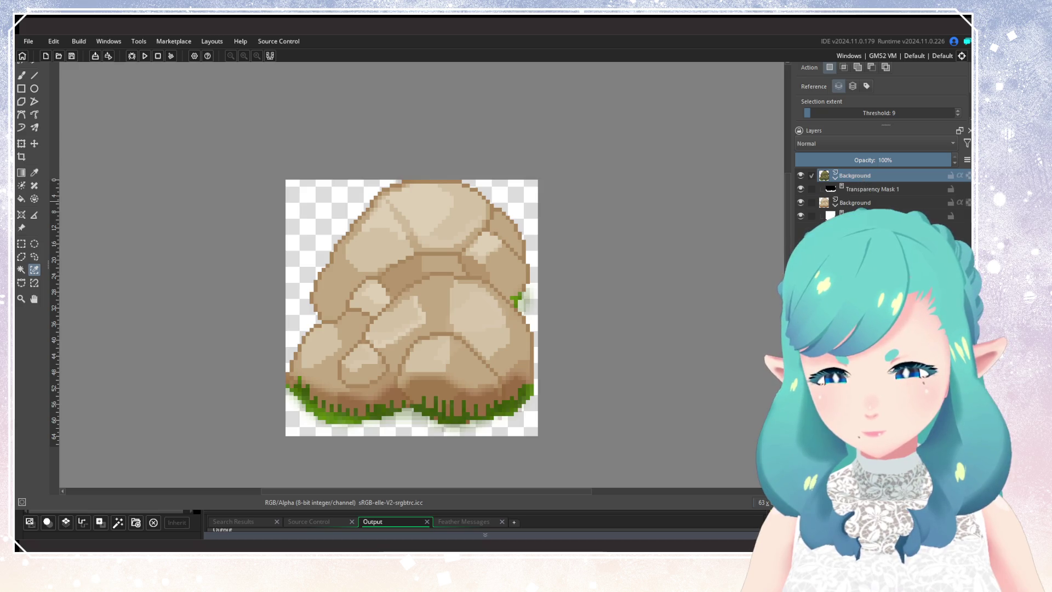
key("ctrl+g")
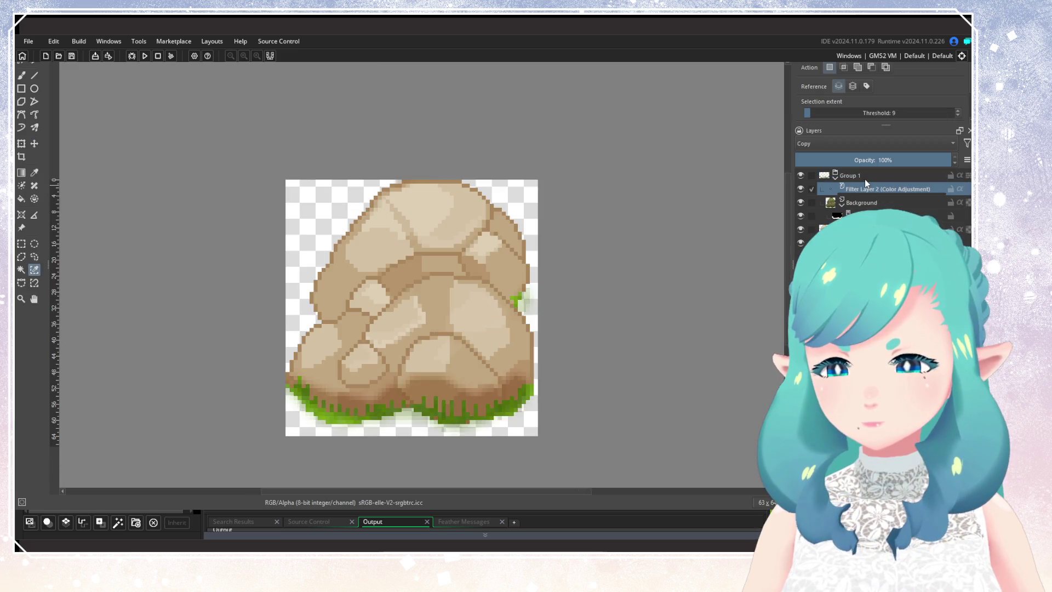
Reorder Background relative to Filter Layer 2 and check the result against the grass backdrop
scroll(641, 254, "down", 5)
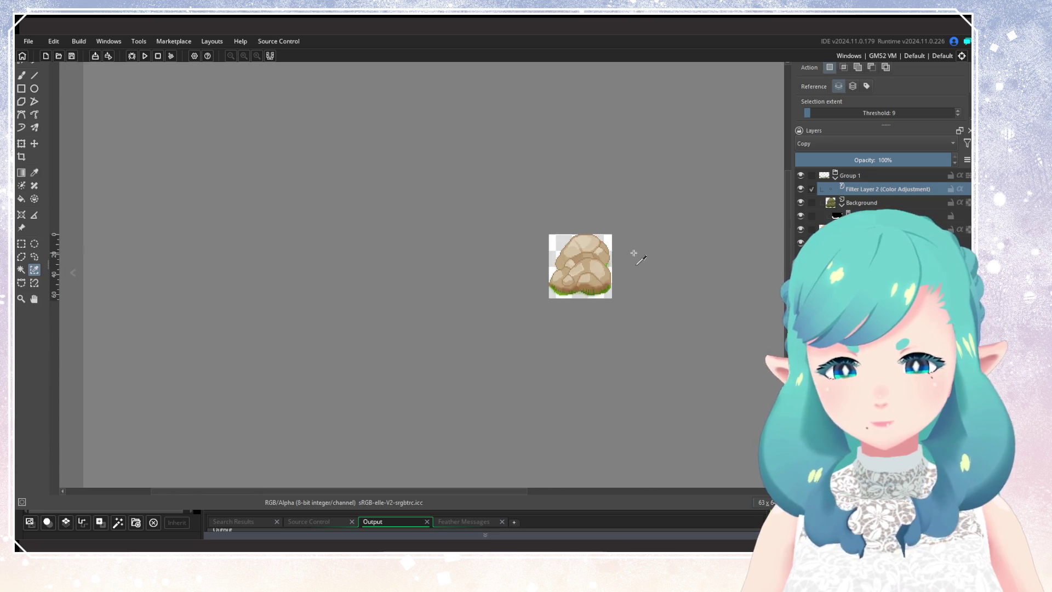
scroll(635, 252, "up", 3)
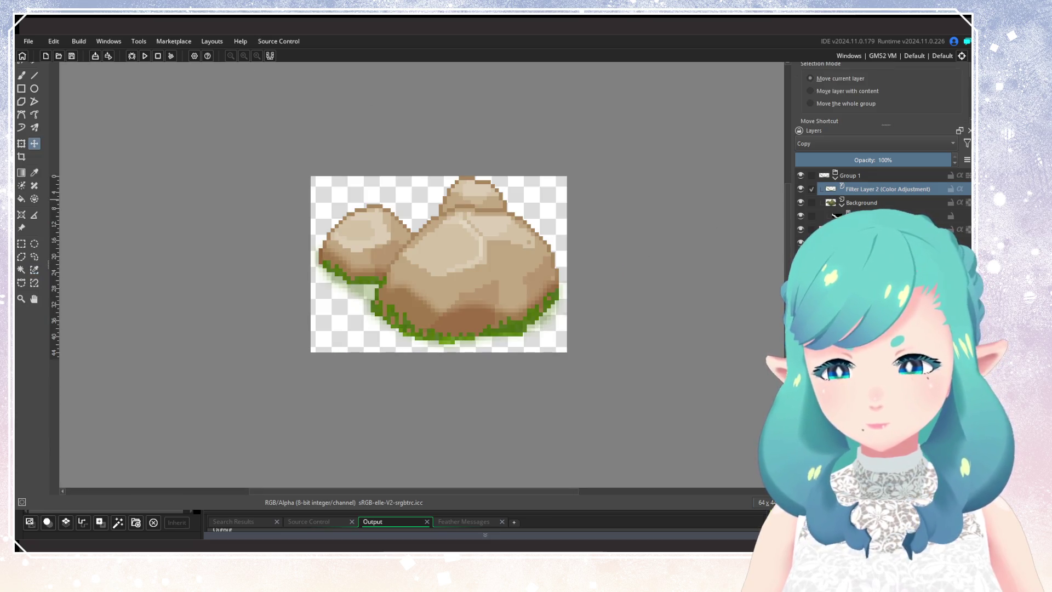
mouse_move(870, 202)
left_mouse_down()
mouse_move(870, 189)
mouse_move(869, 203)
left_mouse_up()
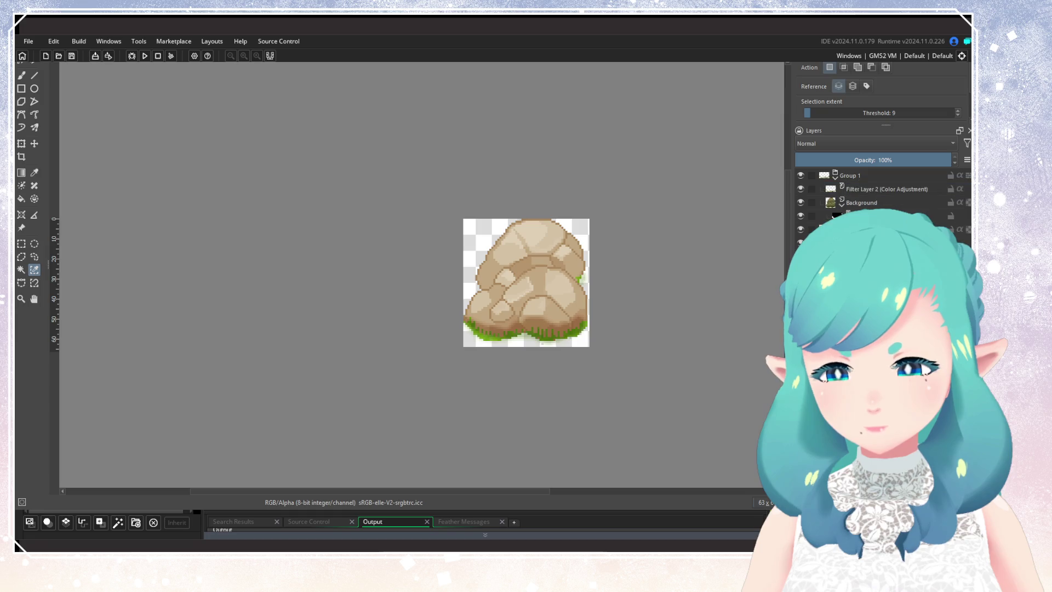
scroll(608, 299, "down", 2)
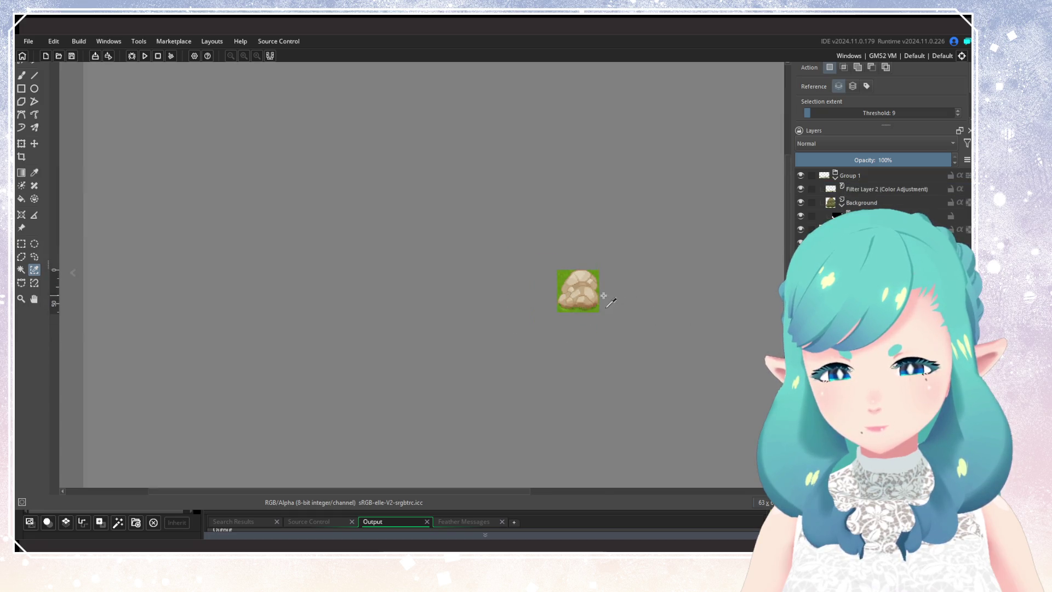
scroll(608, 299, "up", 4)
left_click(800, 229)
left_click(800, 229)
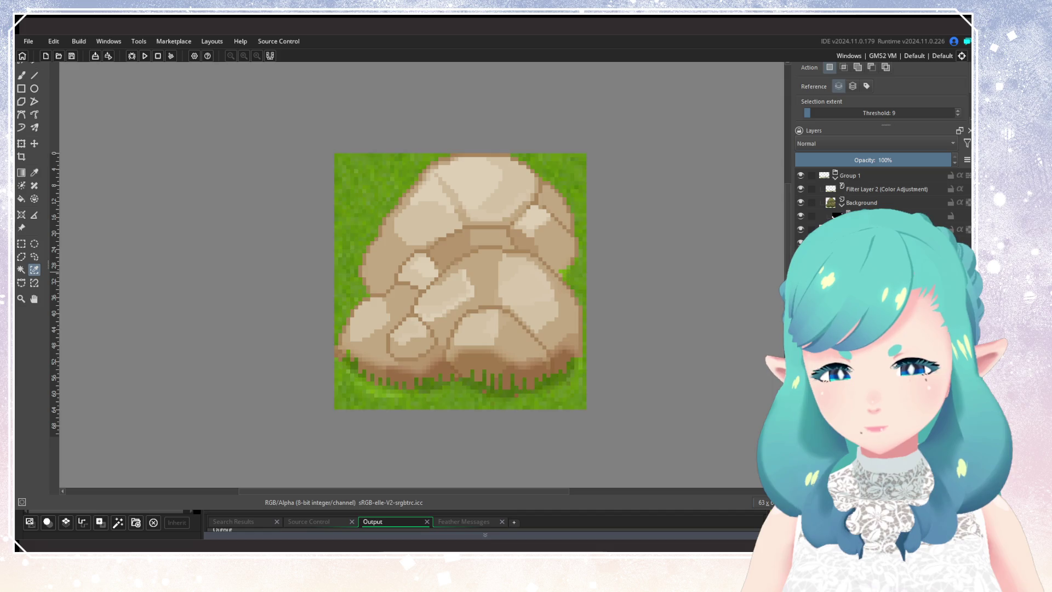
Compare the rock colour by toggling the layer beneath Group 1, leaving it visible
scroll(534, 313, "down", 4)
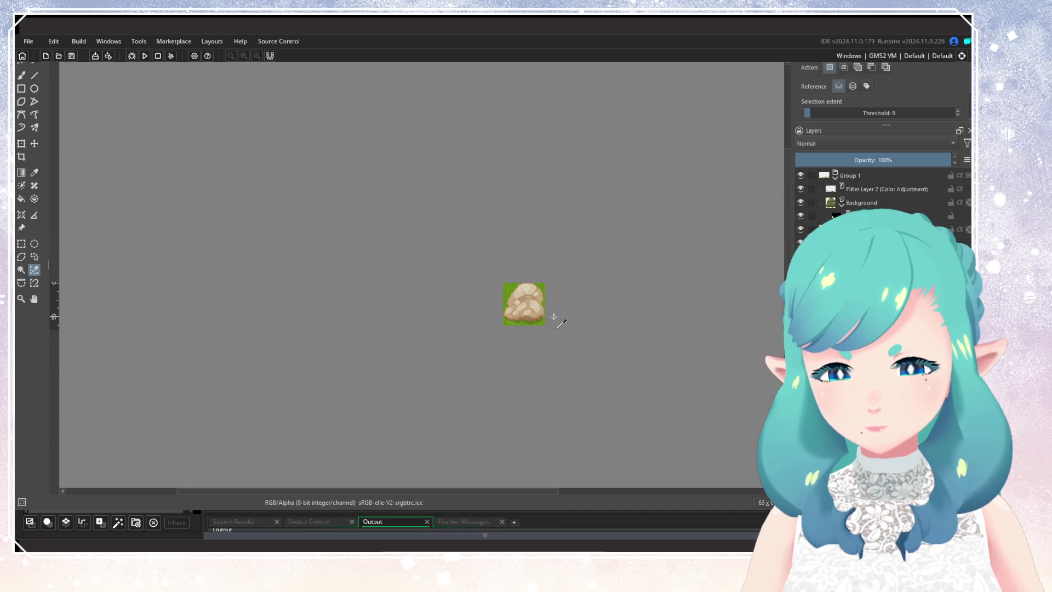
scroll(456, 329, "up", 4)
scroll(463, 339, "up", 3)
scroll(469, 351, "down", 3)
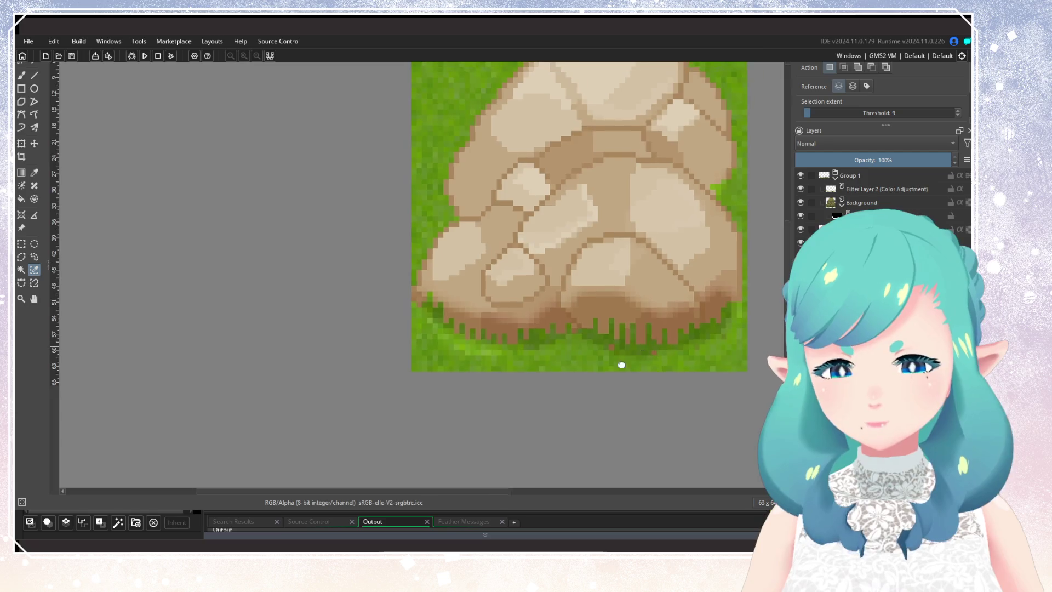
scroll(565, 344, "right", 3)
left_click(811, 216)
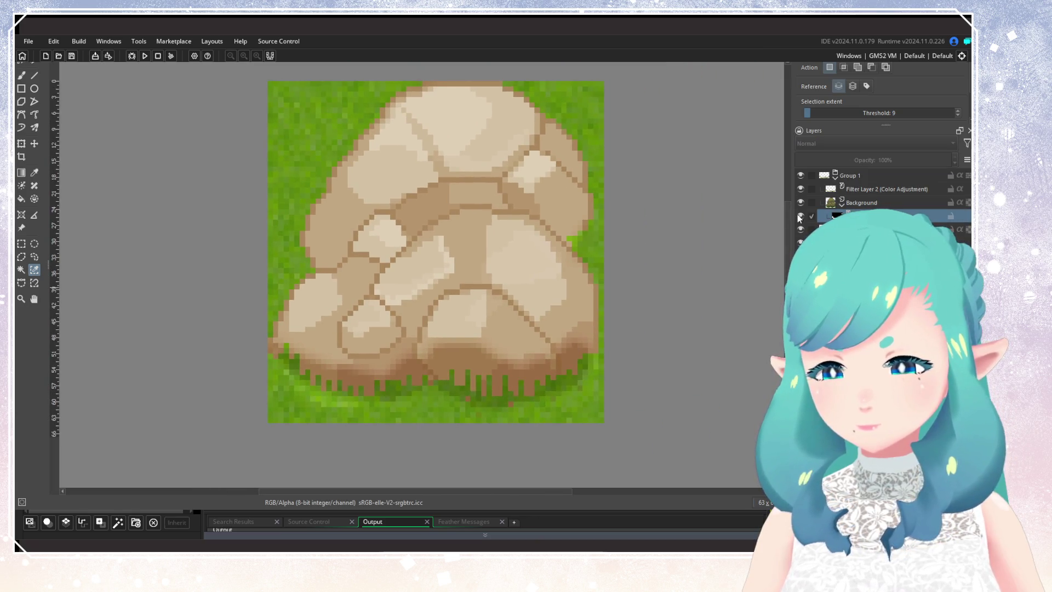
left_click(800, 216)
left_click(800, 216)
left_click(800, 215)
left_click(799, 216)
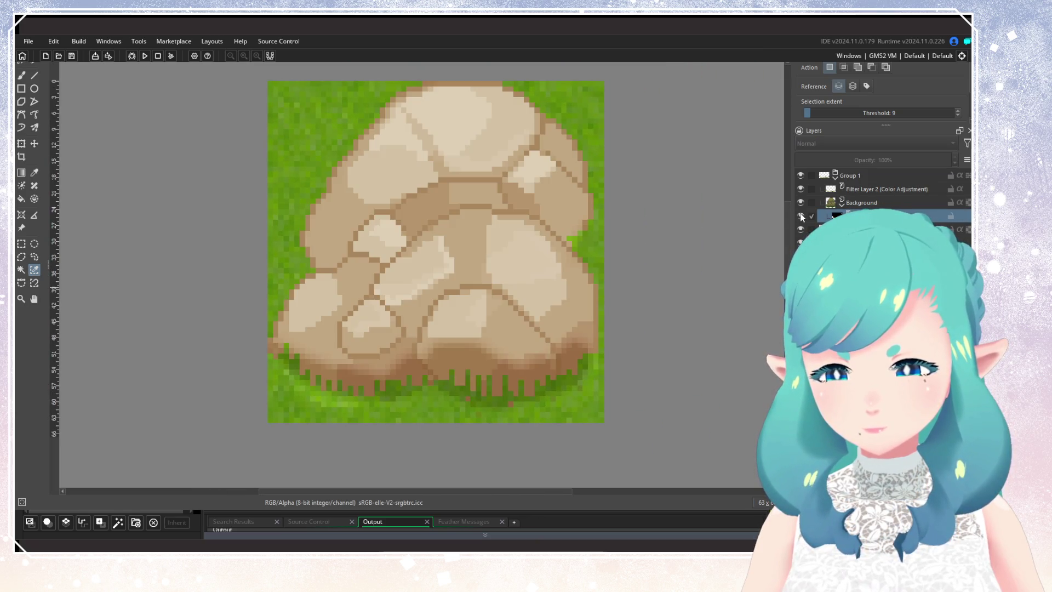
Compare the grass with Filter Layer 2's colour adjustment on and off, leaving it on and selected
left_click(799, 189)
left_click(800, 189)
left_click(800, 189)
left_click(798, 189)
left_click(799, 189)
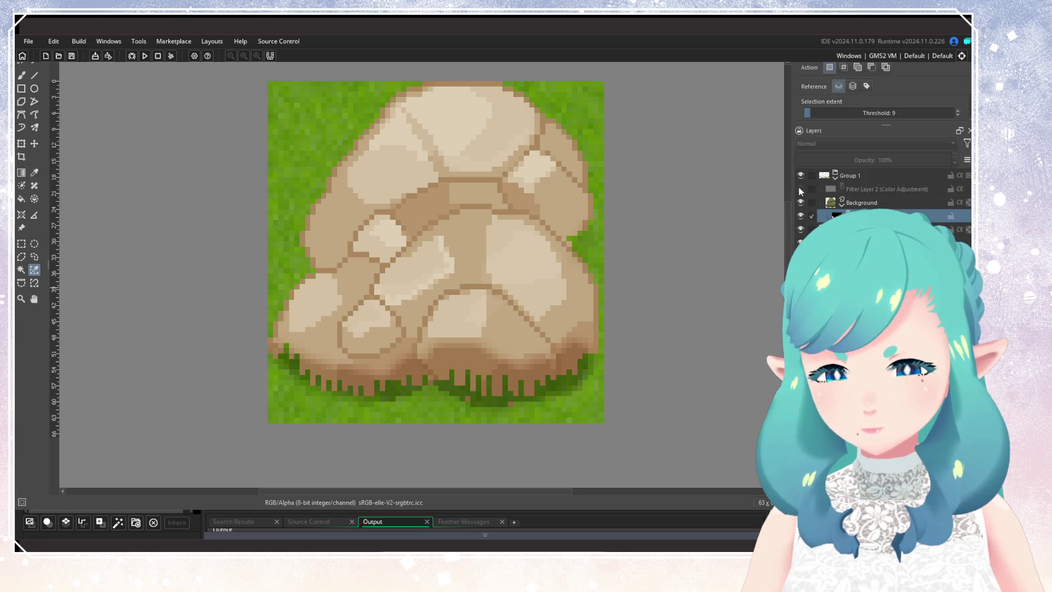
left_click(800, 189)
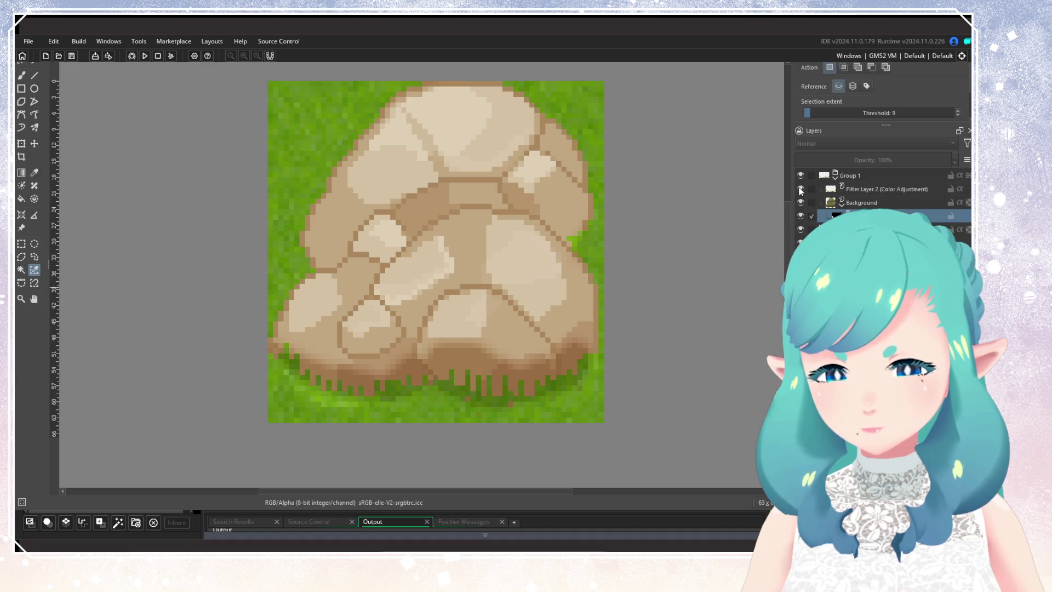
left_click(873, 189)
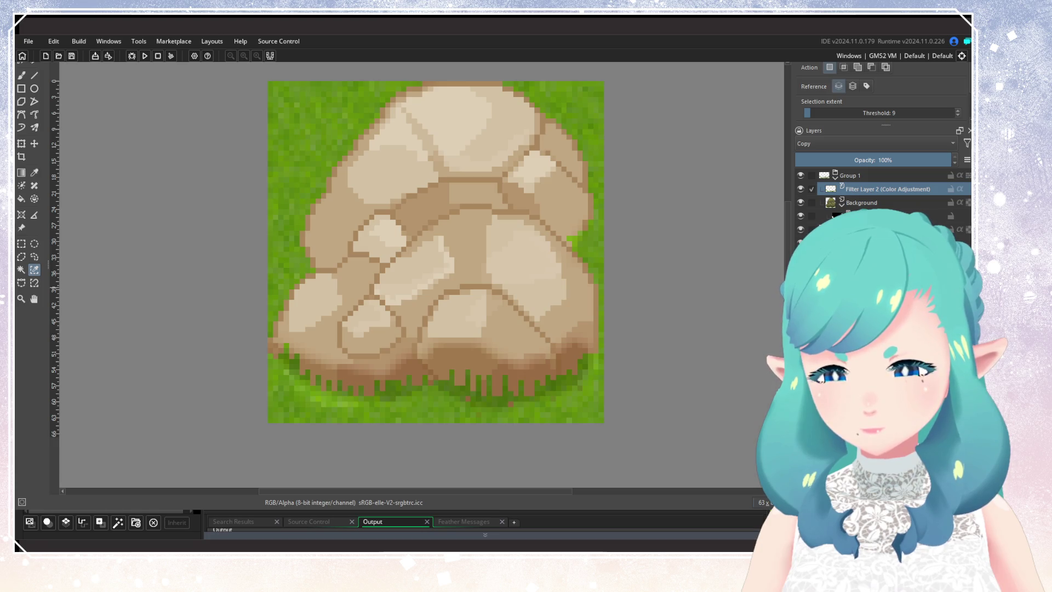
scroll(270, 427, "up", 4)
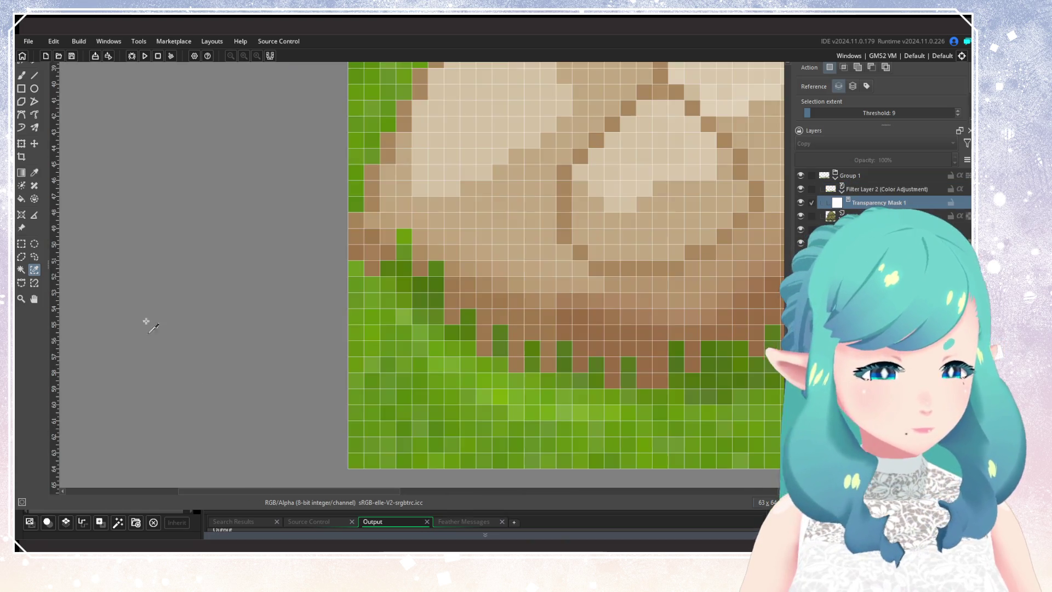
left_click(21, 75)
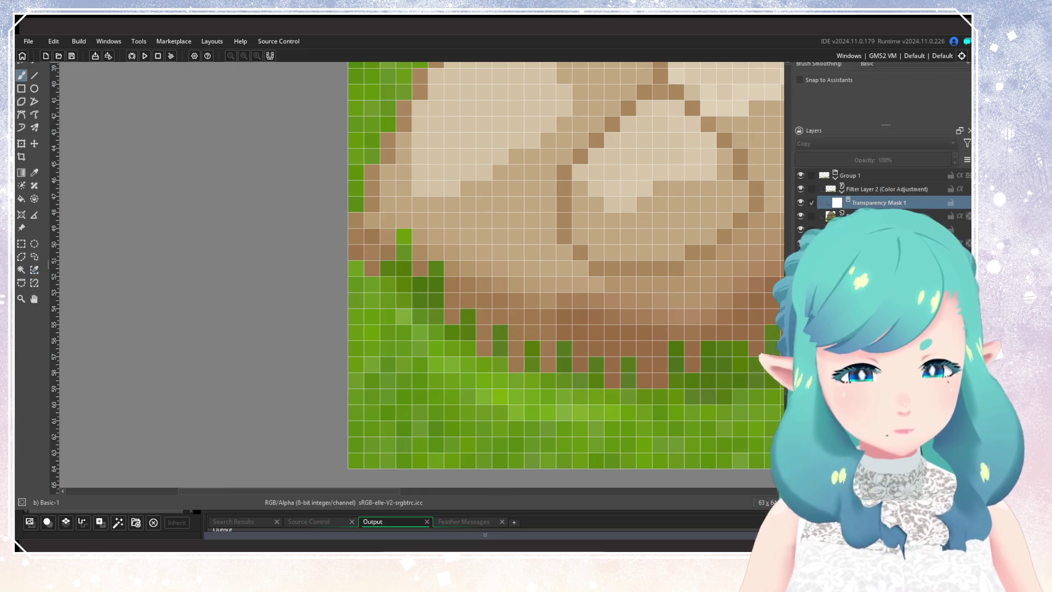
key("c")
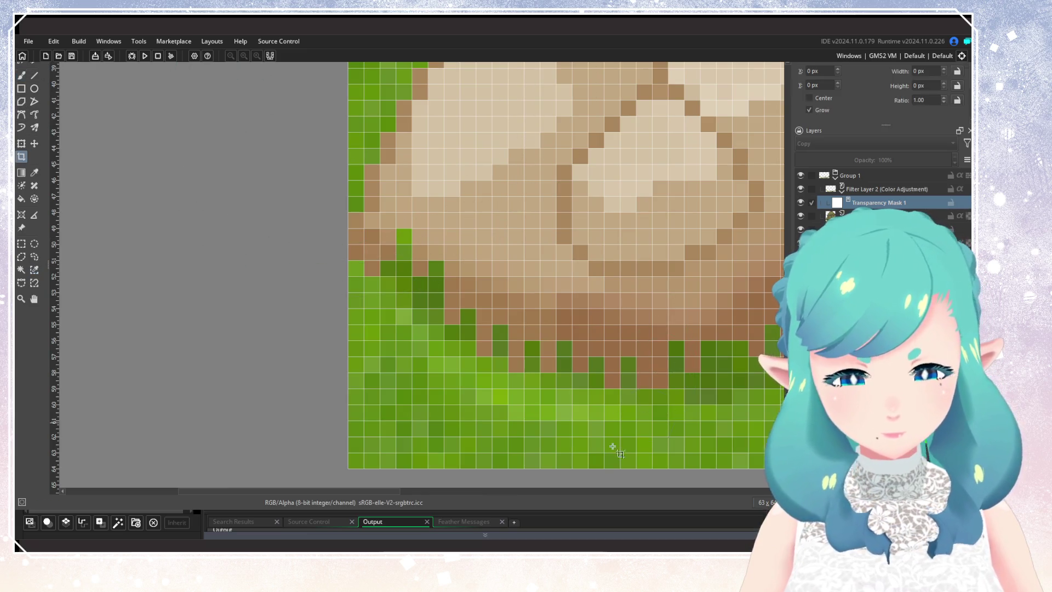
scroll(588, 313, "down", 2)
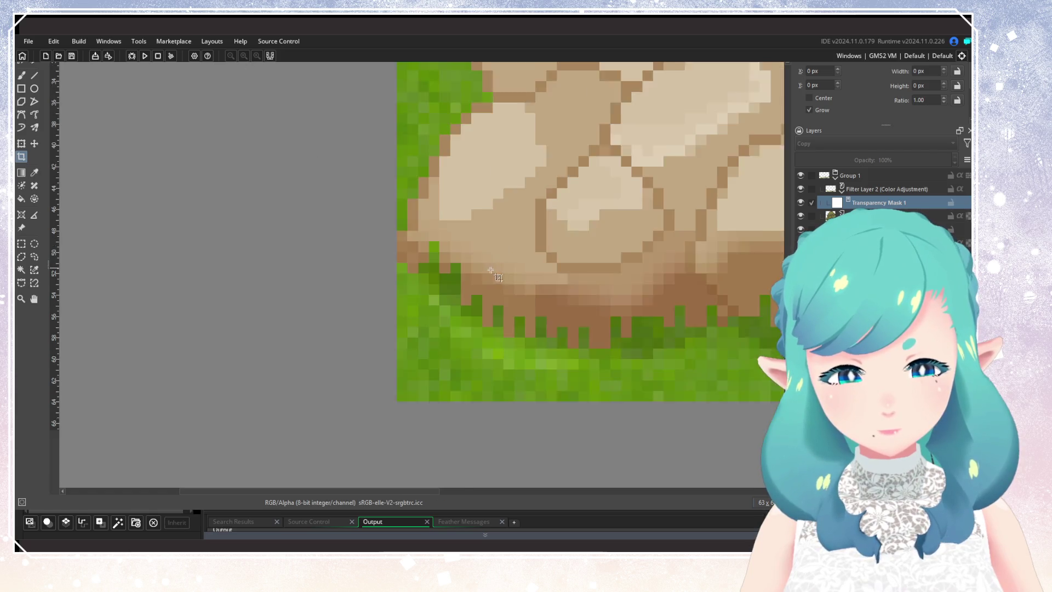
scroll(622, 345, "up", 1)
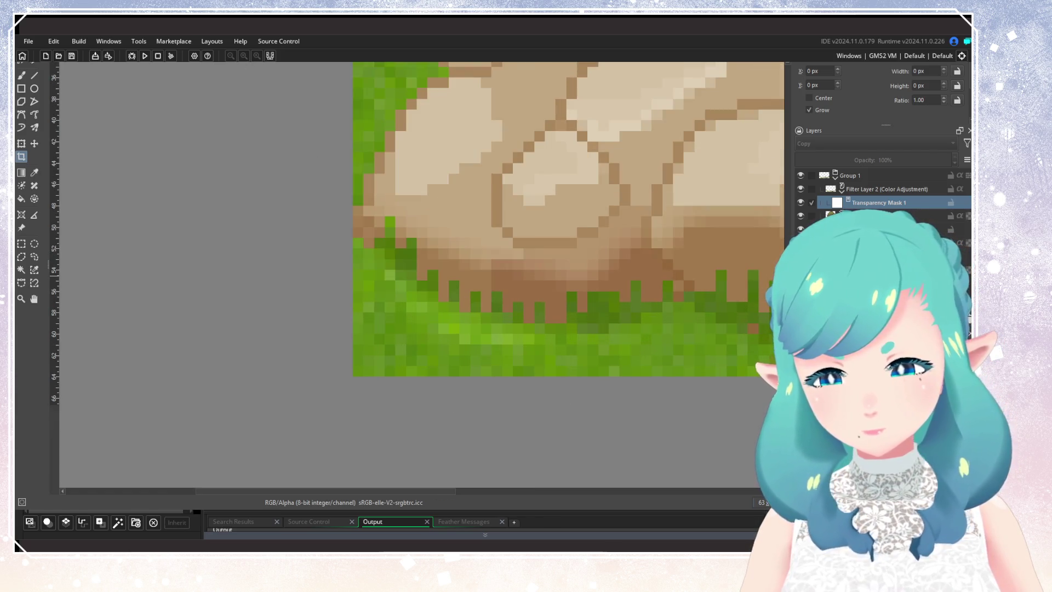
key("b")
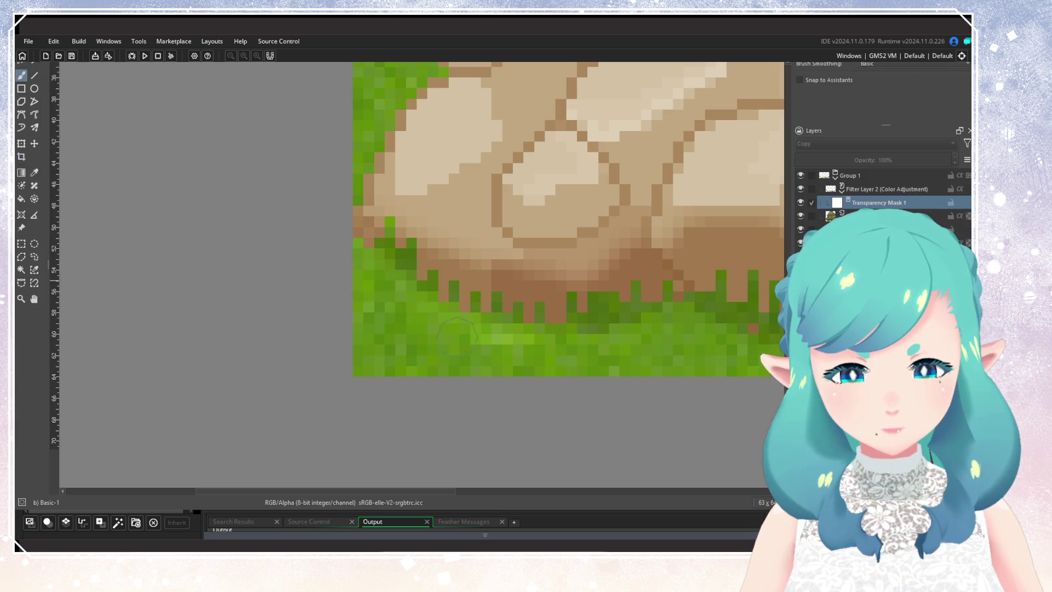
scroll(559, 353, "down", 5)
scroll(521, 432, "up", 4)
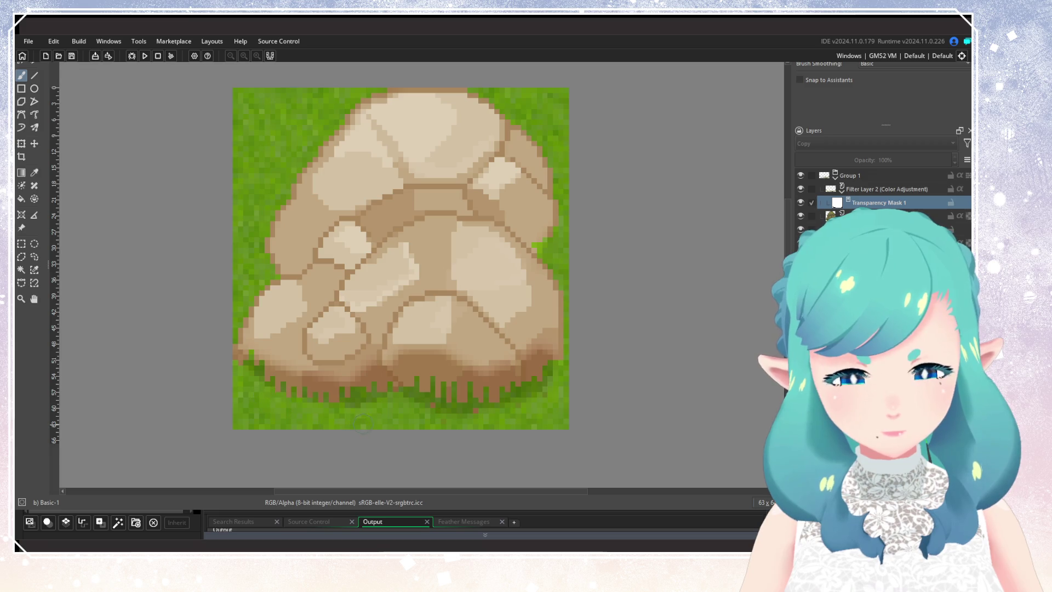
scroll(570, 376, "down", 4)
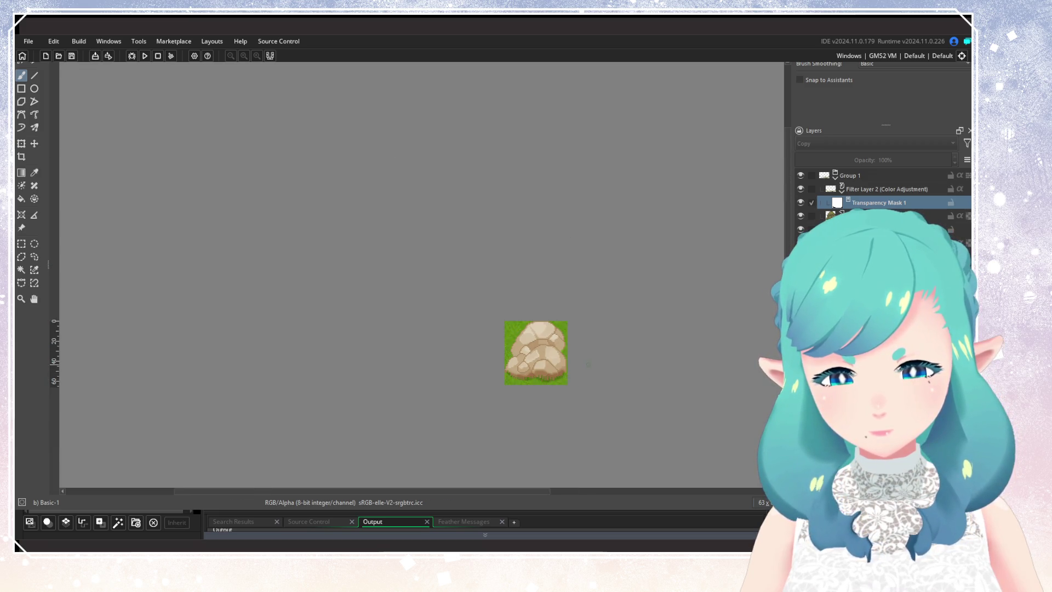
scroll(587, 364, "up", 1)
scroll(545, 348, "up", 2)
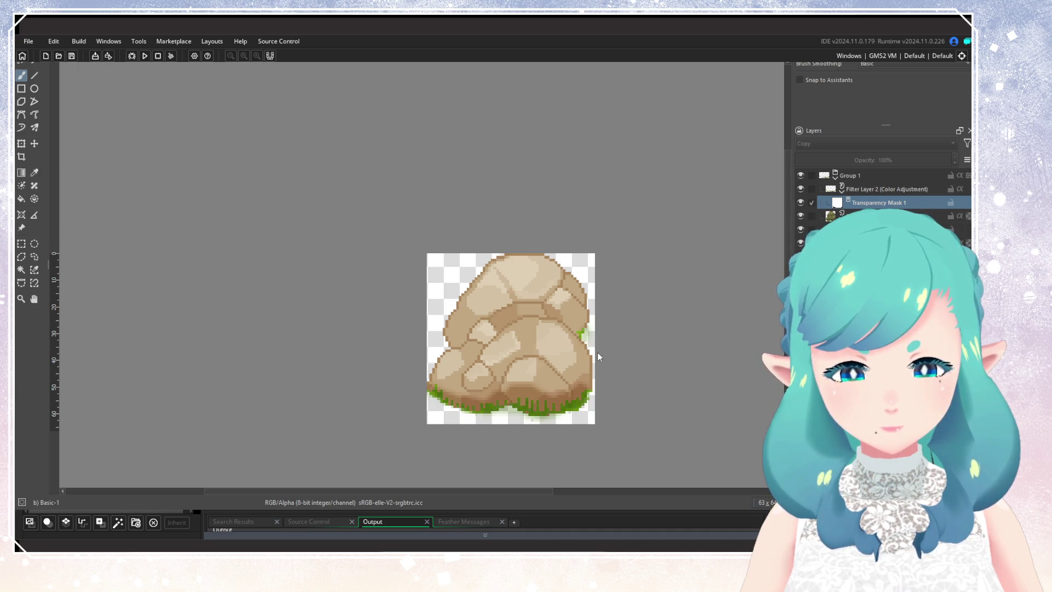
Save the sand rock image as rocks_sand_4.png and return to GameMaker
key("ctrl+s")
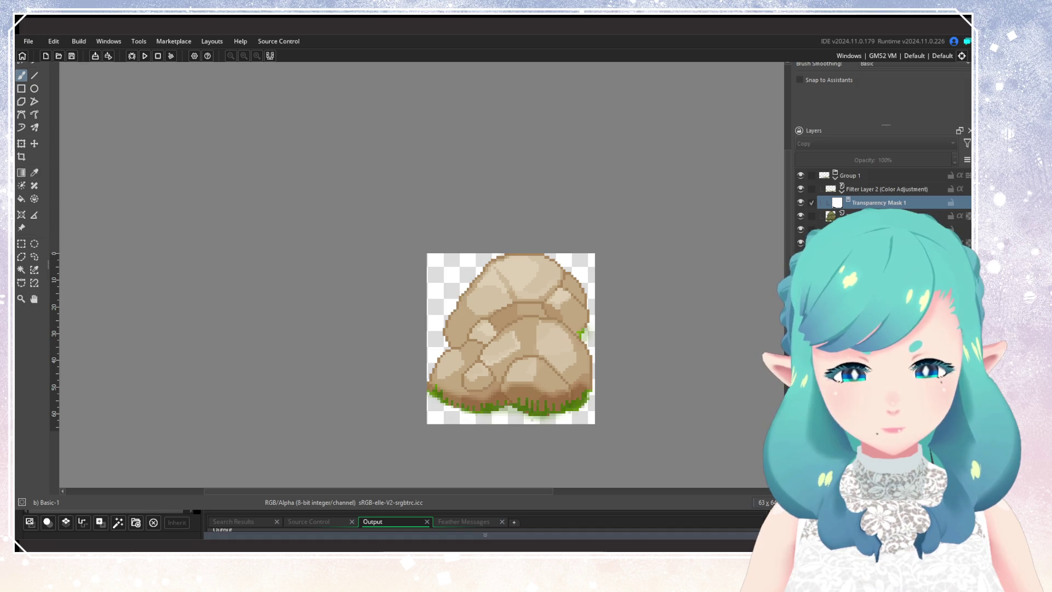
key("ctrl+s")
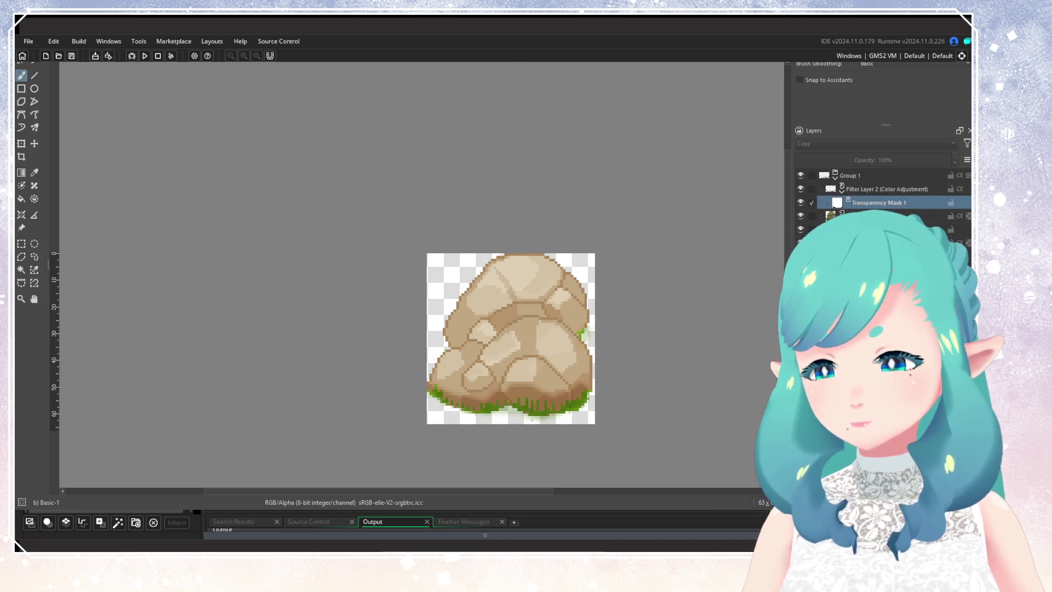
key("alt+Tab")
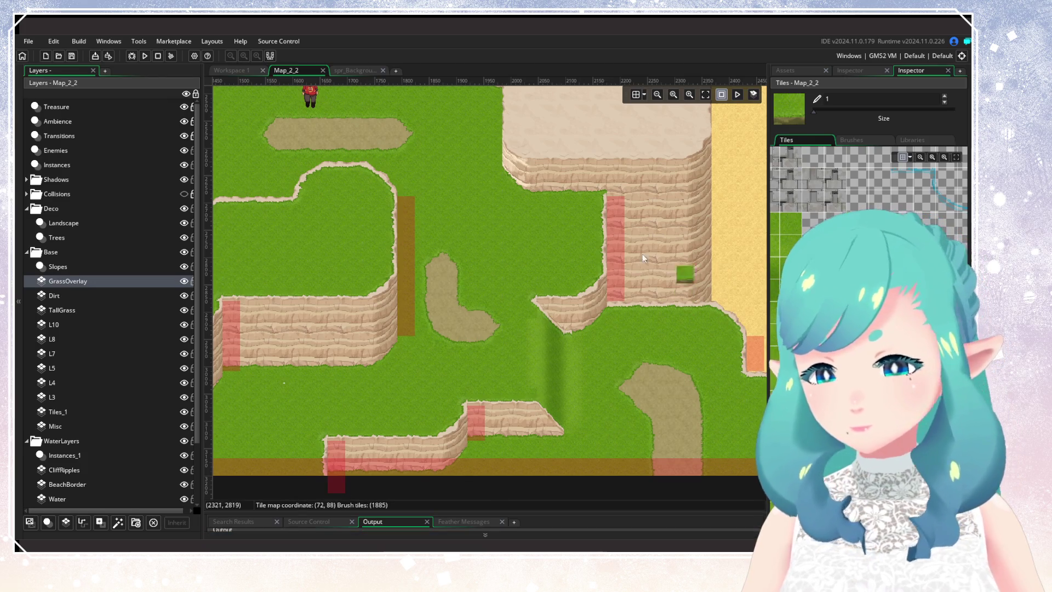
Close the slope object editor and search the Asset Browser for 'Rock'
key("ctrl+Tab")
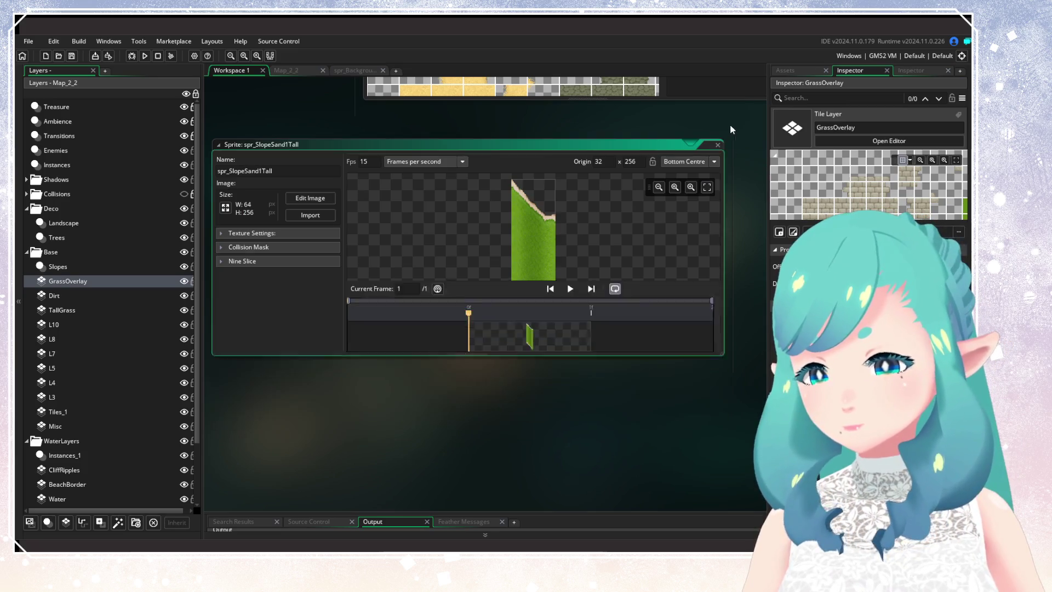
scroll(395, 186, "down", 5)
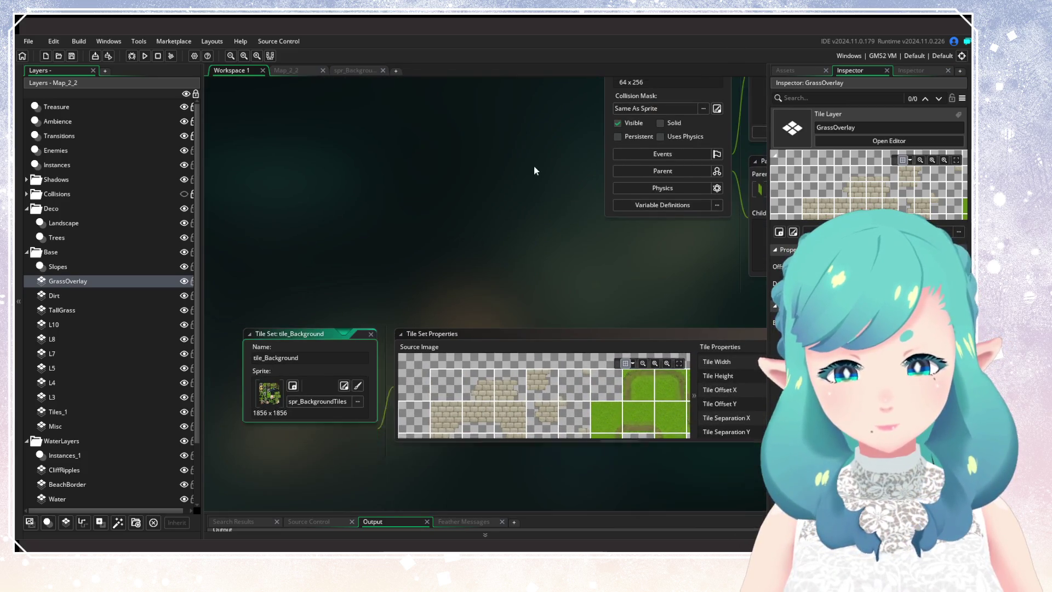
scroll(535, 169, "up", 4)
scroll(535, 169, "right", 5)
left_click(521, 161)
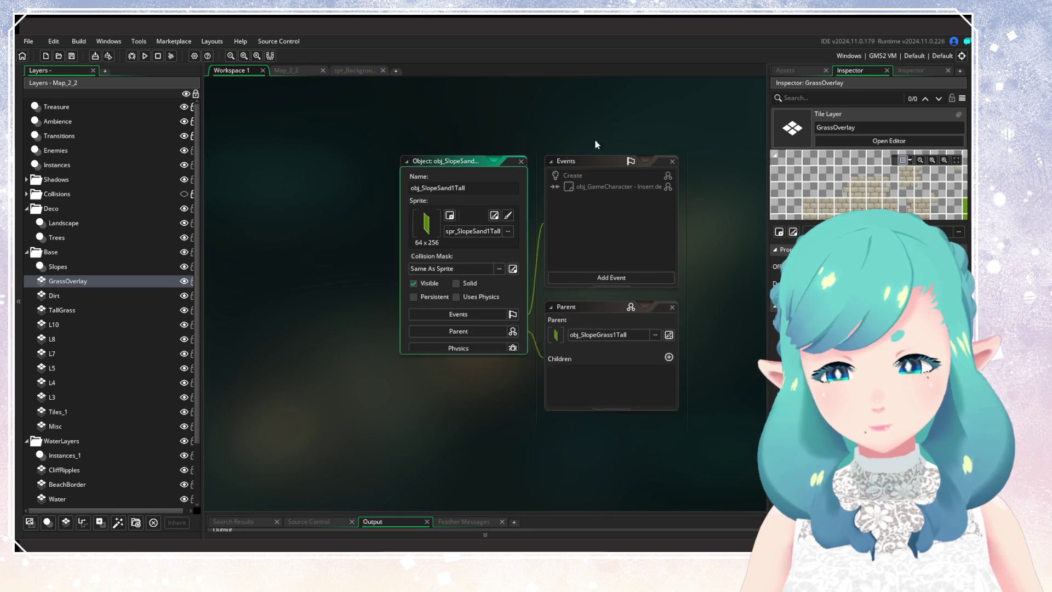
left_click(785, 70)
type("Rock")
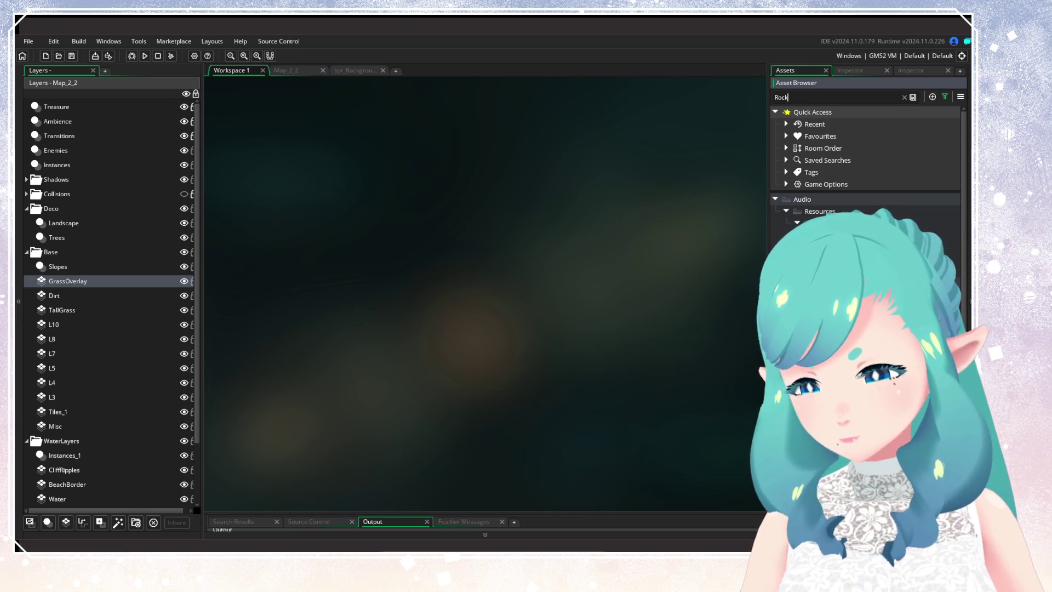
scroll(868, 165, "down", 2)
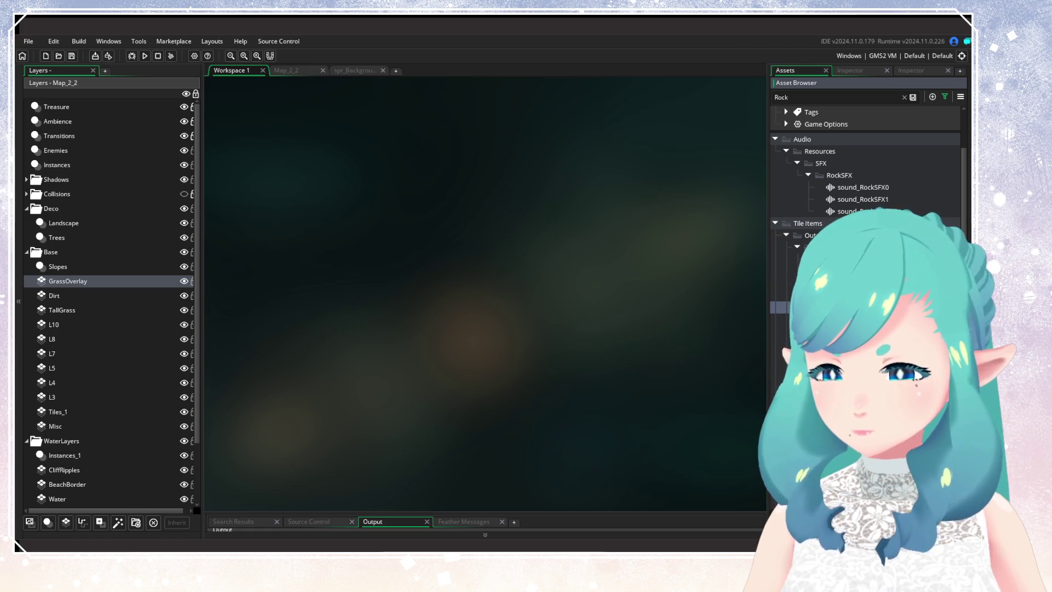
Open obj_LargeRocksSand, preview spr_RocksLargeSand, and assign it as the object's sprite
double_click(811, 307)
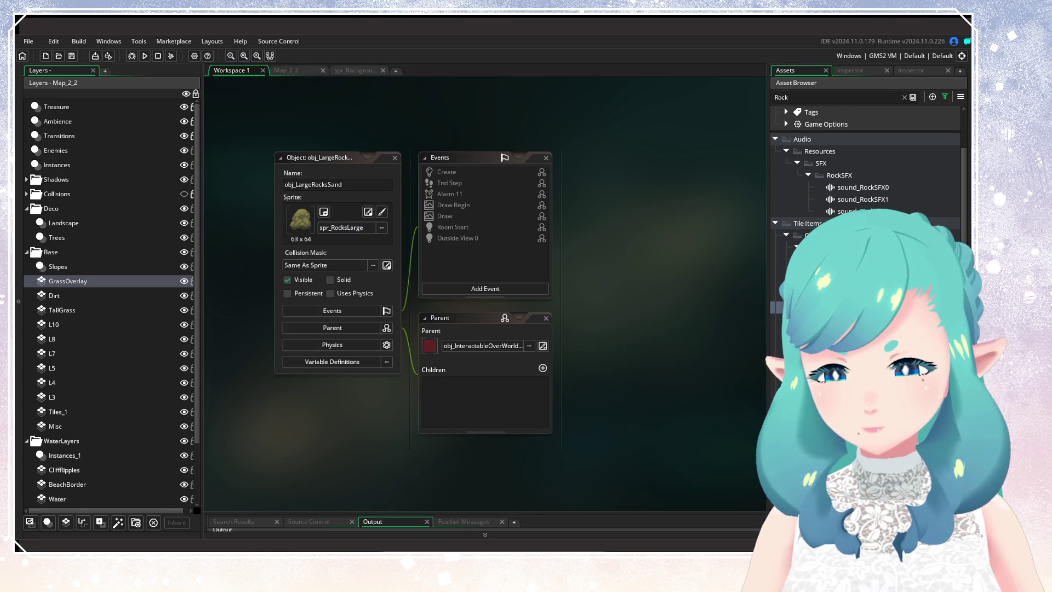
scroll(865, 164, "down", 3)
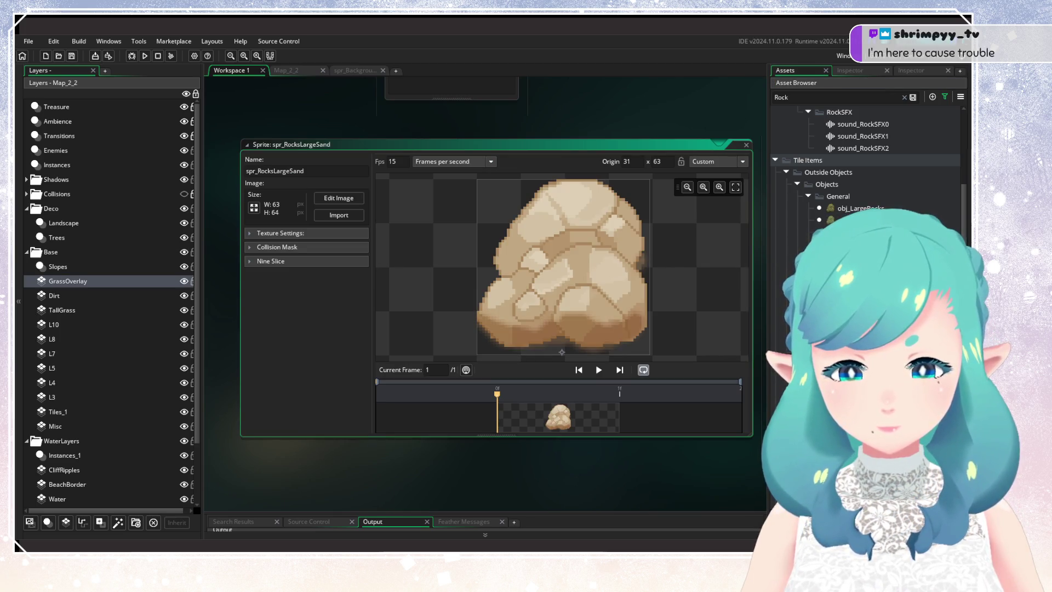
left_click(746, 144)
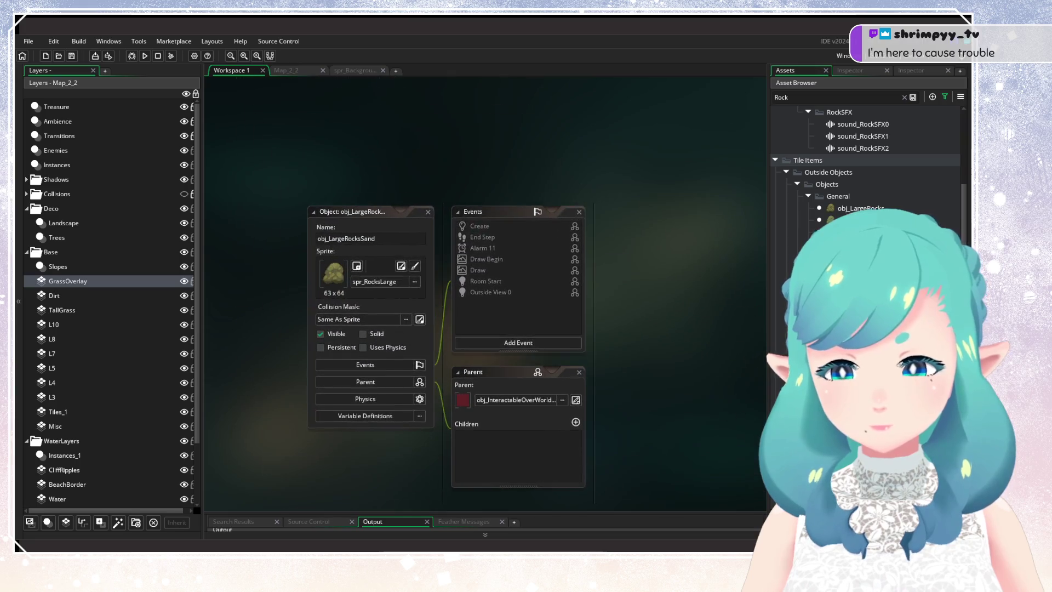
mouse_move(855, 220)
left_mouse_down()
mouse_move(385, 328)
mouse_move(361, 290)
left_mouse_up()
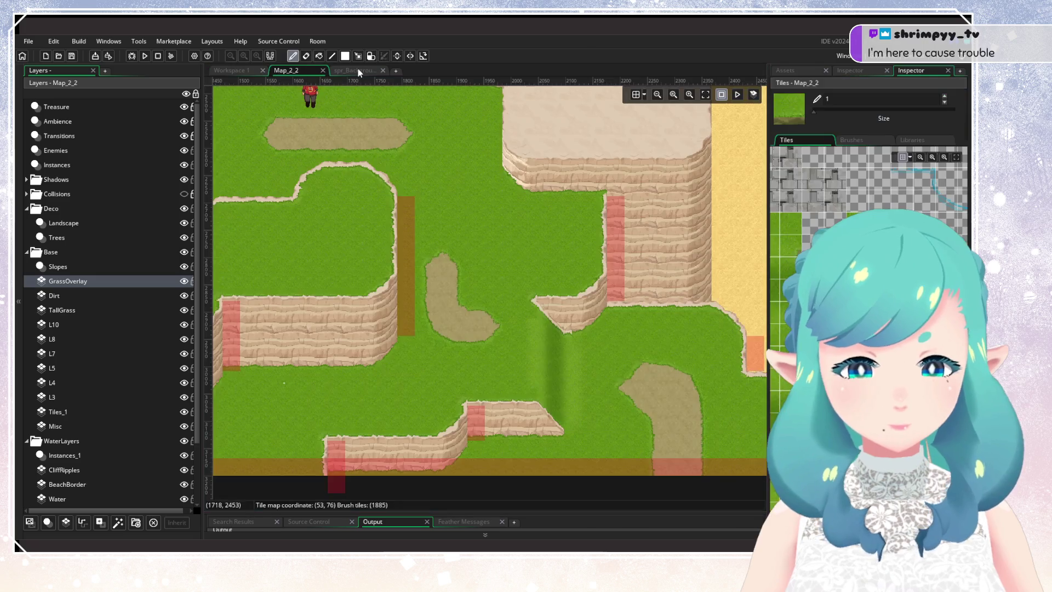
On Map_2_2's Landscape layer, place a test large rock, move it onto the grass, then delete it
left_click(296, 73)
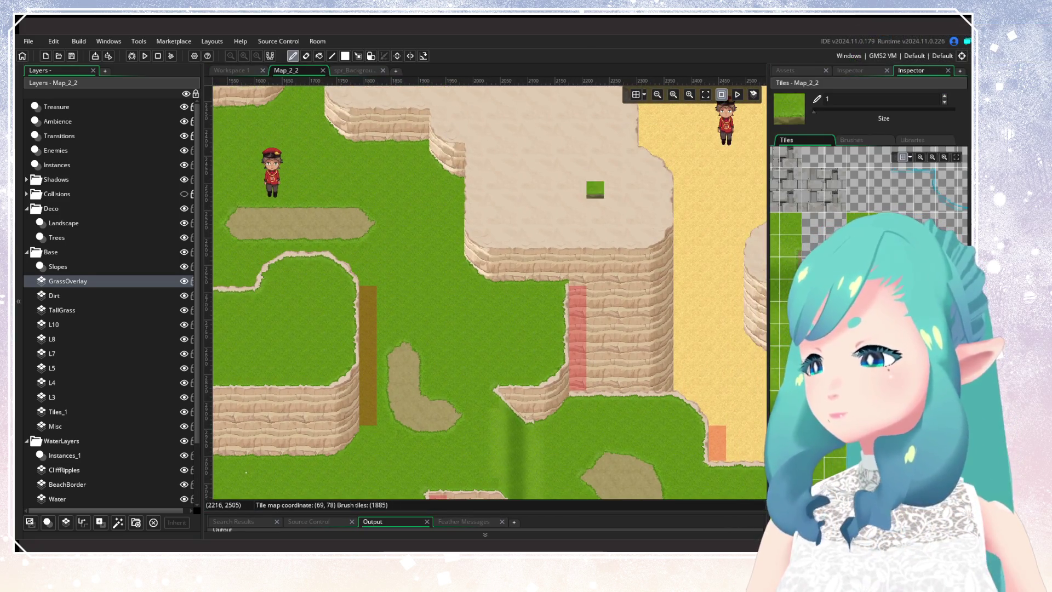
left_click(63, 223)
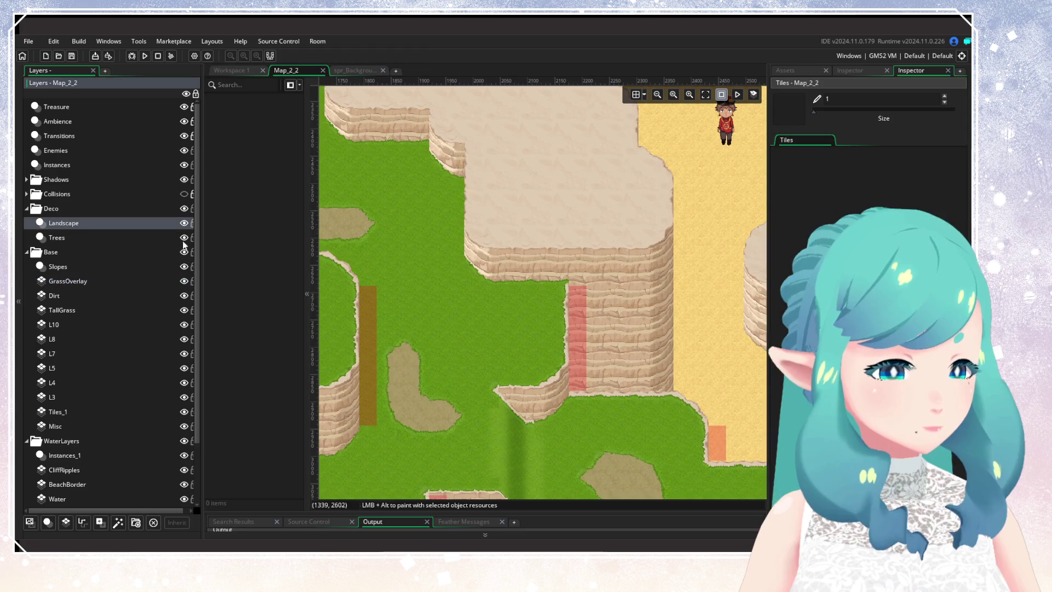
mouse_move(854, 244)
left_mouse_down()
mouse_move(647, 264)
mouse_move(536, 218)
left_mouse_up()
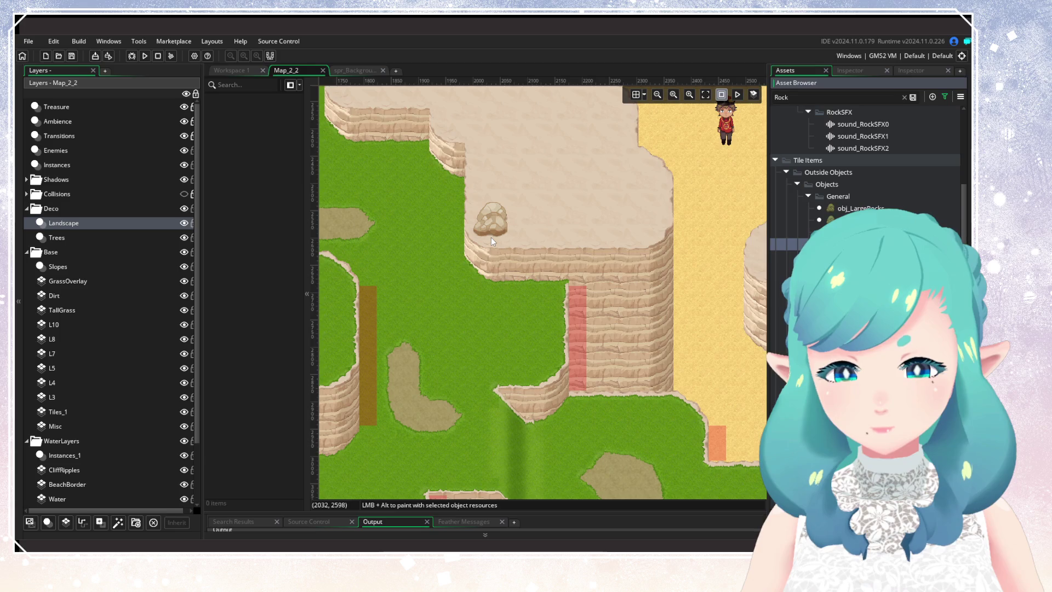
left_click_drag(490, 237, 417, 282)
key("Delete")
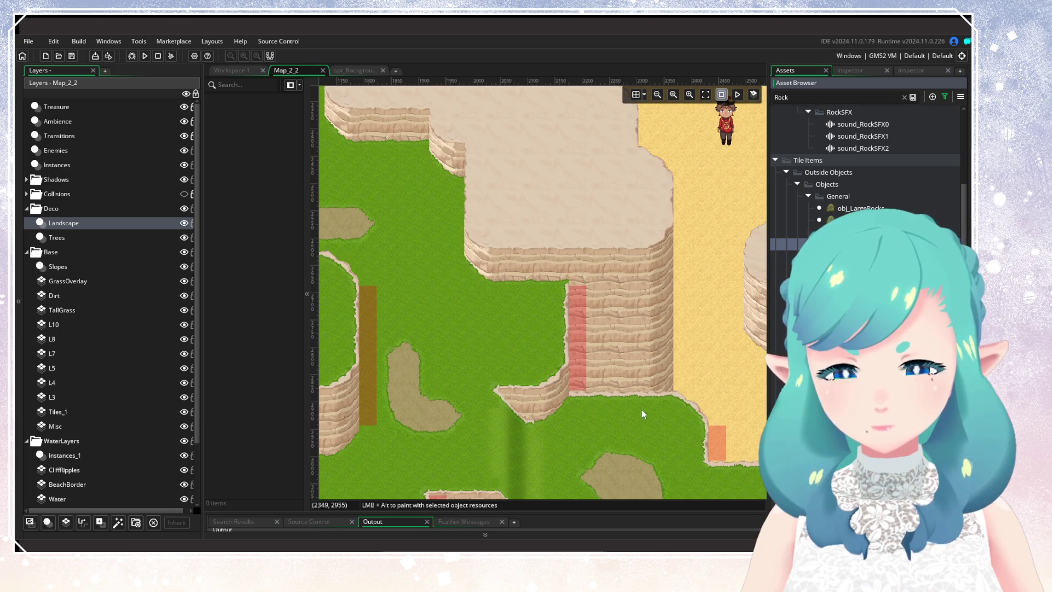
Place three sand rocks on the sandy plateau, then select and delete all three
scroll(605, 354, "down", 4)
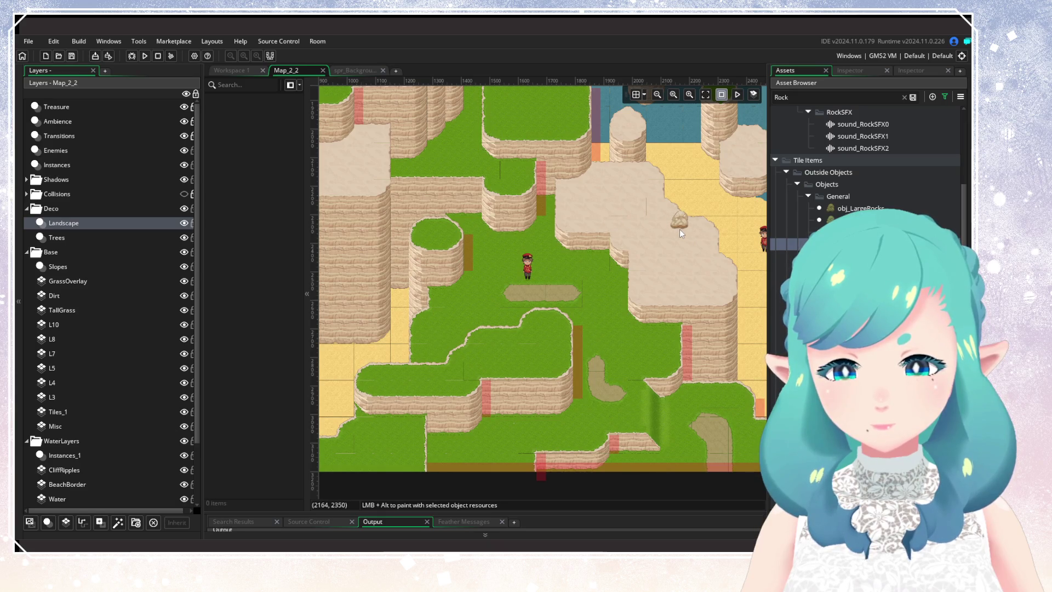
scroll(534, 213, "up", 2)
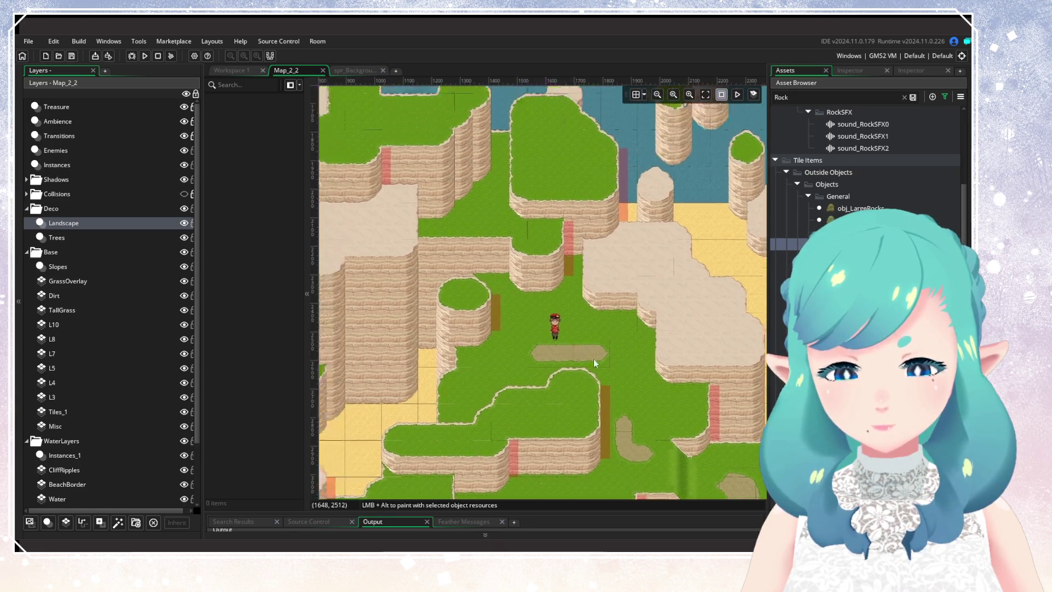
scroll(593, 360, "left", 6)
scroll(685, 325, "right", 7)
scroll(560, 291, "up", 3)
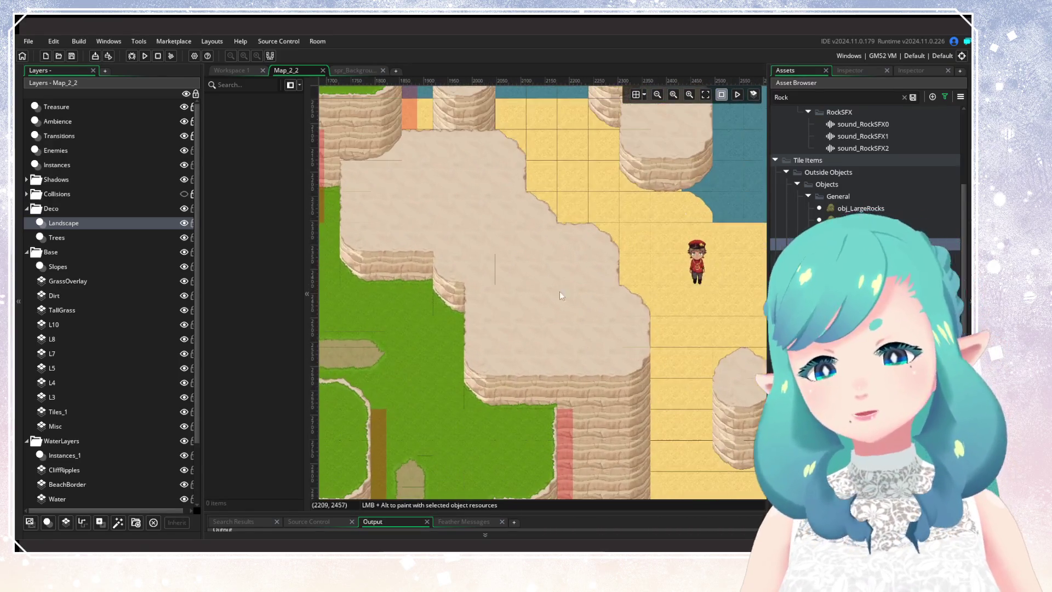
scroll(567, 352, "left", 4)
scroll(528, 279, "up", 2)
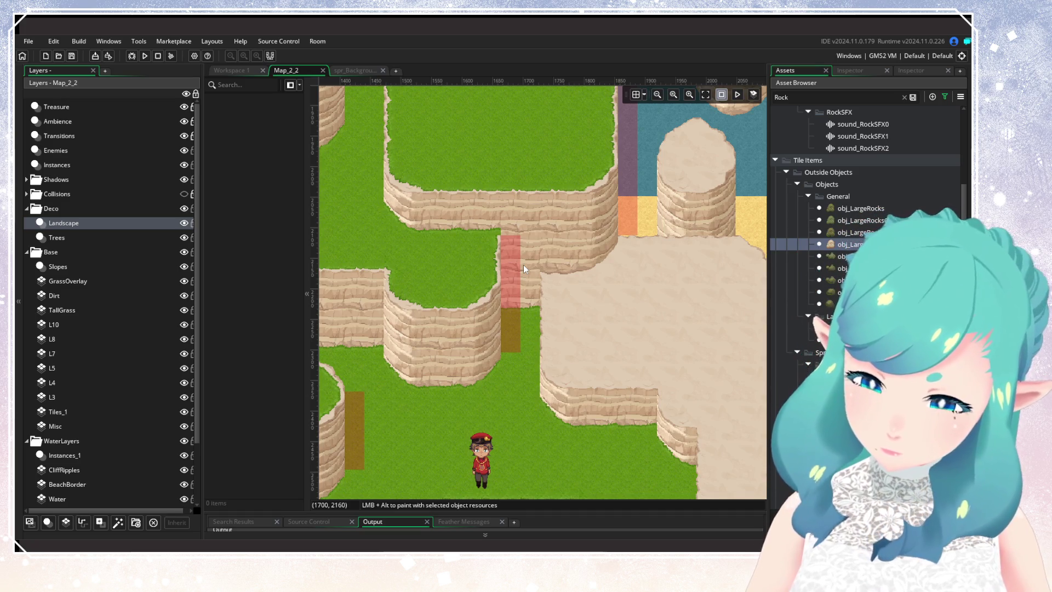
left_click(604, 292, "alt")
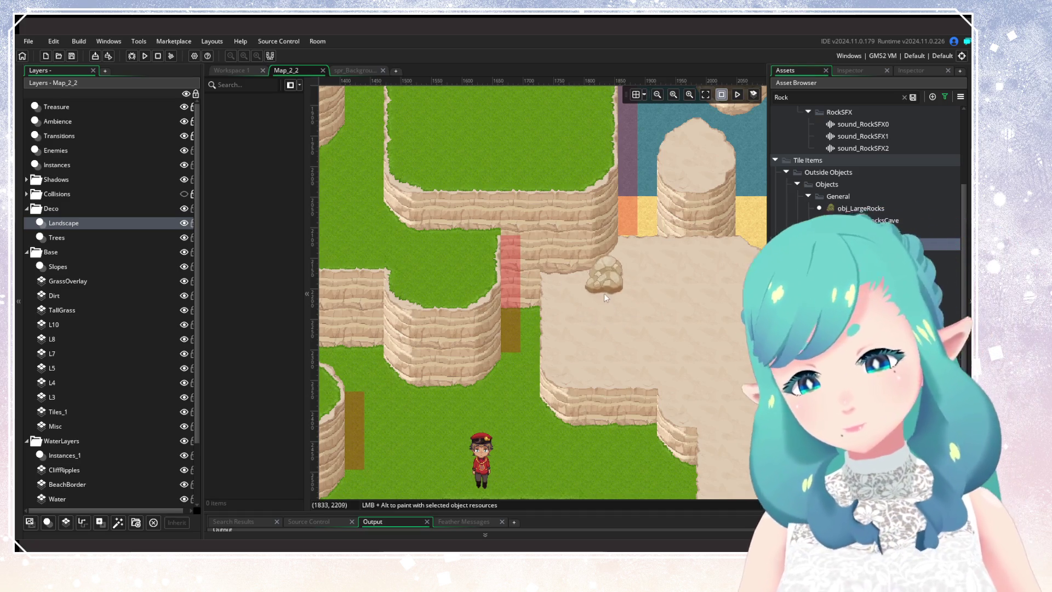
left_click(626, 304, "alt")
left_click(583, 335, "alt")
scroll(684, 376, "right", 3)
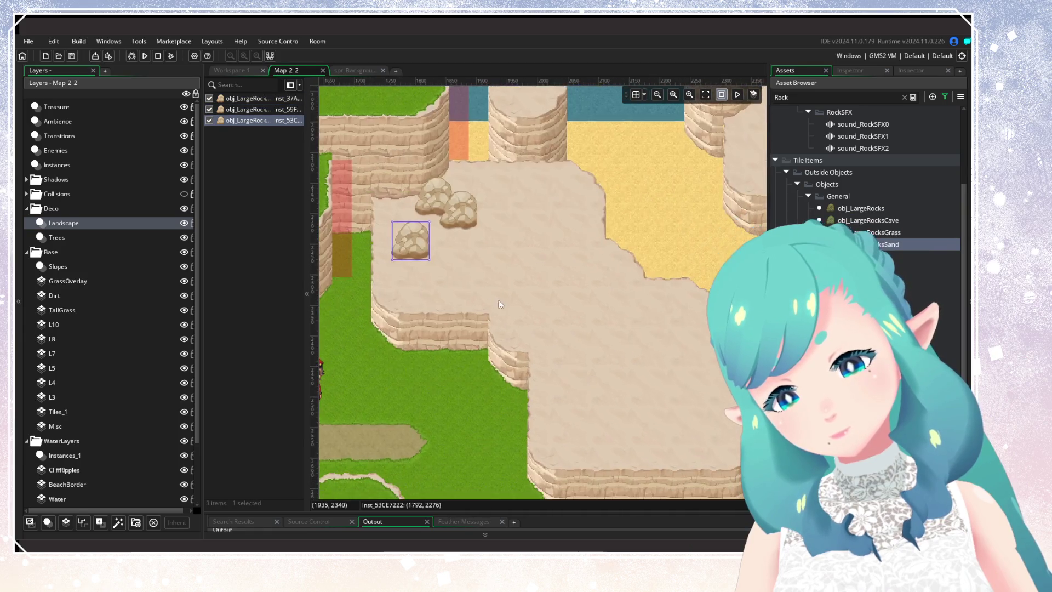
scroll(587, 339, "down", 3)
scroll(619, 302, "up", 2)
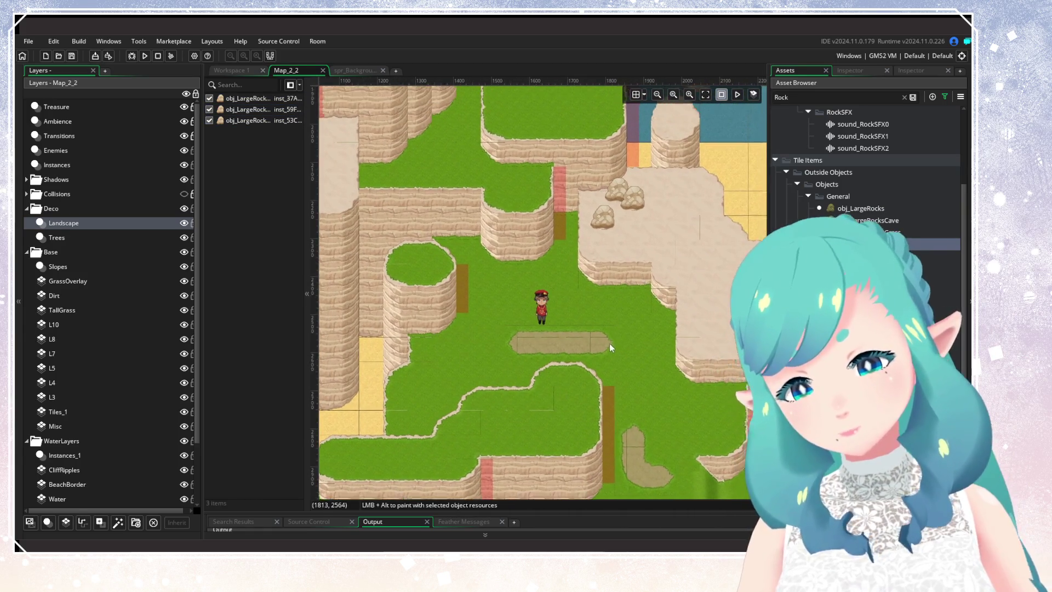
scroll(600, 311, "up", 1)
left_click_drag(634, 253, 550, 189)
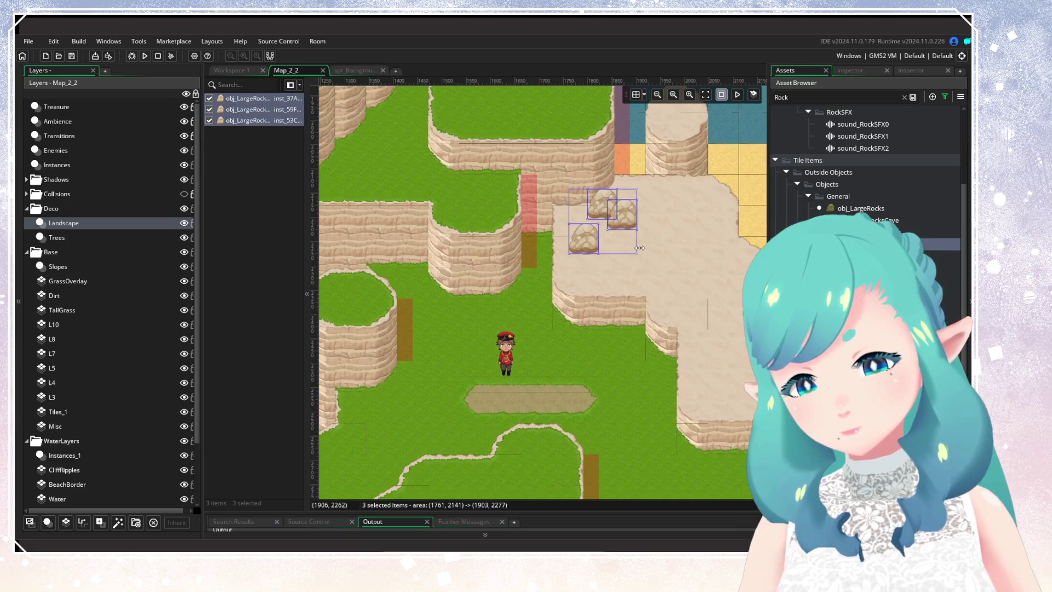
key("Delete")
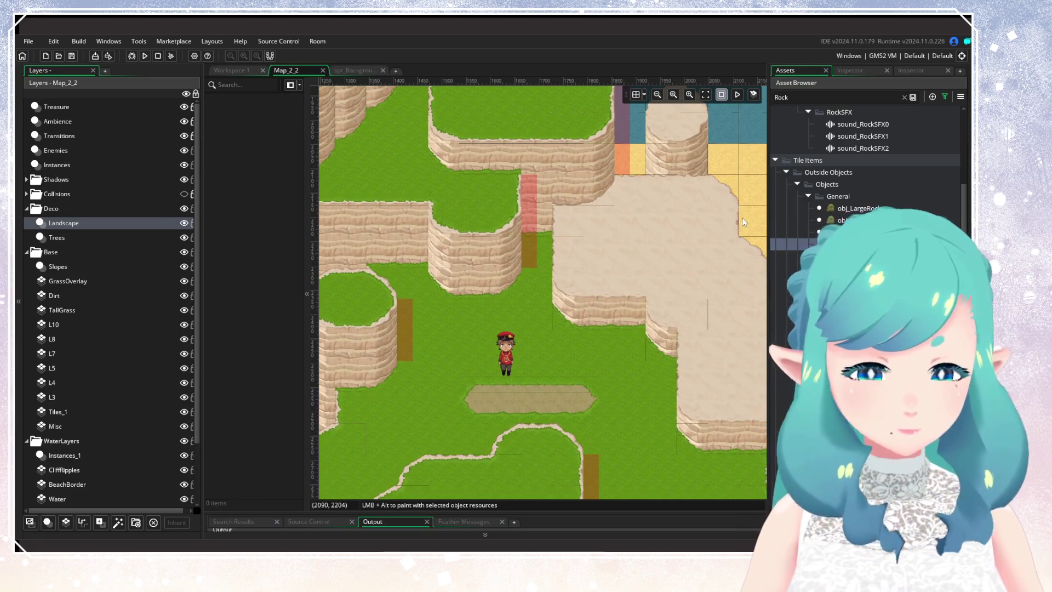
Duplicate the large rock object twice, then close the spr_RocksLargeSandGrass sprite
right_click(782, 244)
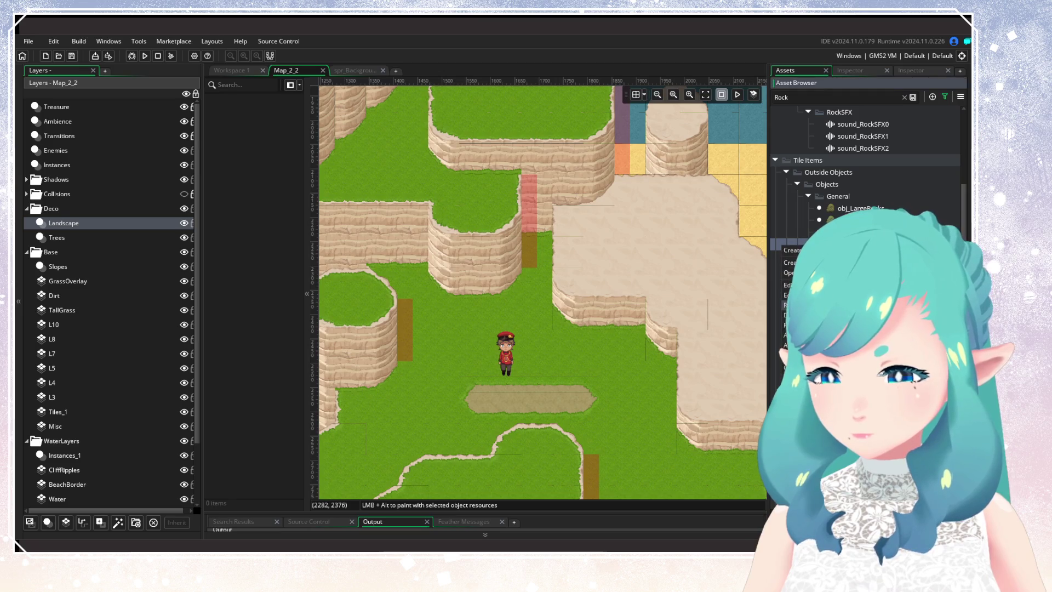
left_click(788, 315)
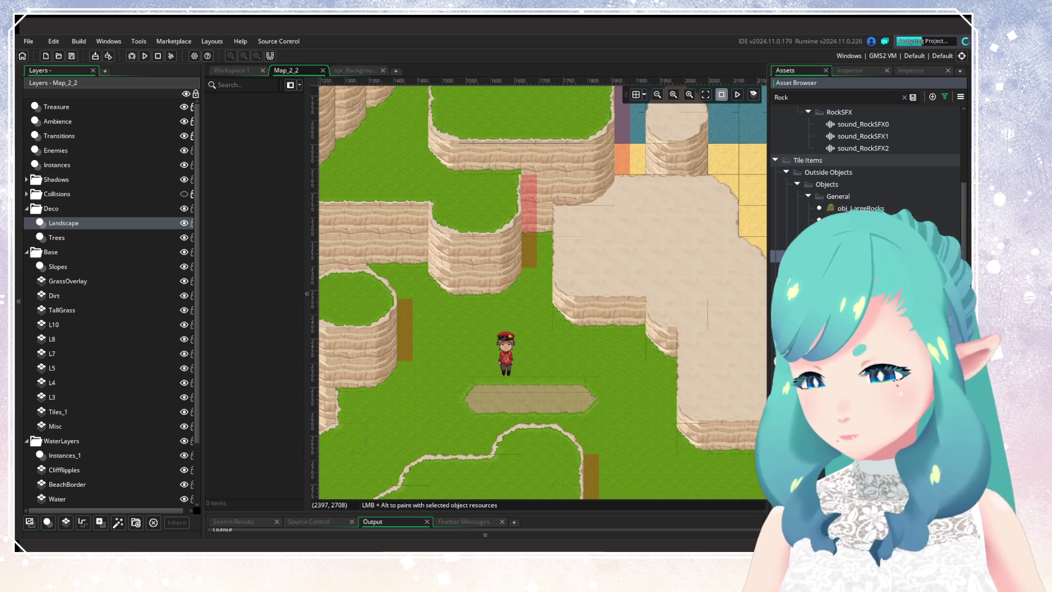
right_click(756, 245)
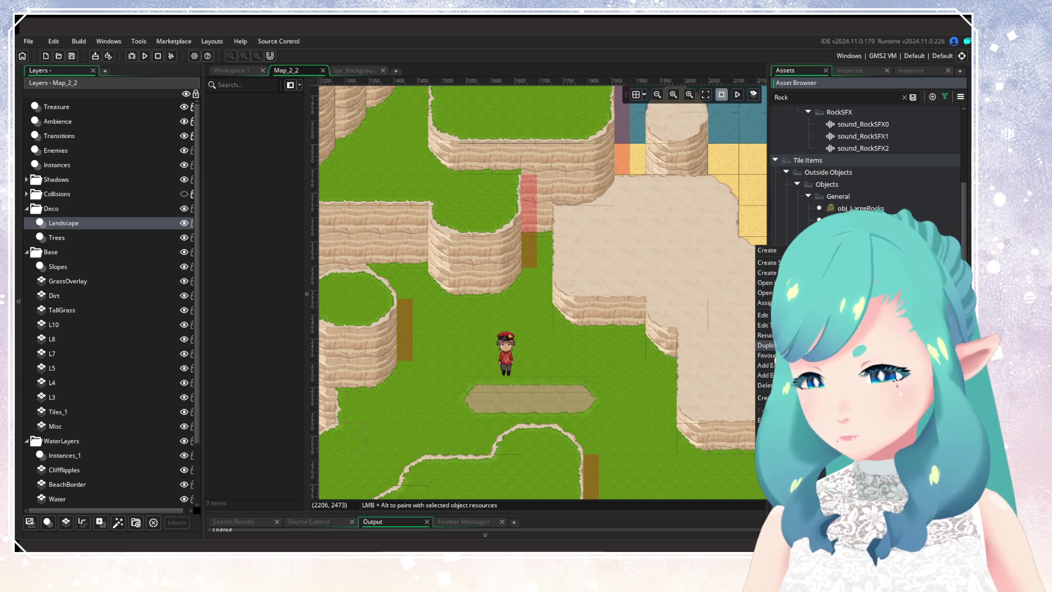
left_click(784, 354)
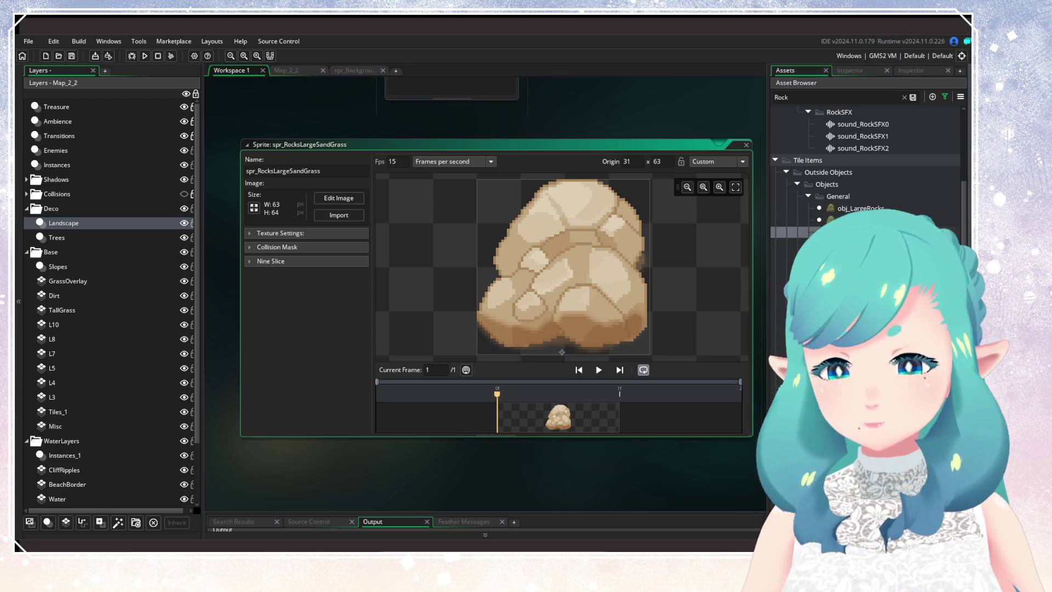
key("ctrl+w")
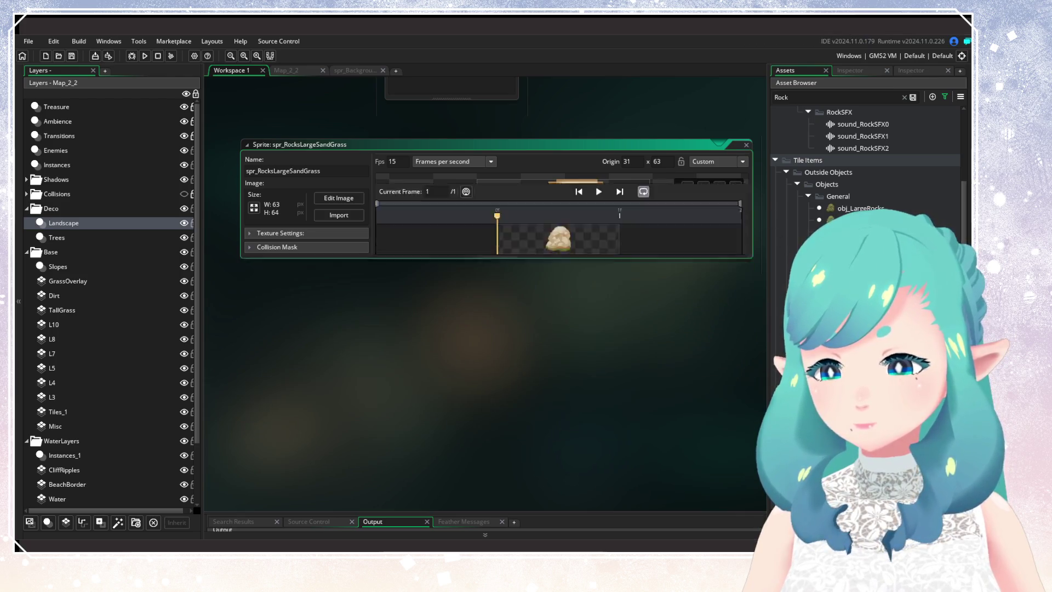
Inspect obj_LargeRocksSandGrass's sprite, then close it and the obj_LargeRocksSand object
double_click(854, 220)
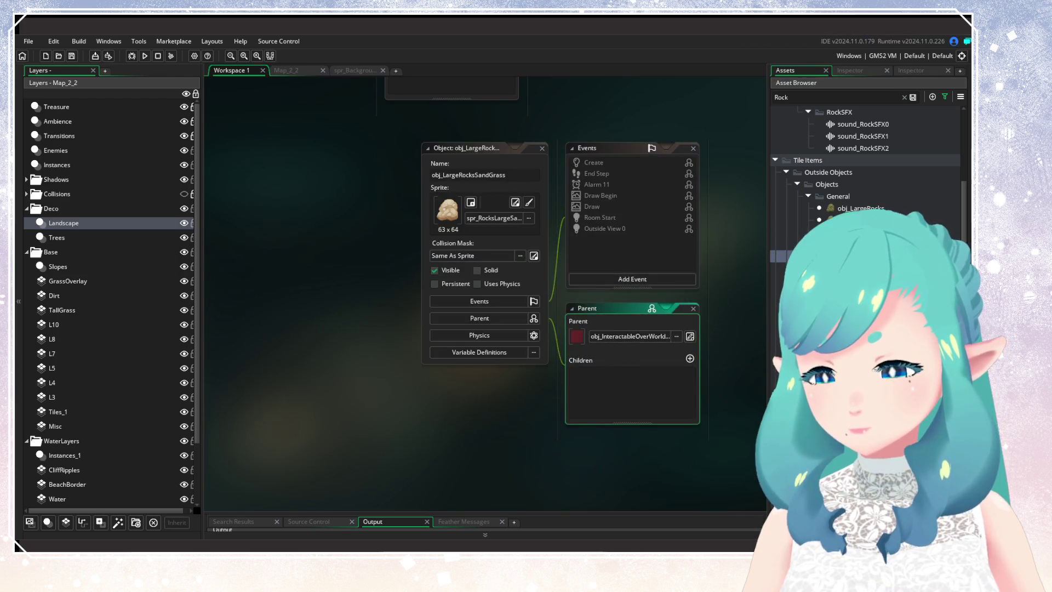
left_click(542, 148)
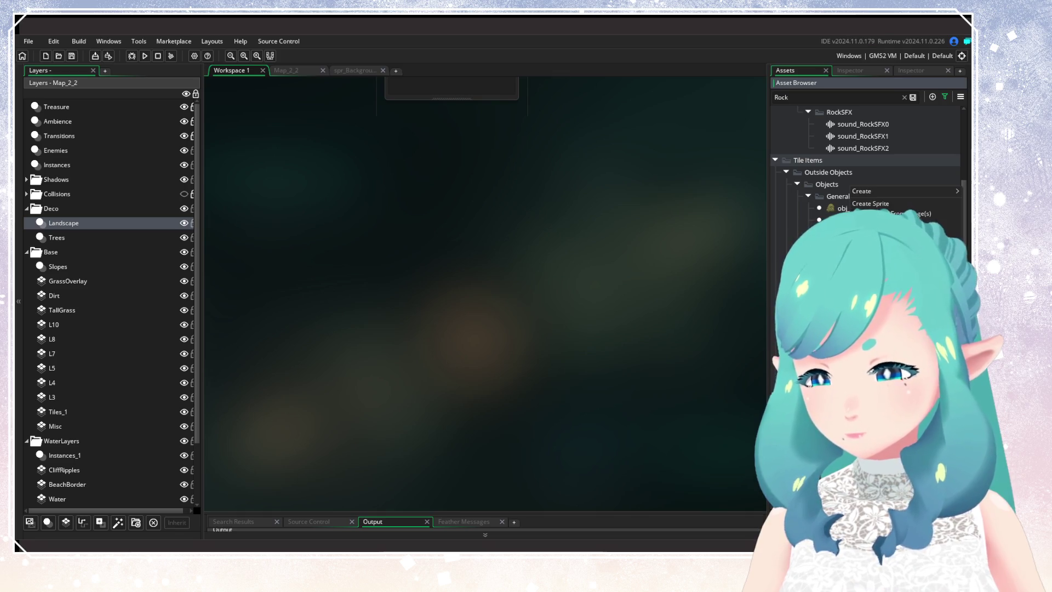
key("Escape")
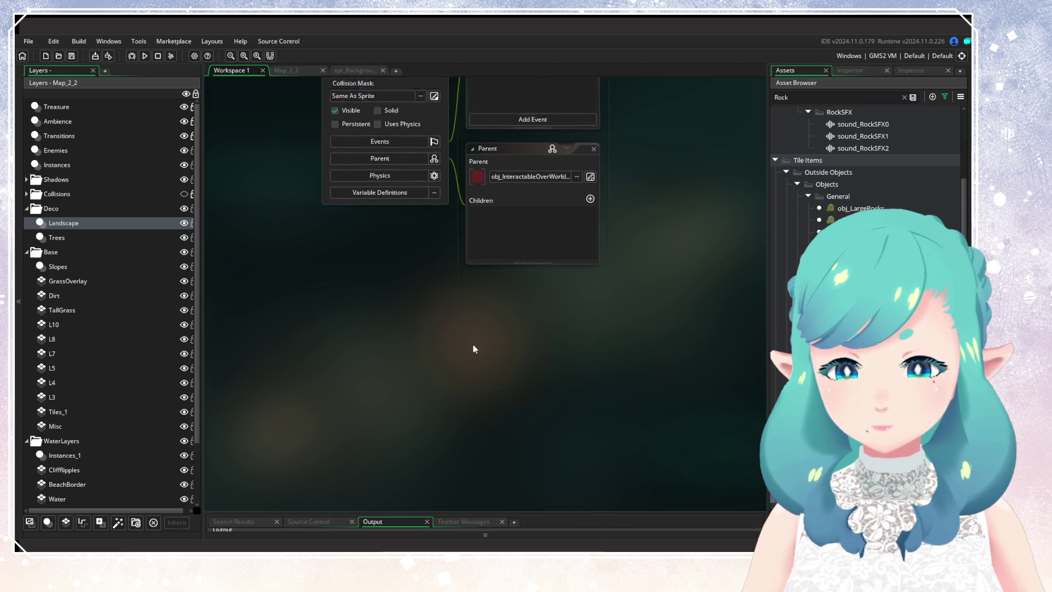
left_click(496, 127)
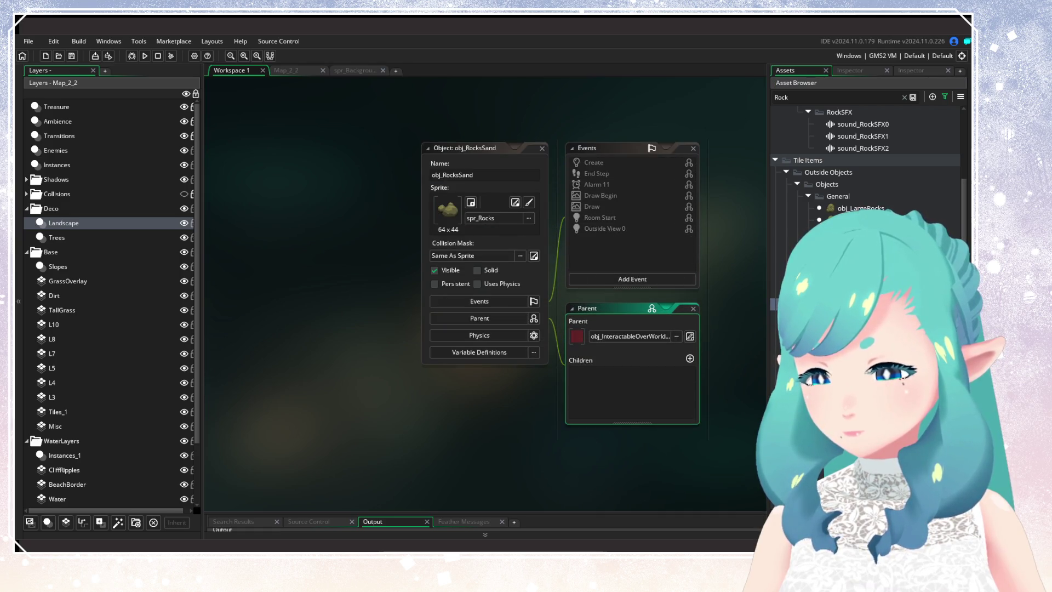
Assign spr_RocksSand to obj_RocksSand, then review and close obj_RocksSandGrass
left_click_drag(854, 230, 482, 214)
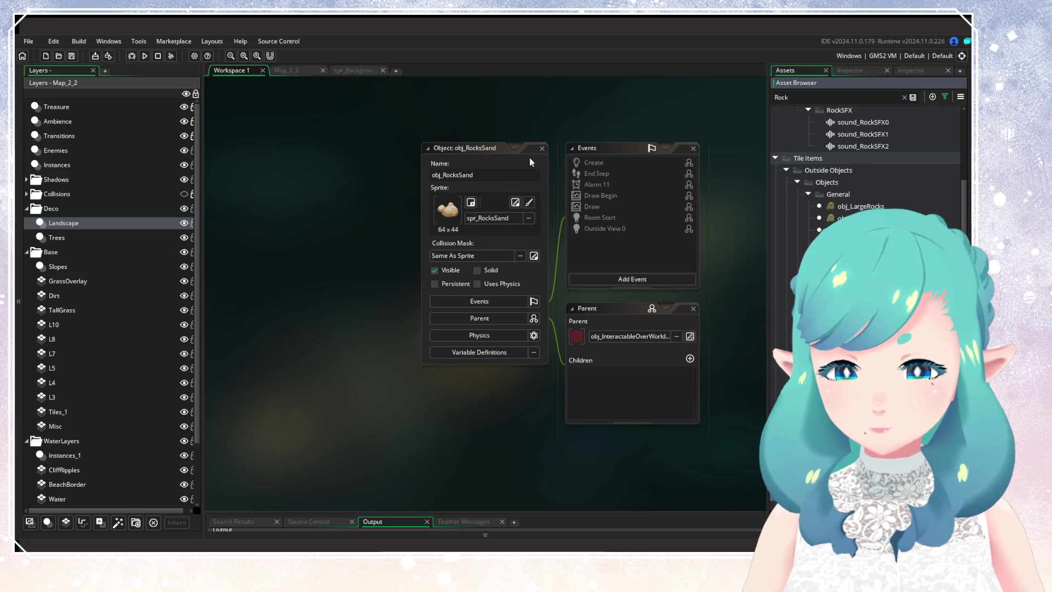
left_click(543, 148)
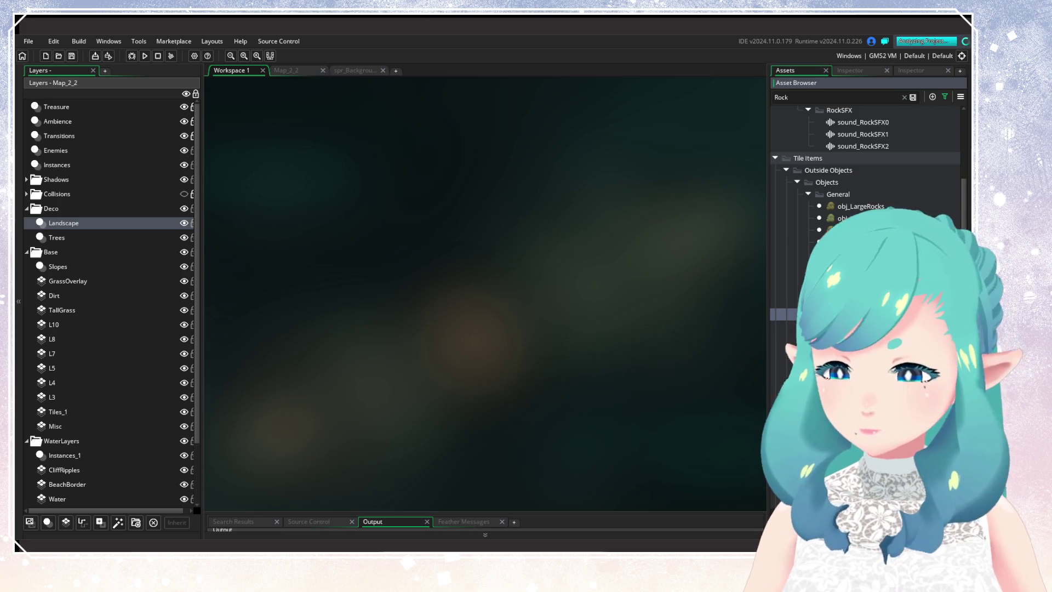
scroll(865, 164, "down", 2)
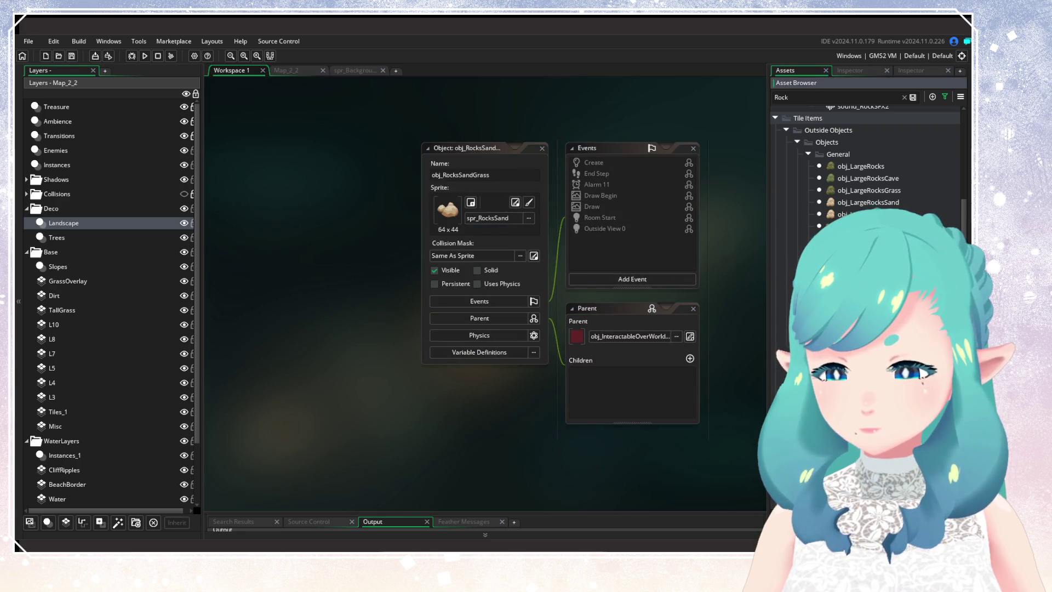
left_click(541, 148)
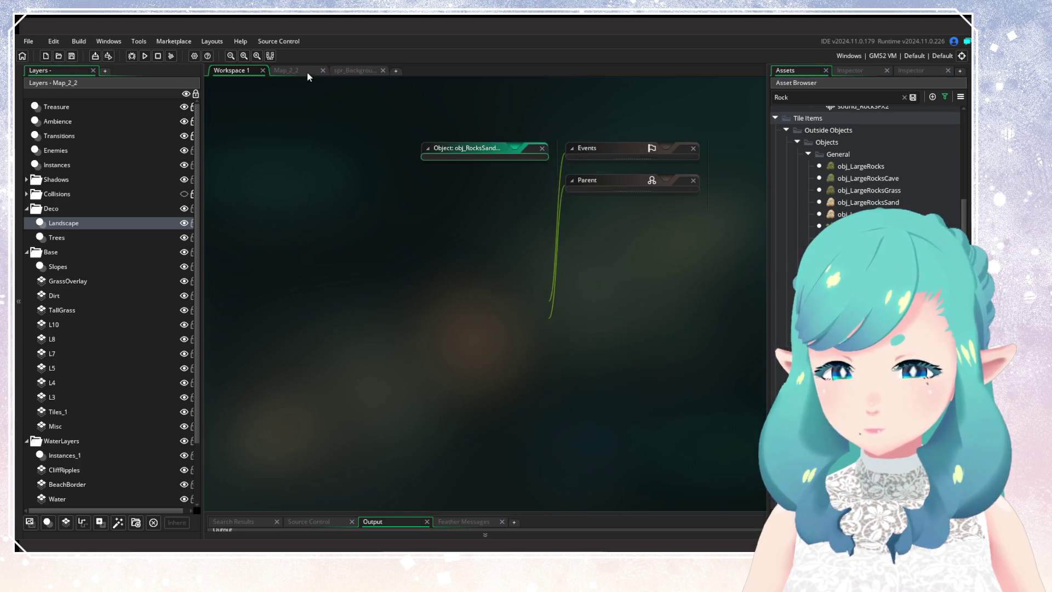
Back in Map_2_2, place a cluster of obj_RocksSand rocks on the grass beside the character
left_click(304, 71)
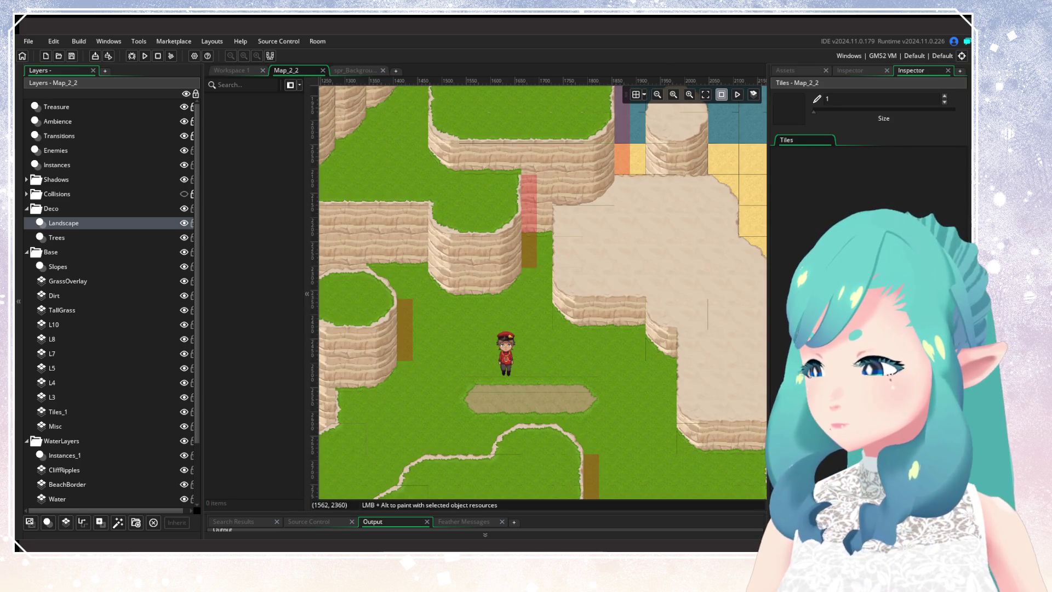
left_click_drag(756, 165, 654, 219)
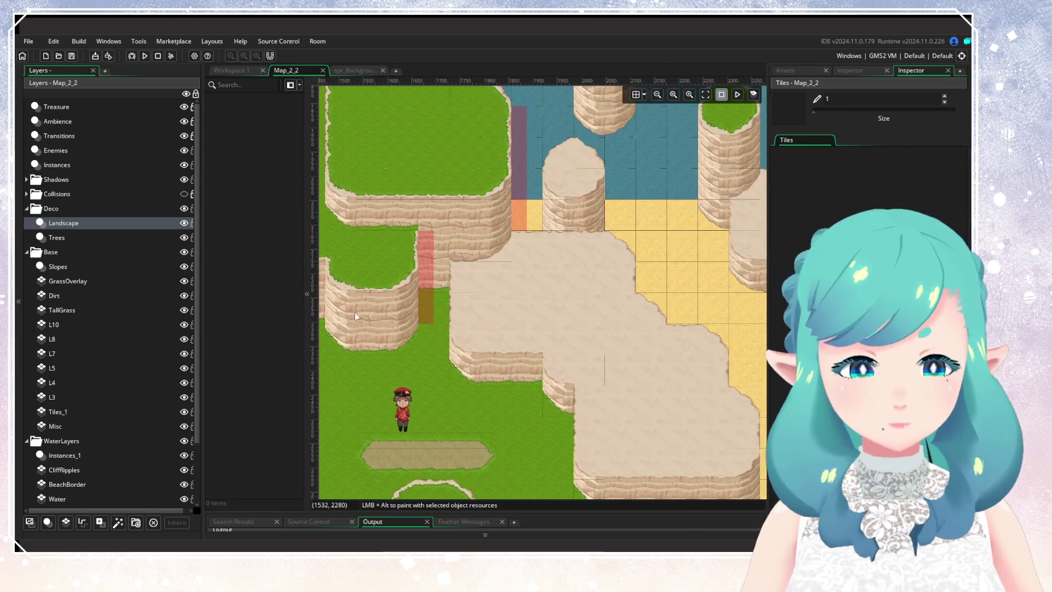
left_click(800, 71)
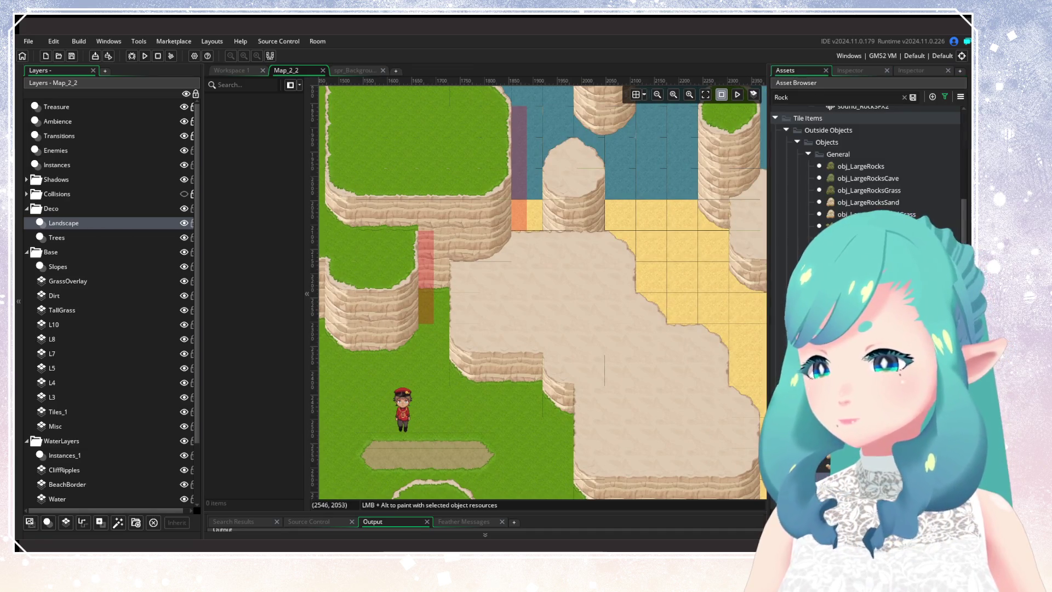
left_click_drag(517, 389, 593, 321)
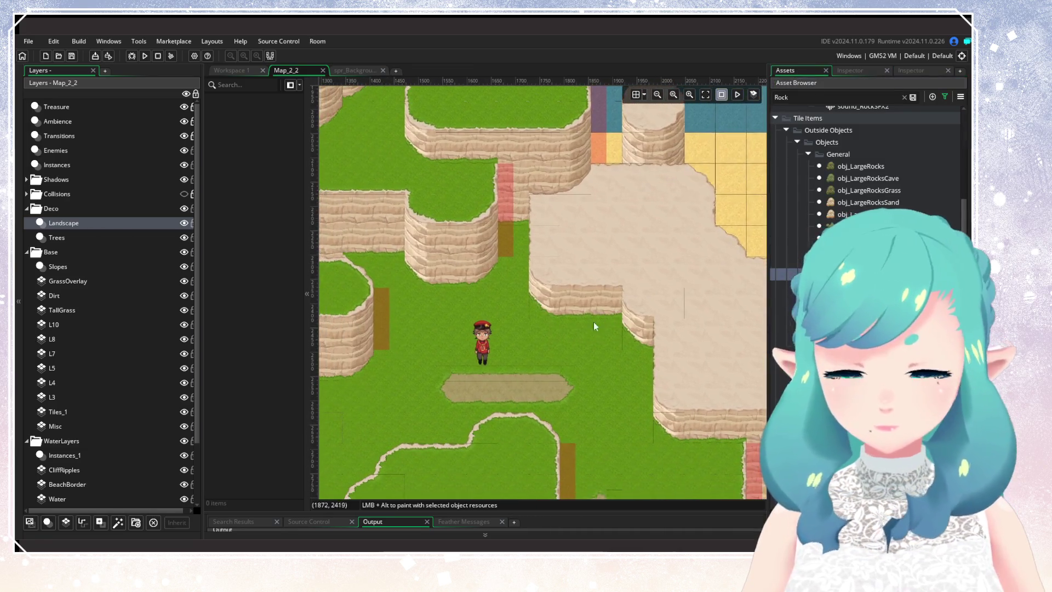
left_click(543, 343, "alt")
left_click(562, 359, "alt")
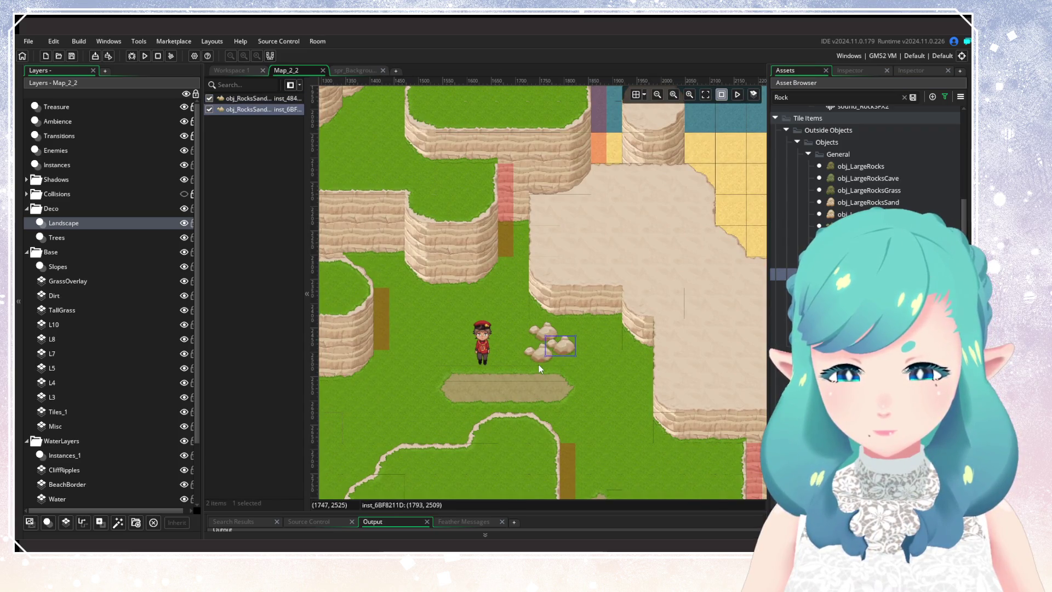
left_click(530, 359, "alt")
left_click(609, 388)
Try placing a large rock, then undo it along with the extra asset layer it created
left_click_drag(557, 370, 597, 308)
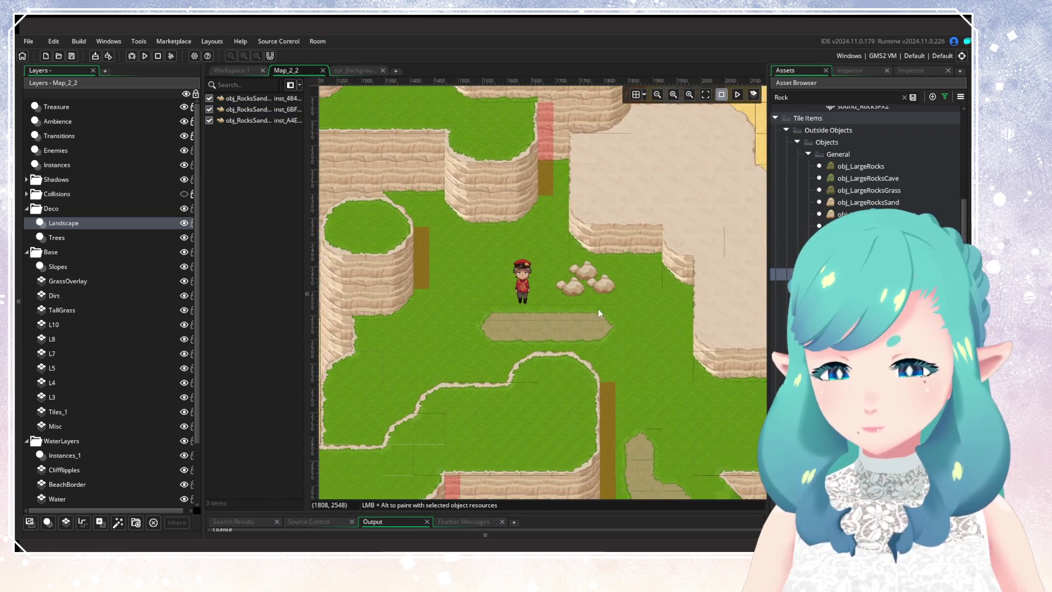
scroll(597, 308, "up", 3)
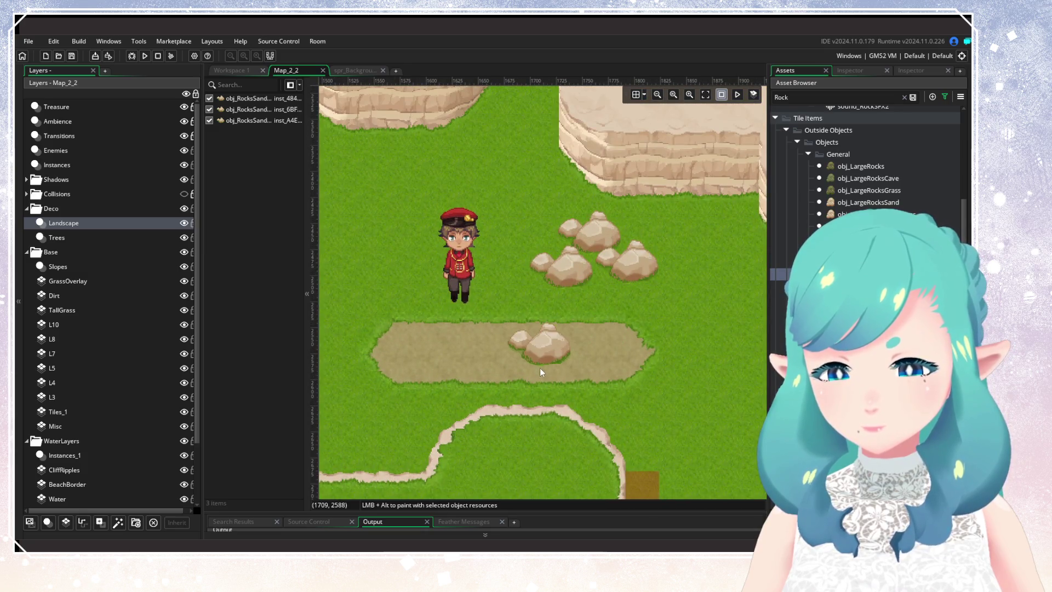
scroll(534, 378, "down", 2)
scroll(584, 376, "down", 2)
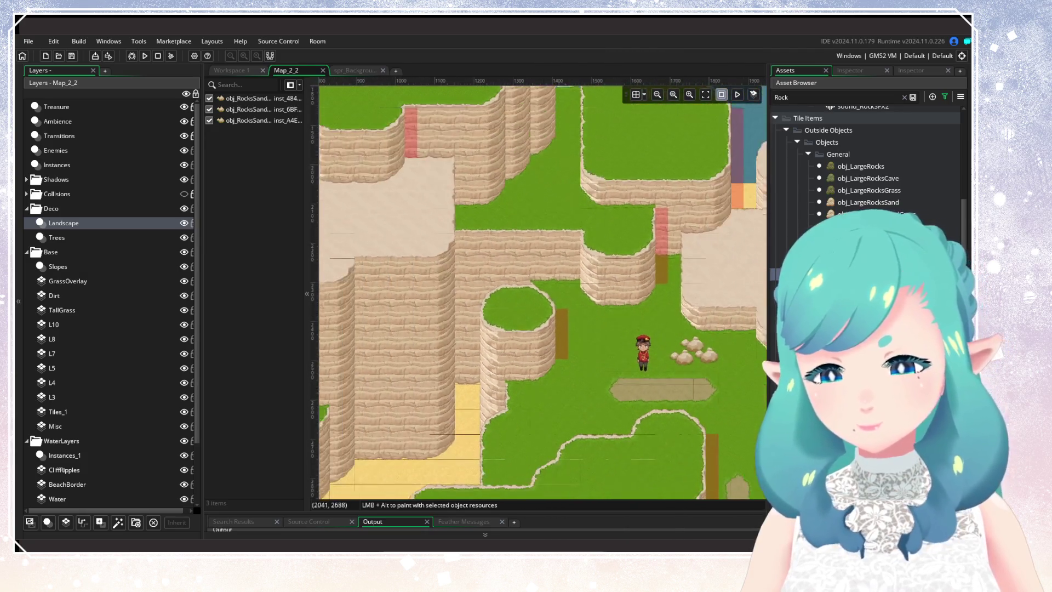
left_click(730, 414, "alt")
left_click(520, 304)
key("ctrl+z")
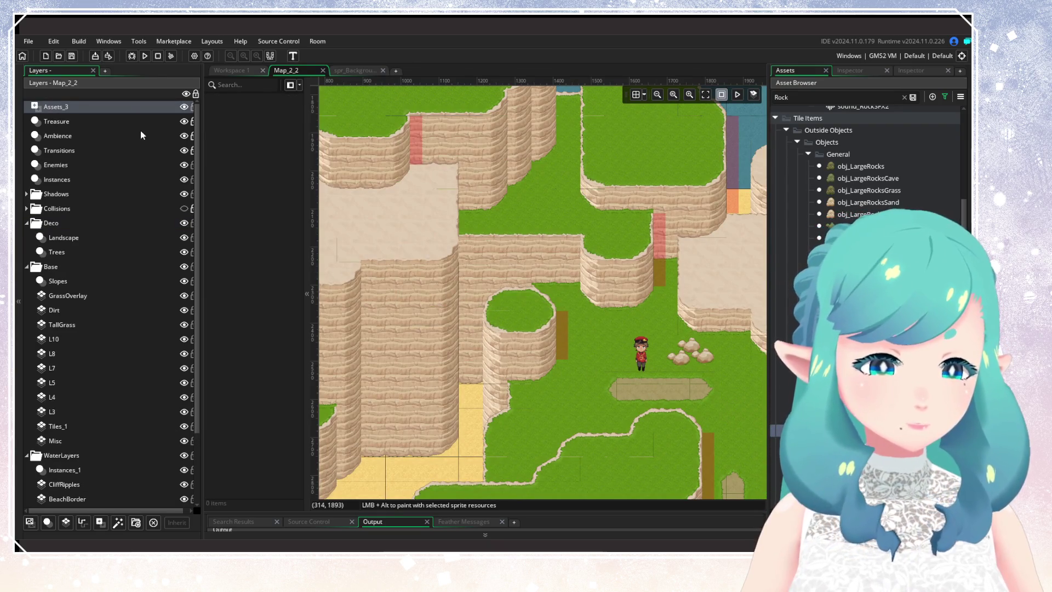
key("ctrl+z")
Select the Treasure layer and pick the large rock object below obj_LargeRocksSand
left_click(110, 107)
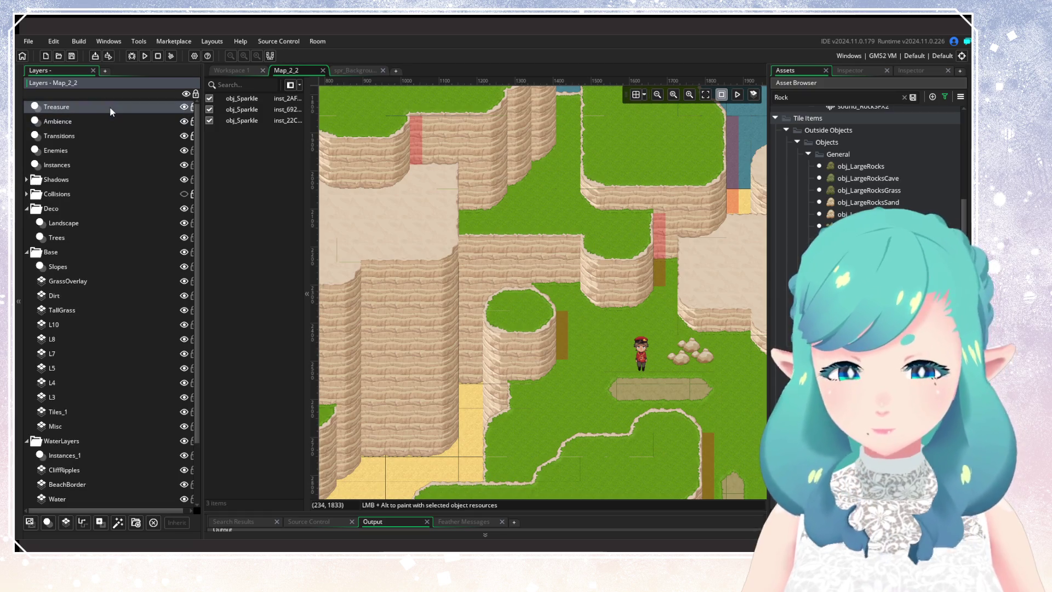
scroll(488, 279, "up", 4)
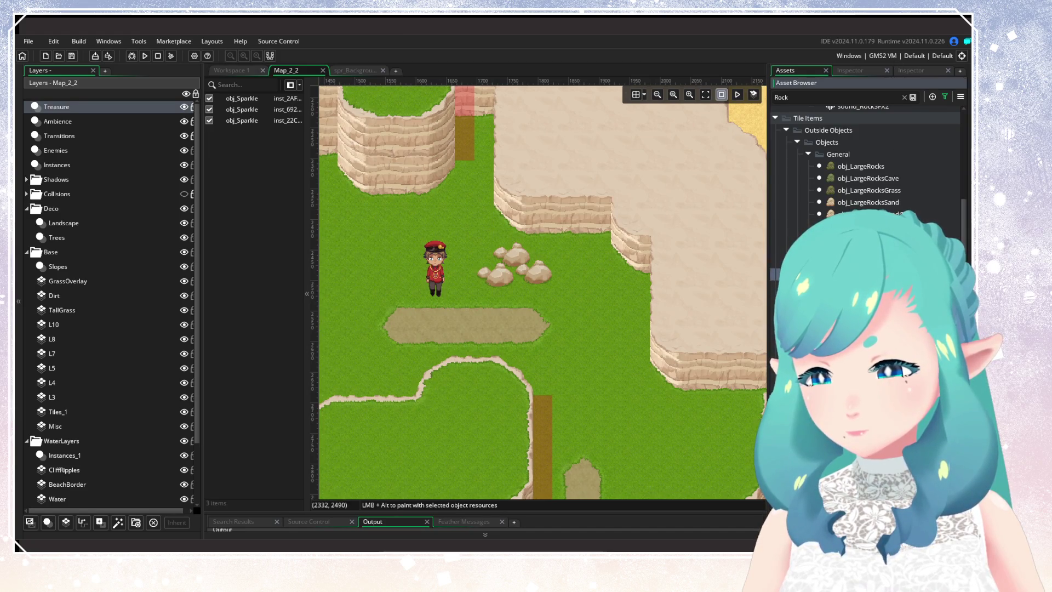
left_click(854, 214)
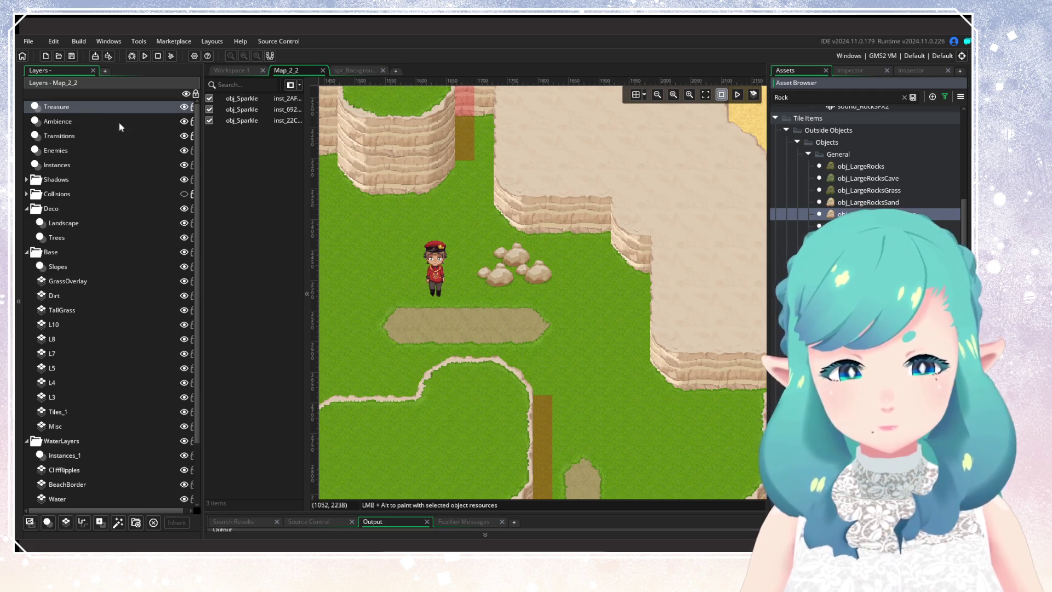
On the Landscape layer, add more sand rocks around the cluster and across the sand plateau and beach
left_click(77, 223)
left_click(560, 304)
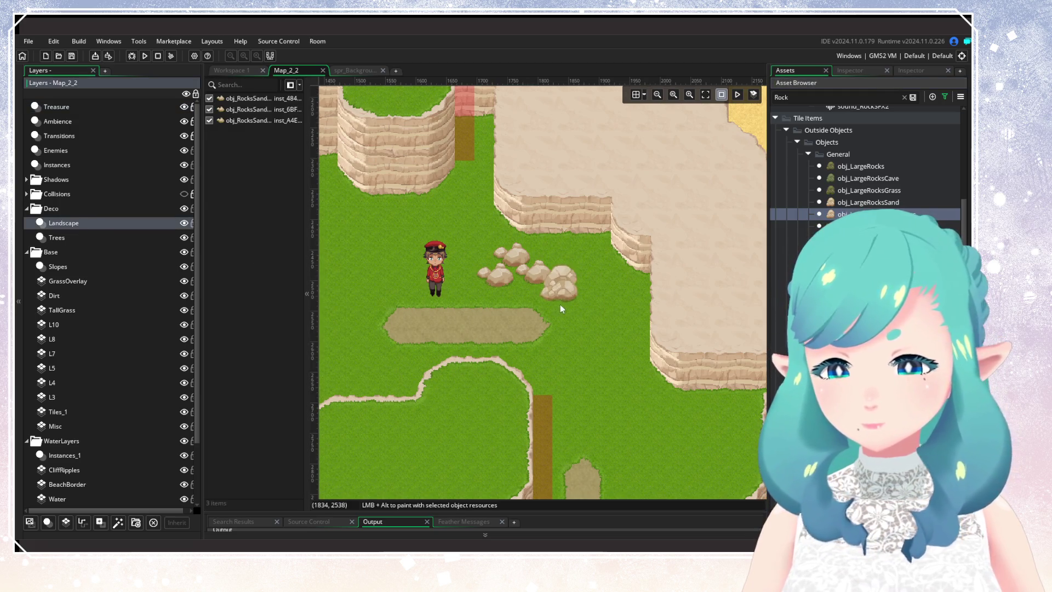
left_click(574, 310)
left_click(589, 330)
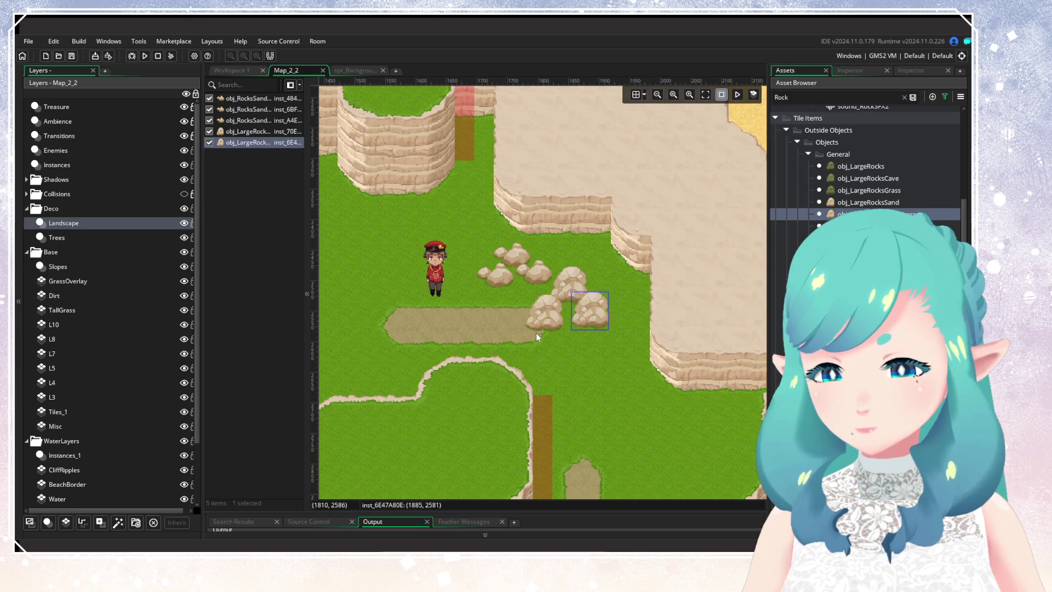
scroll(757, 327, "up", 2)
scroll(757, 327, "right", 1)
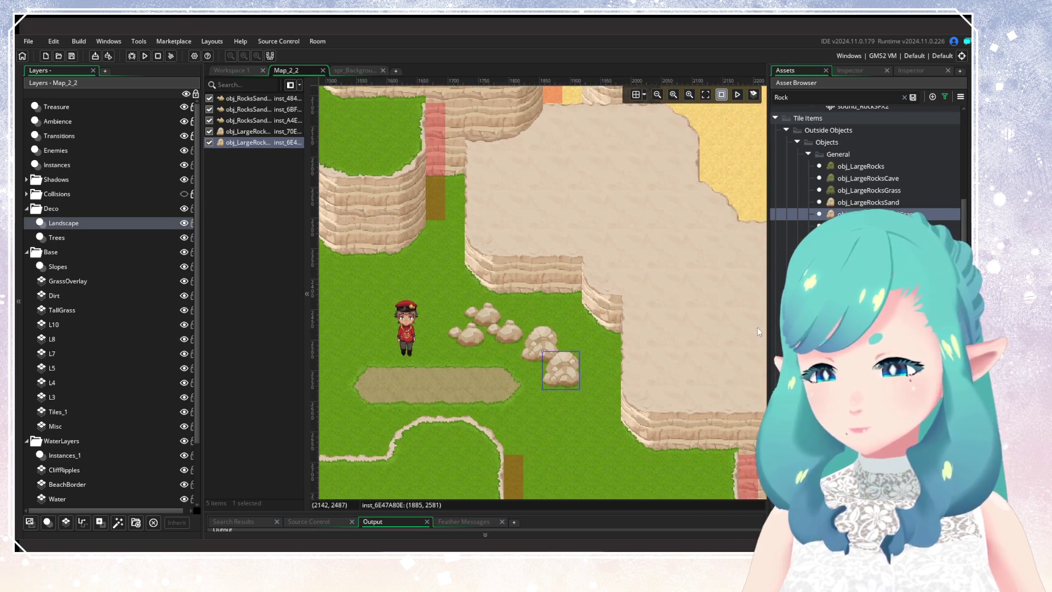
left_click_drag(859, 214, 594, 263)
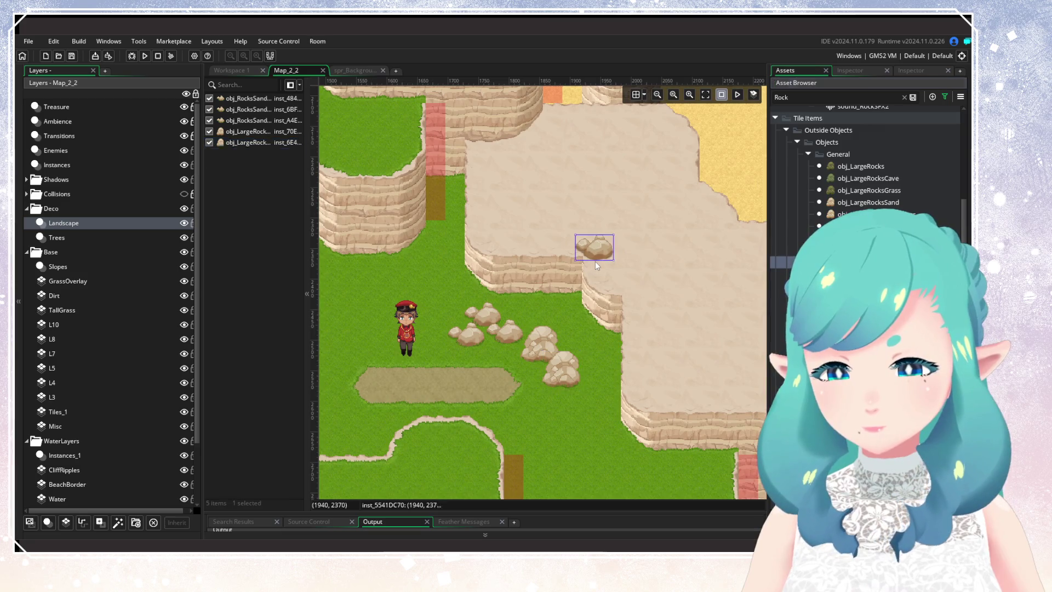
left_click(617, 276)
left_click(610, 275)
left_click(661, 230)
scroll(707, 291, "up", 4)
scroll(706, 290, "right", 6)
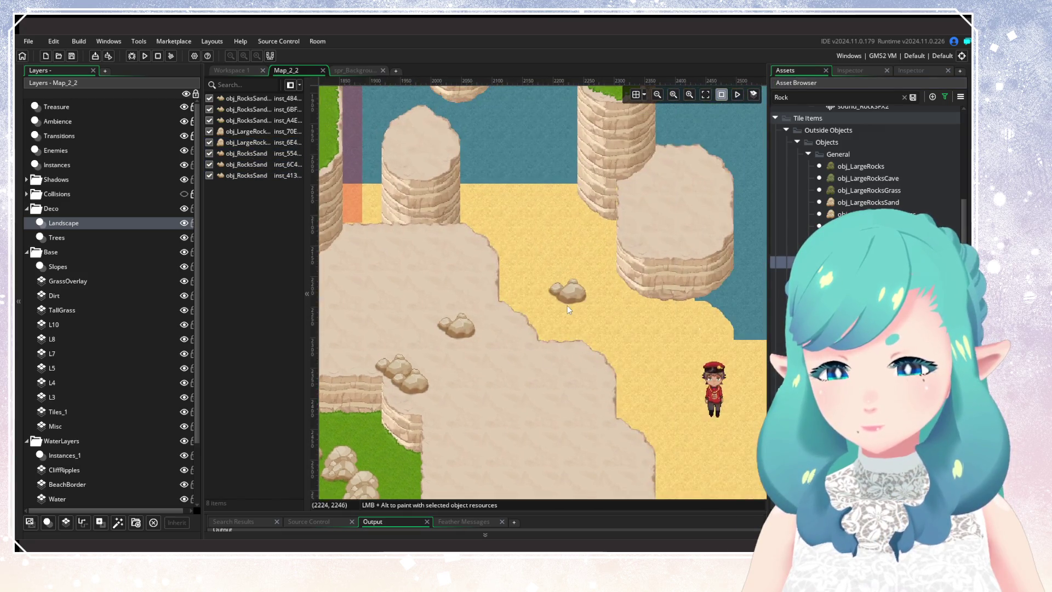
left_click(612, 292)
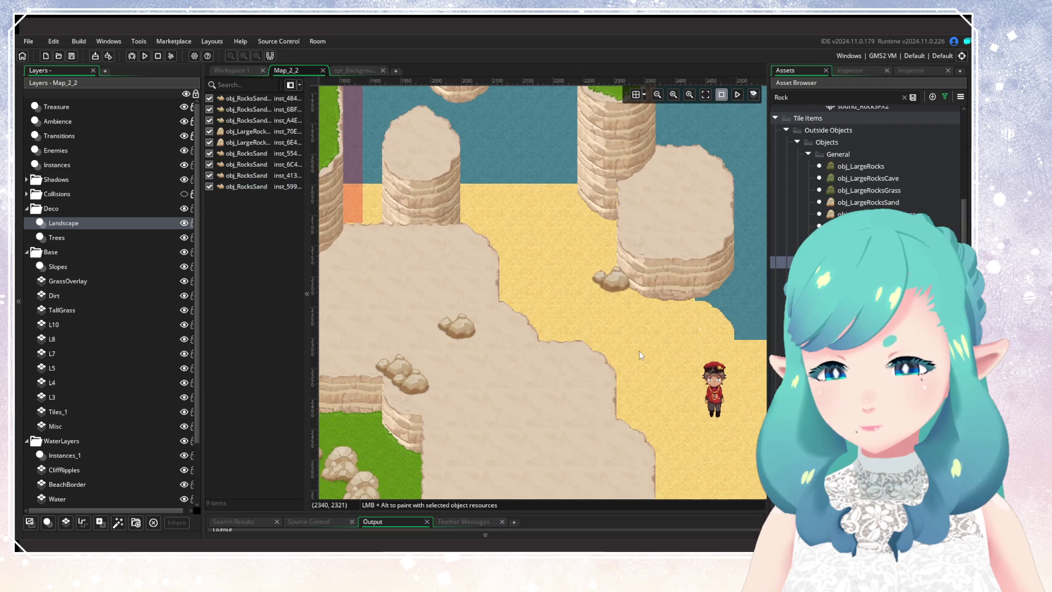
Marquee-select all nine rock instances and delete them from Map_2_2
scroll(639, 351, "down", 5)
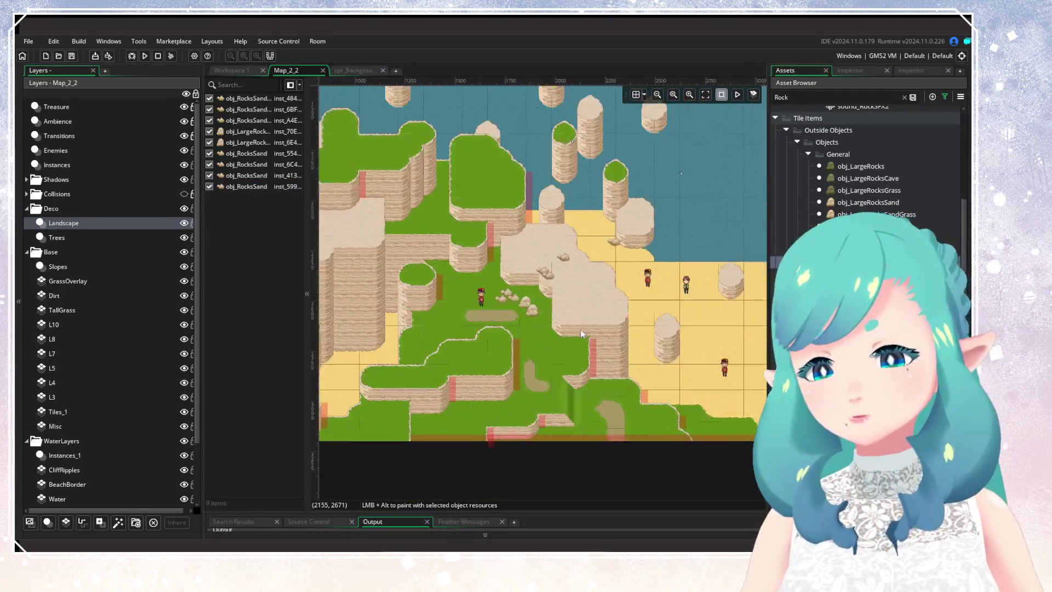
scroll(580, 329, "up", 3)
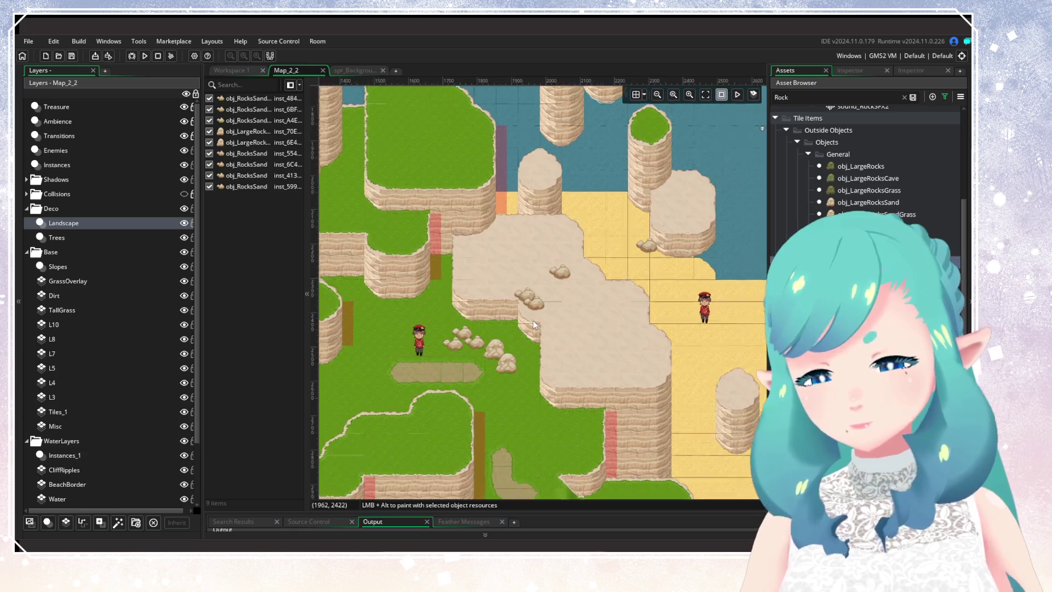
scroll(533, 324, "down", 3)
scroll(534, 324, "up", 2)
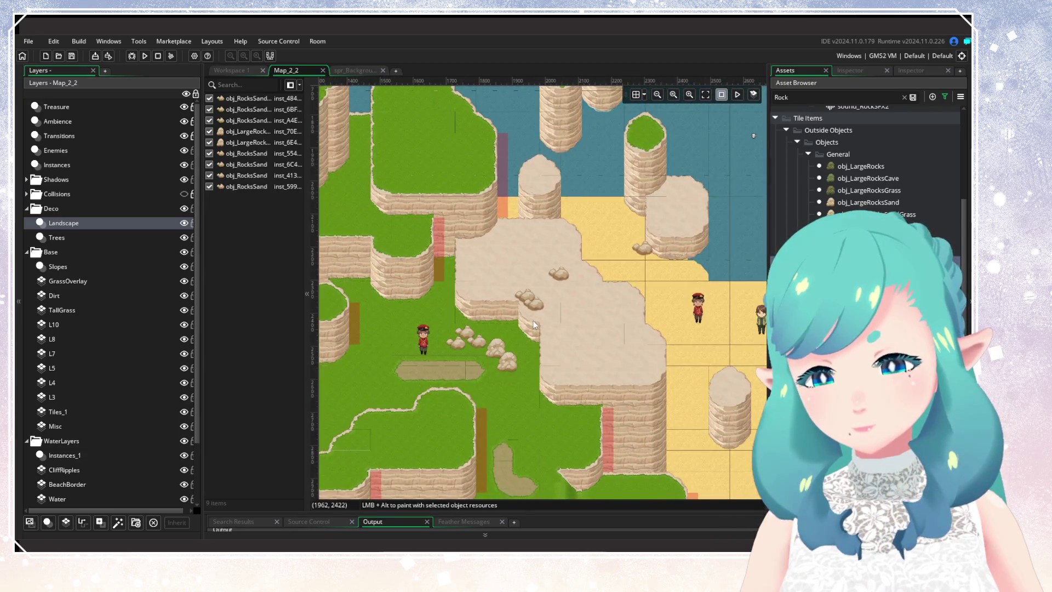
scroll(534, 325, "down", 2)
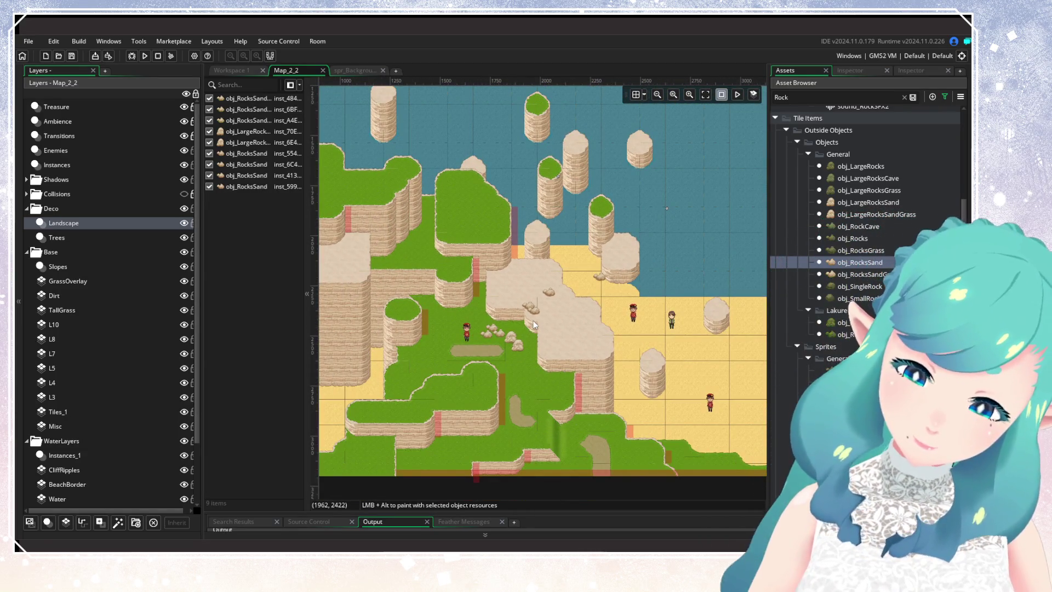
scroll(534, 324, "up", 1)
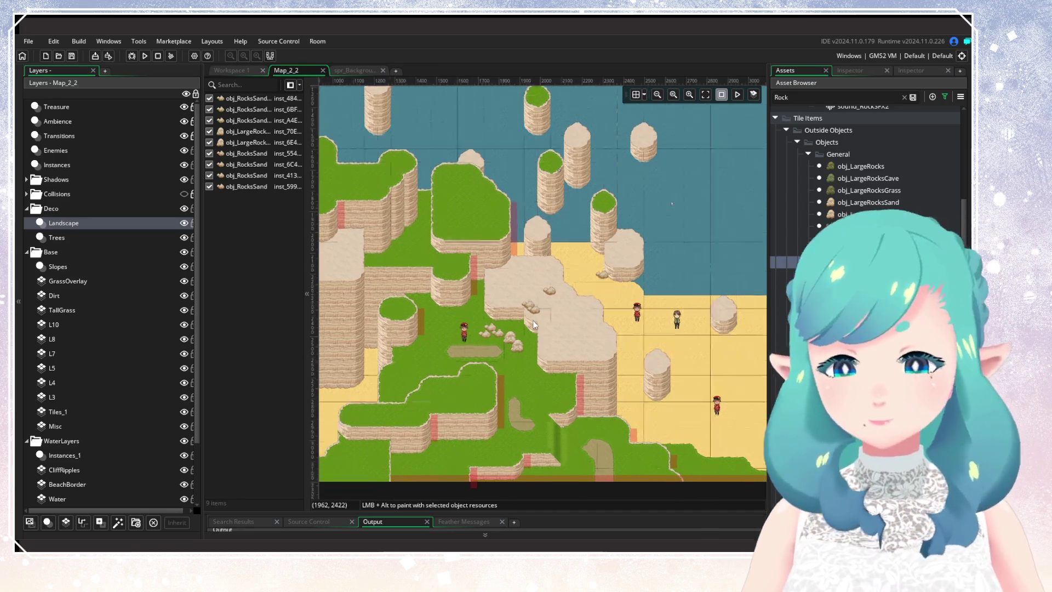
scroll(534, 324, "up", 3)
mouse_move(698, 400)
left_mouse_down()
mouse_move(412, 191)
mouse_move(435, 186)
left_mouse_up()
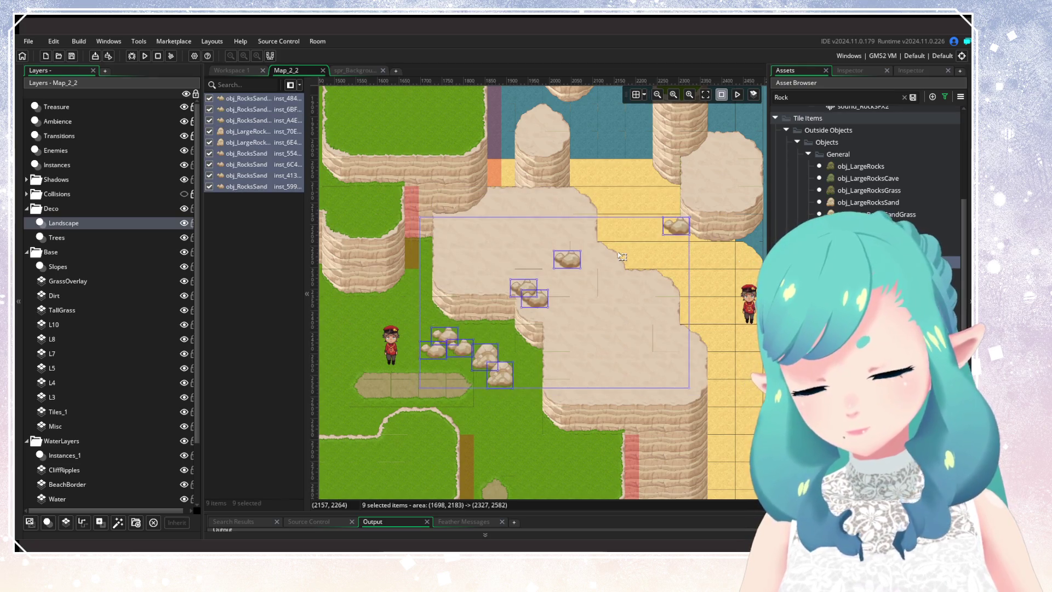
key("Delete")
scroll(622, 271, "down", 5)
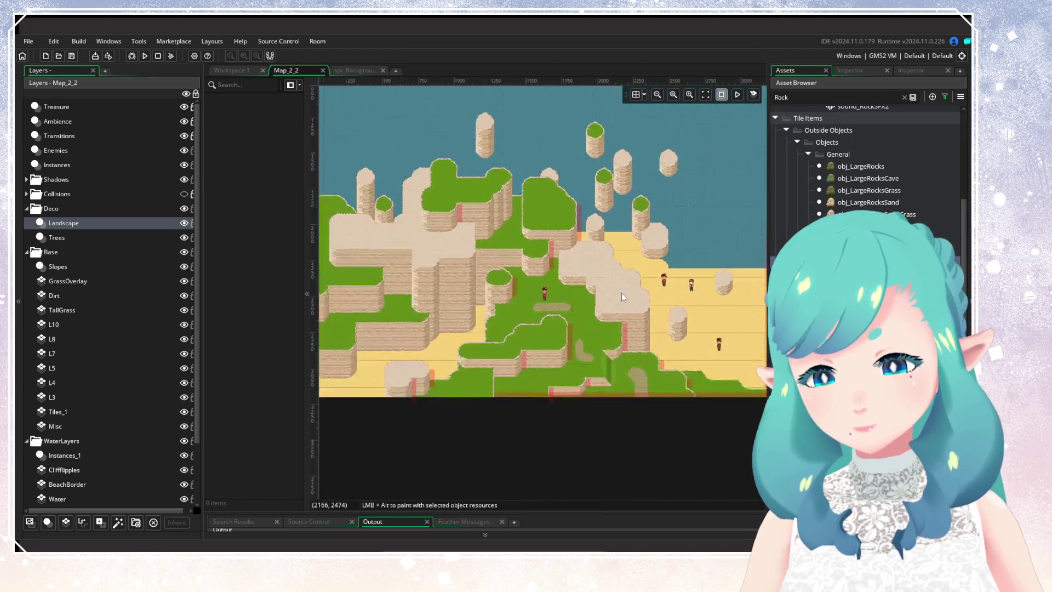
scroll(621, 293, "down", 3)
scroll(593, 340, "up", 3)
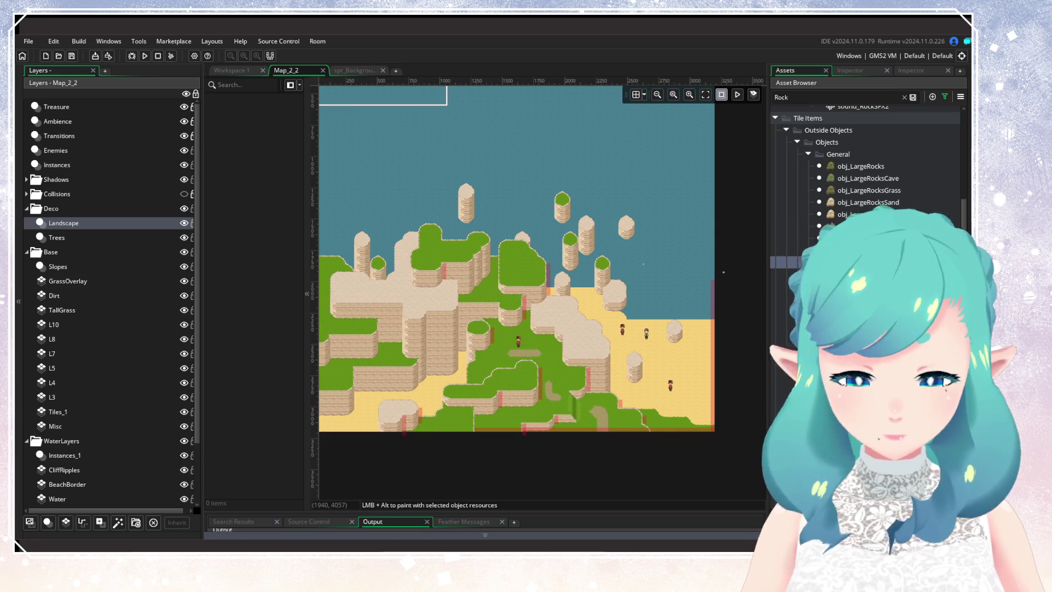
key("alt+Tab")
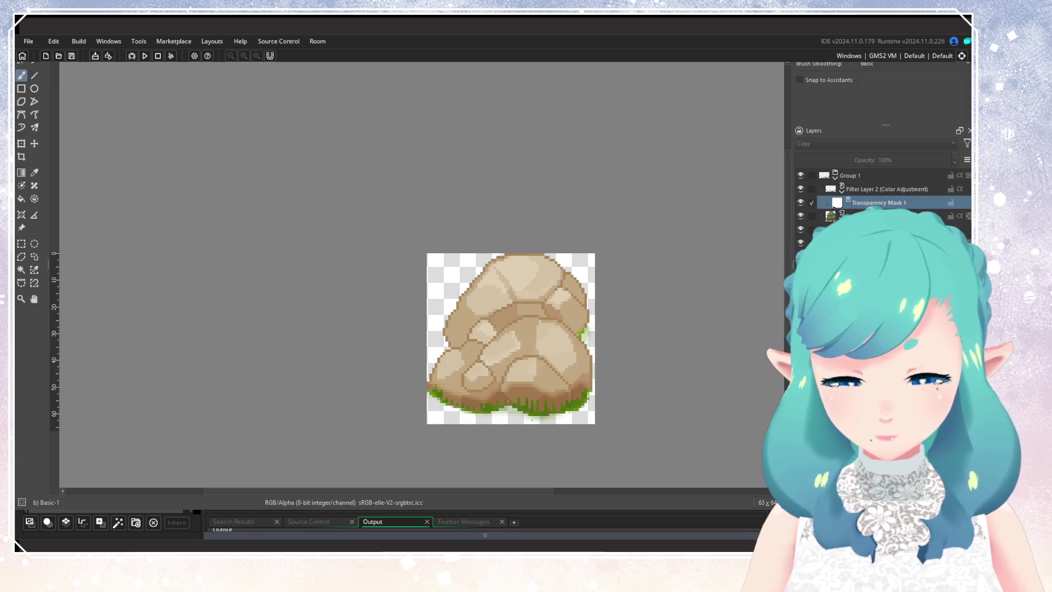
Look through the two-rock, grassy rock and large rock sprite documents, then close the rock image and open background.png
key("ctrl+Tab")
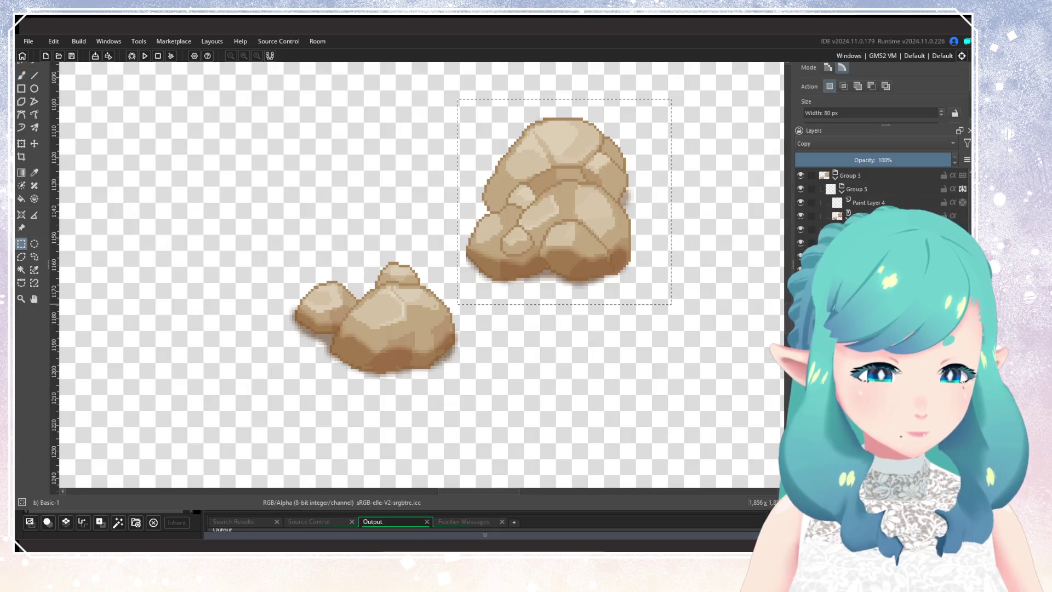
key("ctrl+Tab")
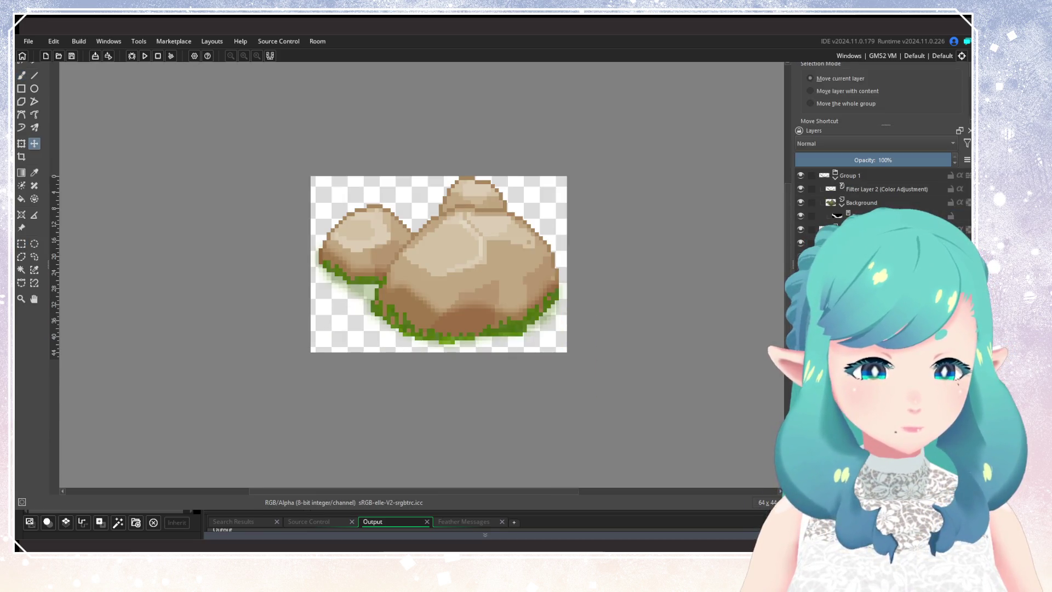
key("ctrl+Tab")
key("ctrl+Tab")
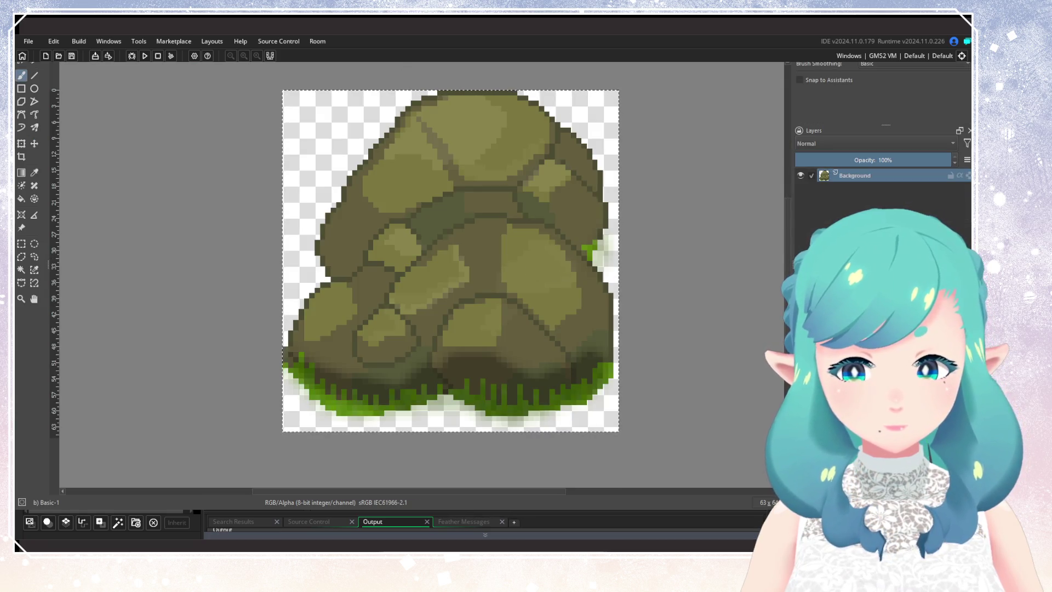
key("ctrl+w")
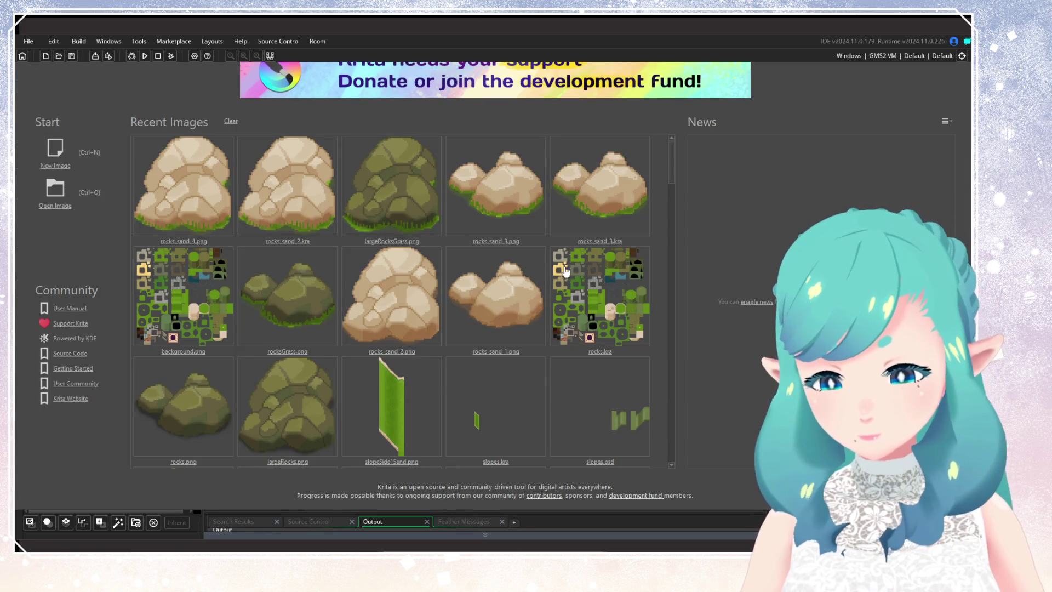
left_click(198, 271)
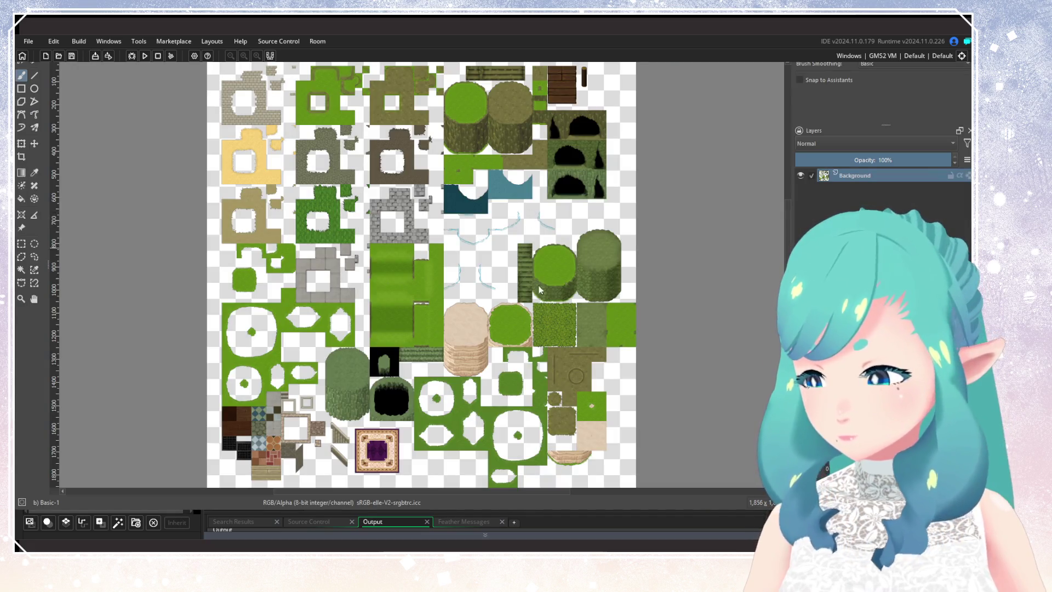
Zoom in on the tan cliff tile of the background.png tileset
scroll(549, 350, "down", 3)
scroll(570, 365, "up", 2)
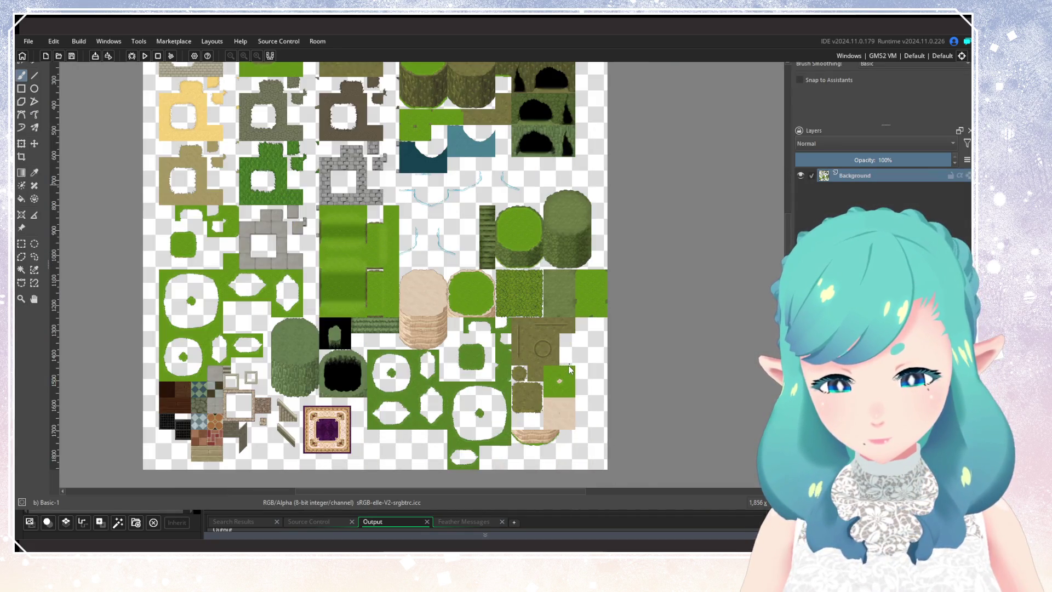
scroll(420, 290, "up", 1)
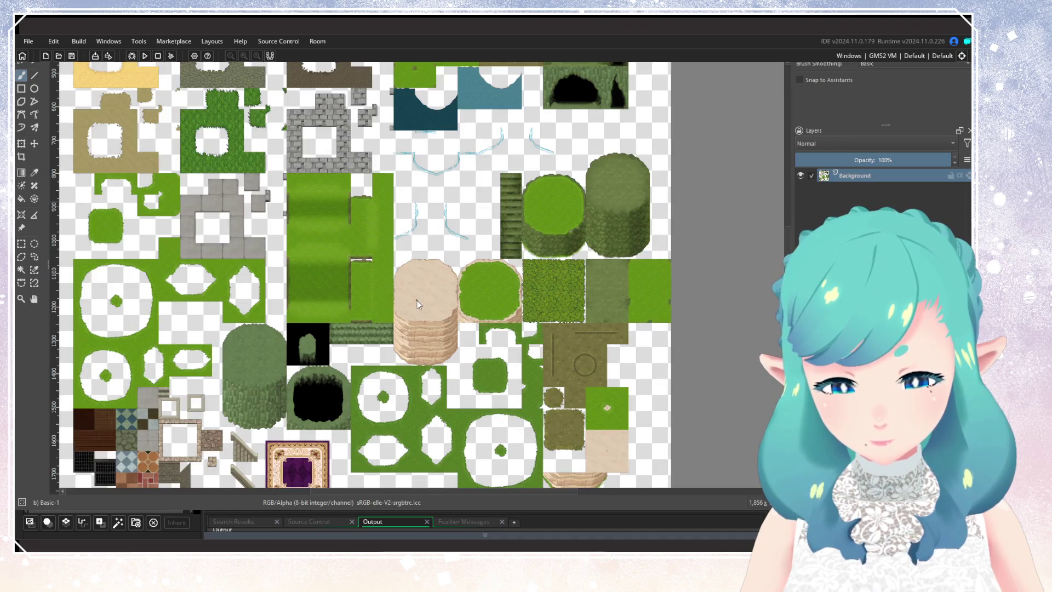
scroll(418, 300, "up", 2)
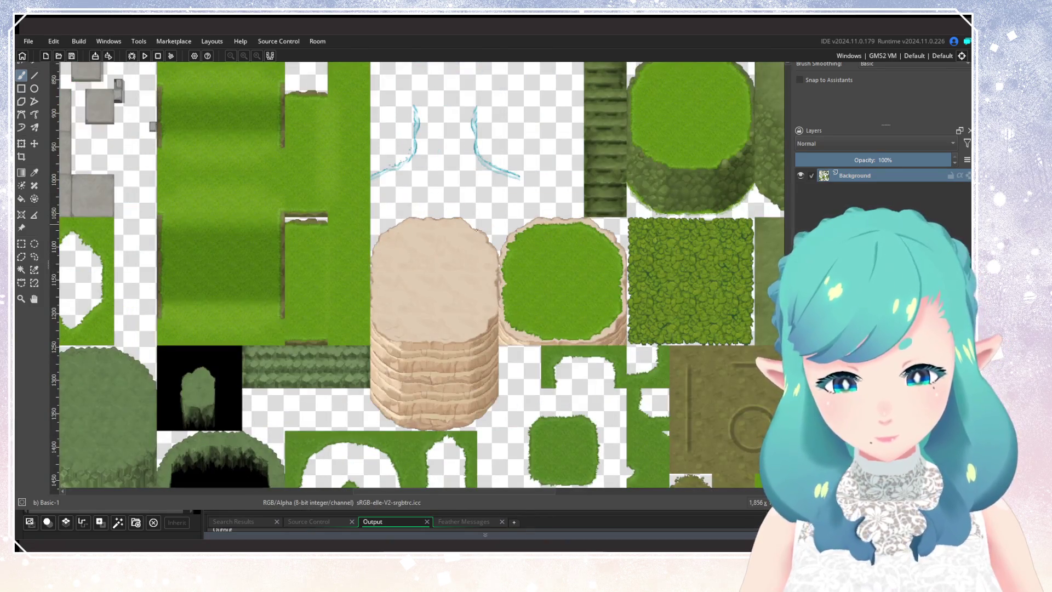
scroll(469, 256, "up", 2)
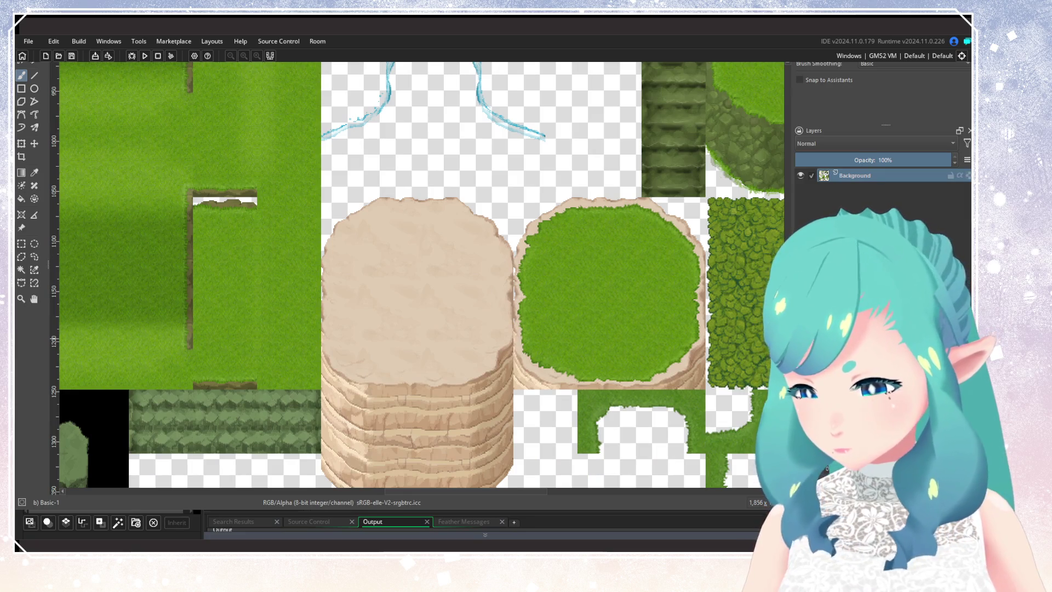
Turn on the pixel grid over the background.png tileset and zoom around to inspect the tiles
key("ctrl+shift+apostrophe")
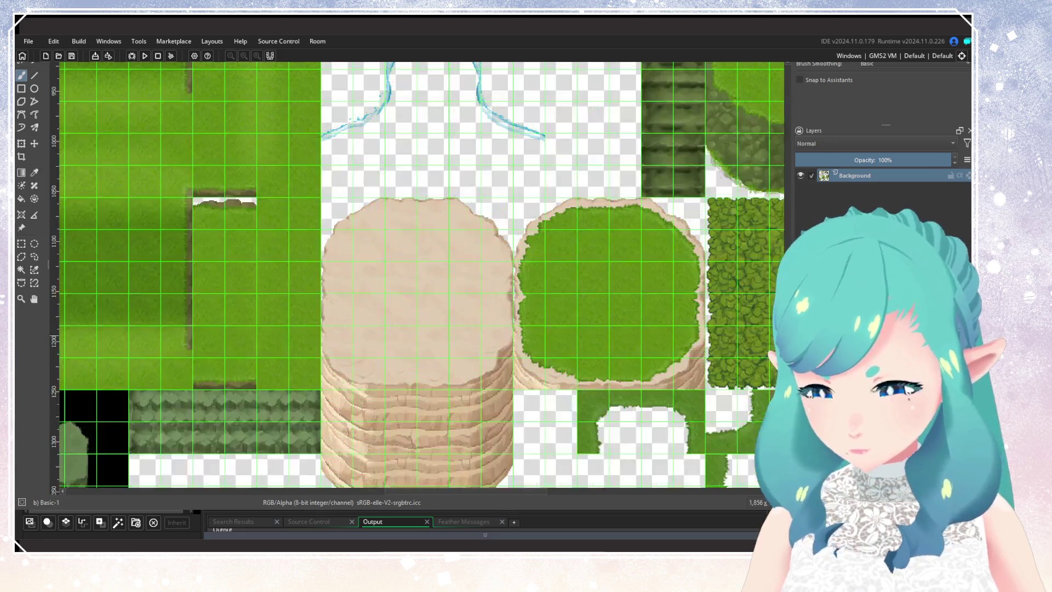
scroll(431, 241, "down", 4)
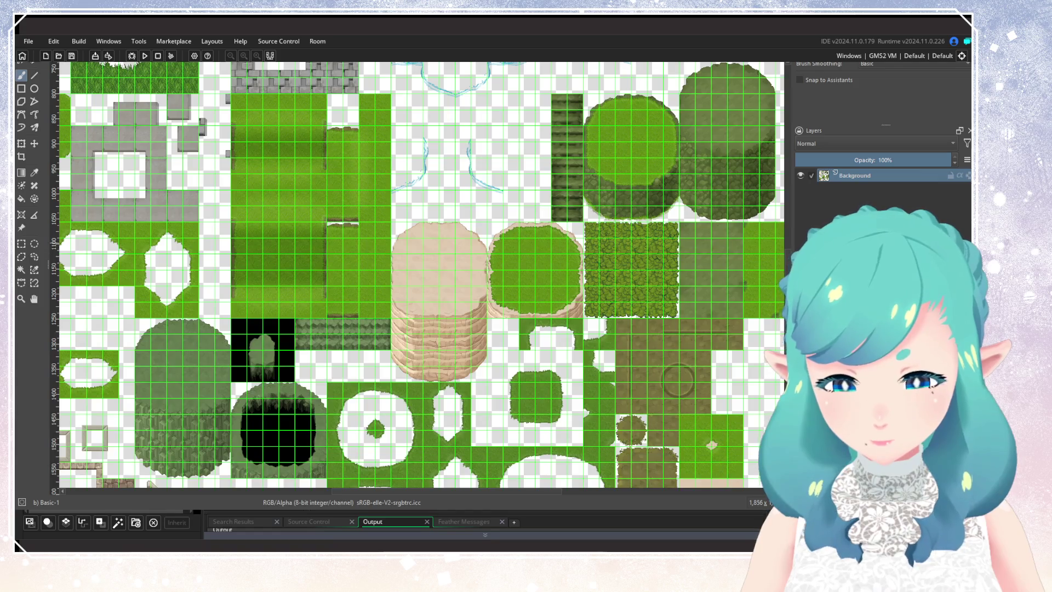
scroll(431, 240, "up", 4)
scroll(512, 218, "up", 1)
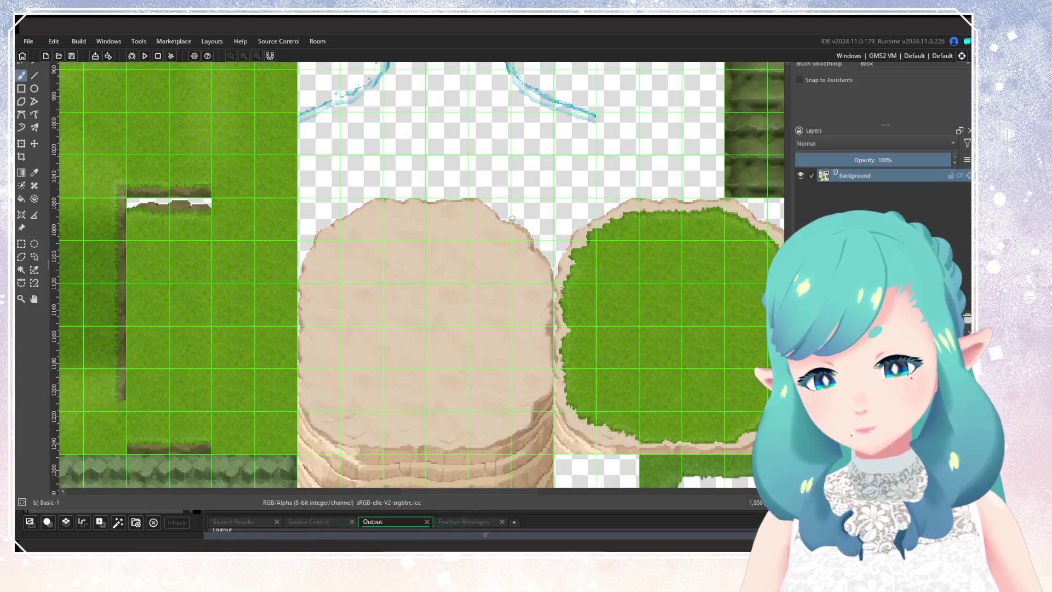
scroll(512, 218, "up", 3)
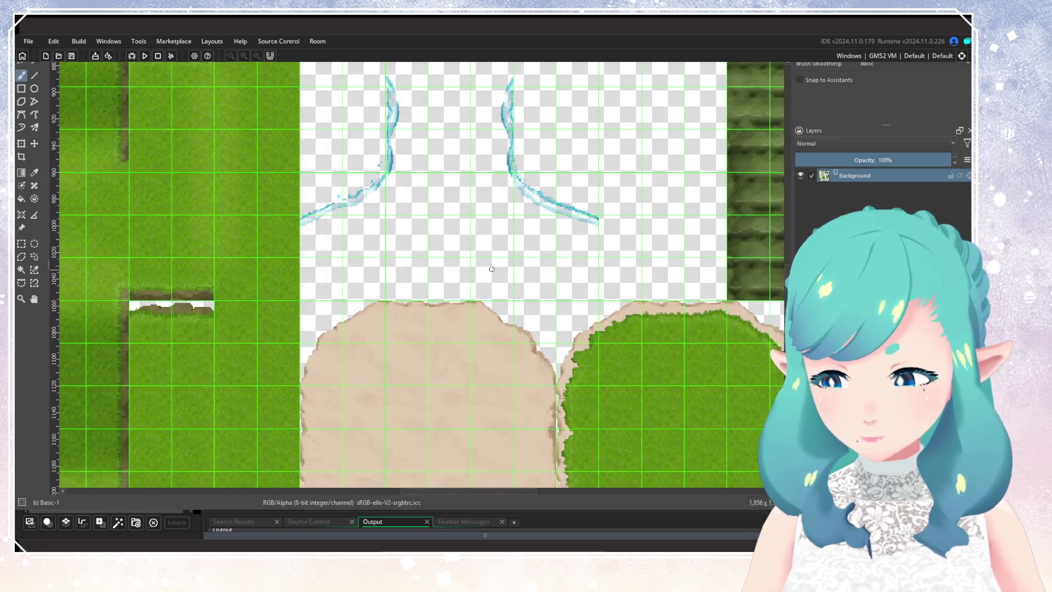
scroll(490, 235, "down", 1)
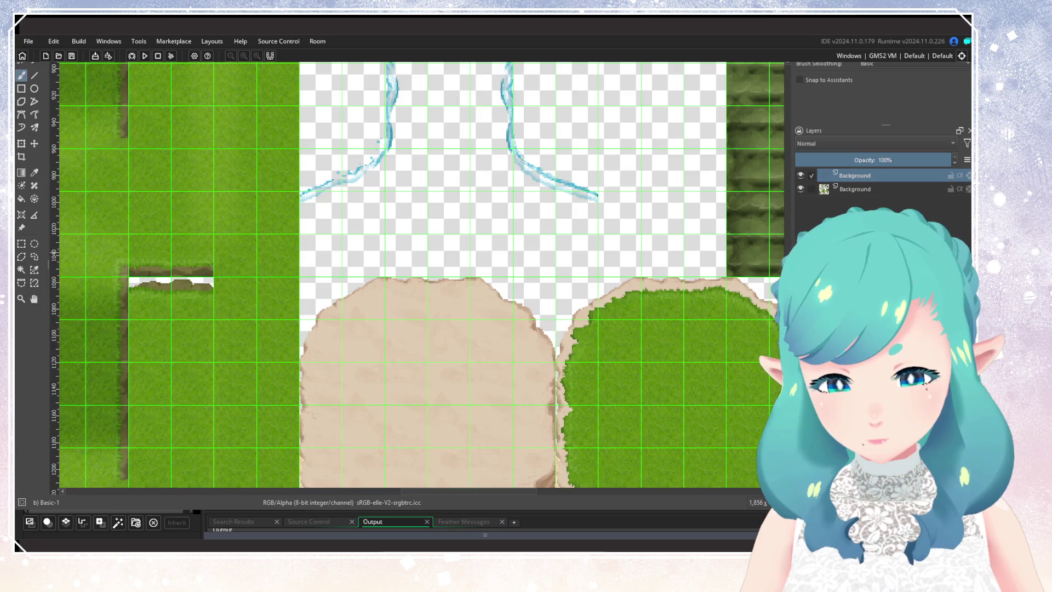
Move the grey square above the dirt tile, then paste the copied shadow as a new layer
left_click(33, 143)
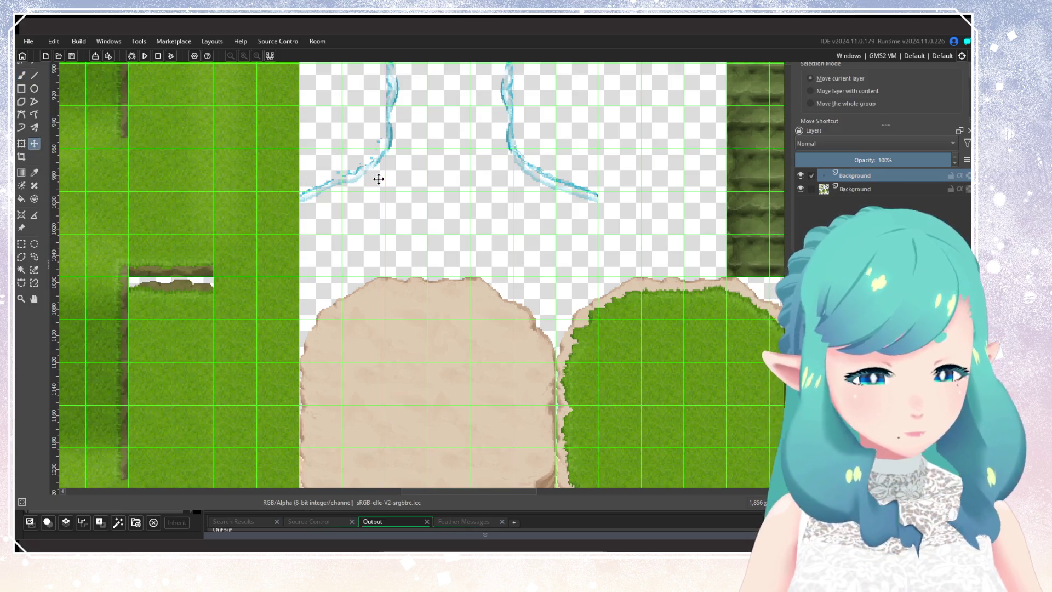
scroll(378, 178, "down", 6)
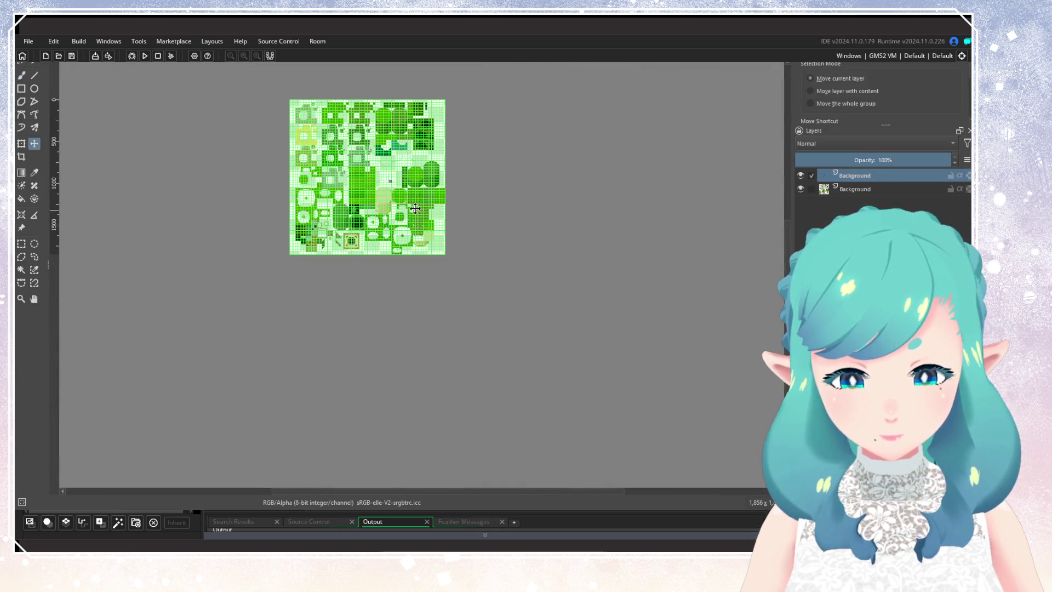
scroll(415, 208, "up", 8)
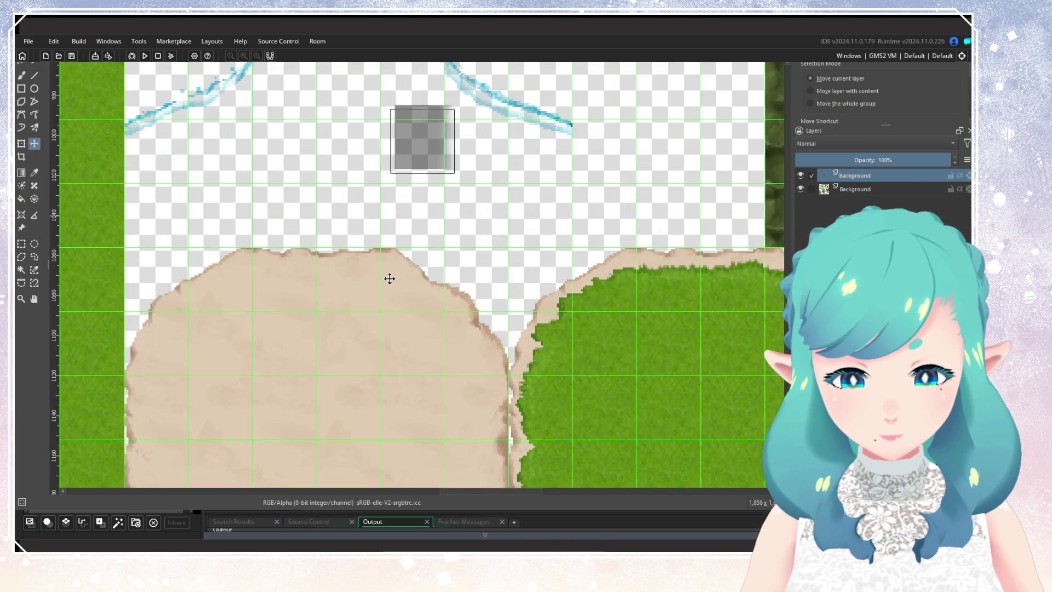
left_click_drag(389, 279, 503, 240)
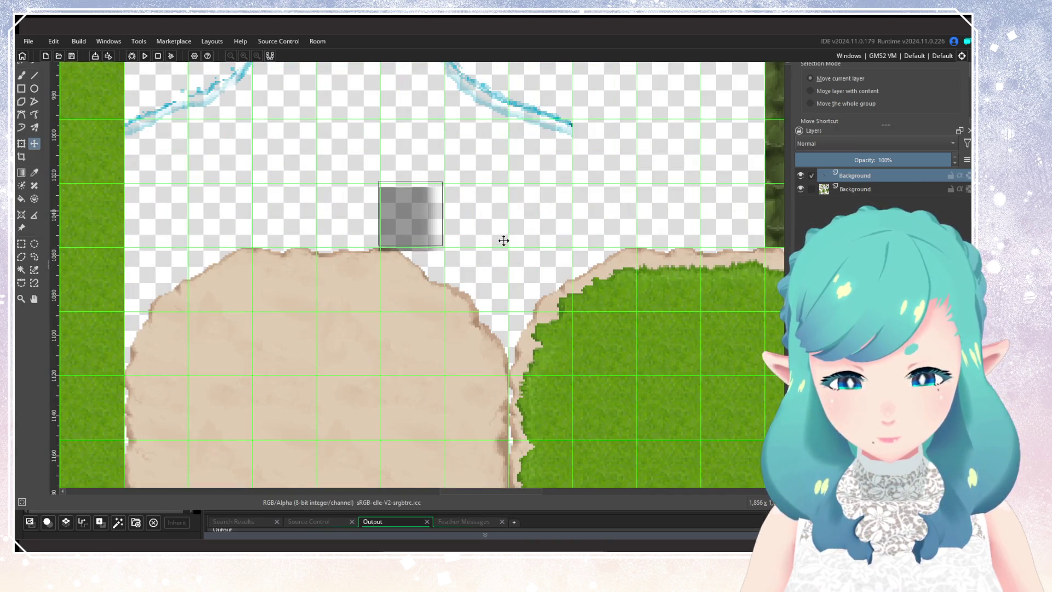
scroll(334, 165, "up", 2)
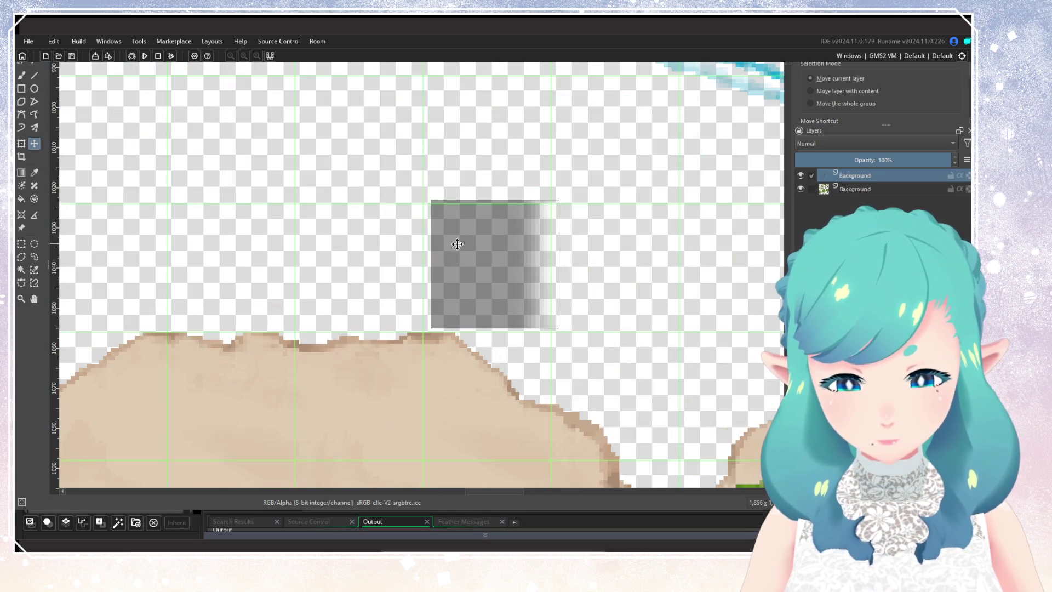
scroll(520, 290, "down", 4)
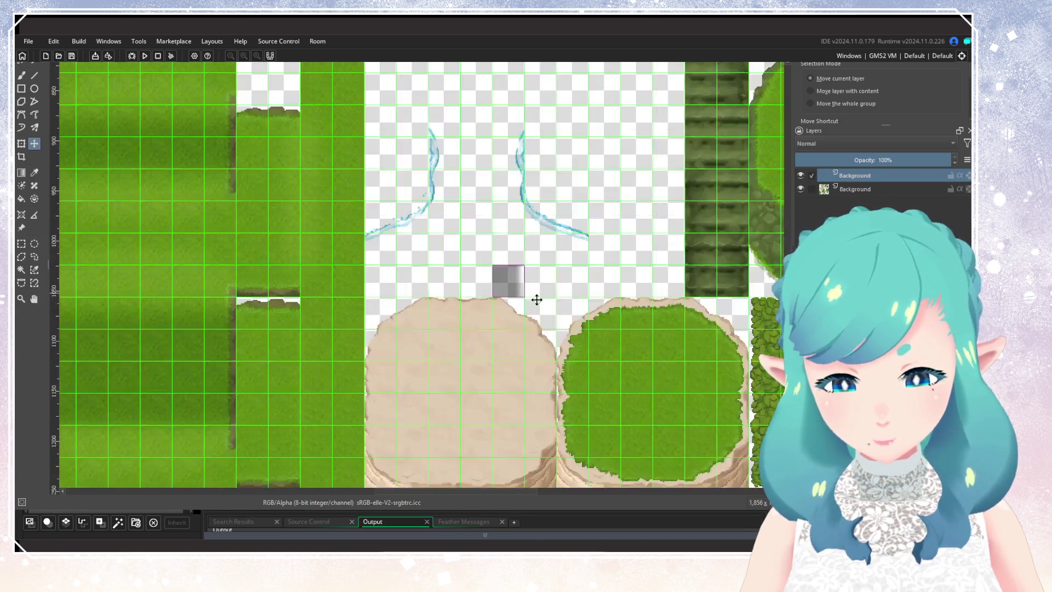
scroll(534, 295, "up", 2)
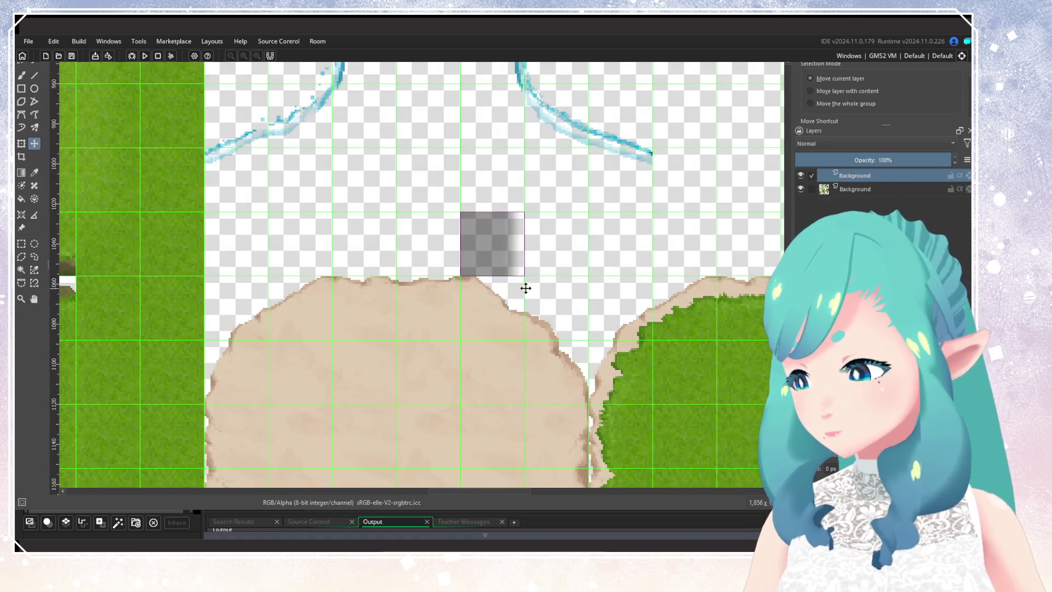
key("ctrl+v")
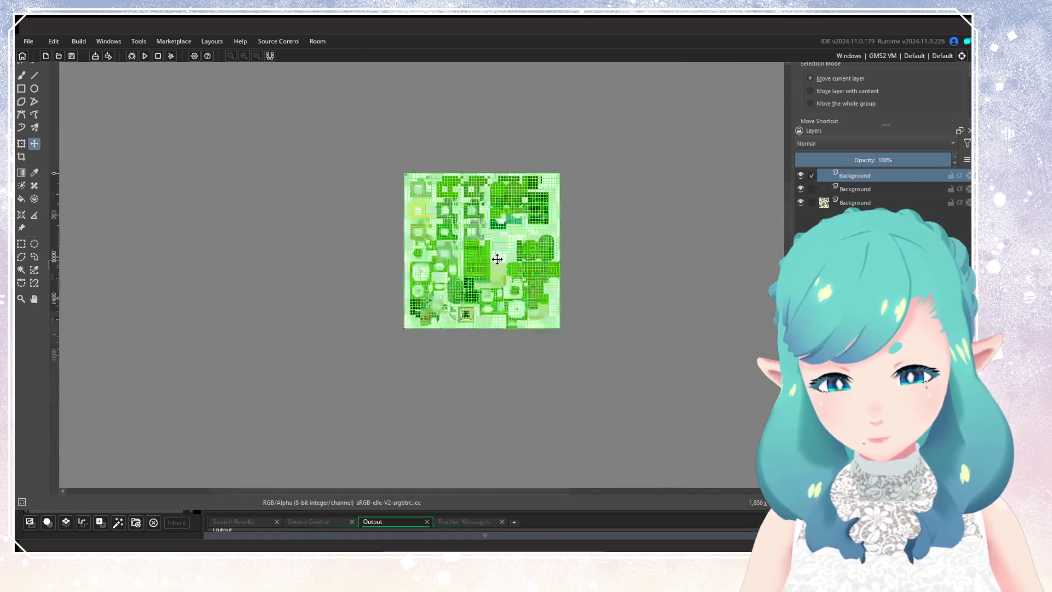
Drag the pasted shadow directly above the first one, over the sand cliff's top edge
scroll(494, 253, "up", 3)
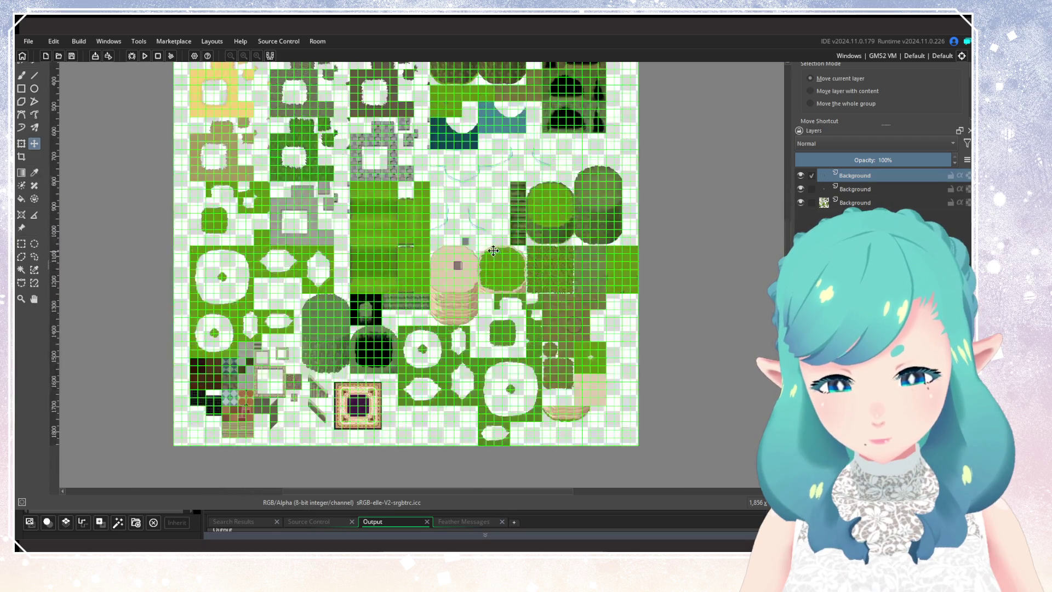
scroll(493, 251, "up", 3)
mouse_move(425, 273)
left_mouse_down()
mouse_move(463, 188)
mouse_move(455, 194)
left_mouse_up()
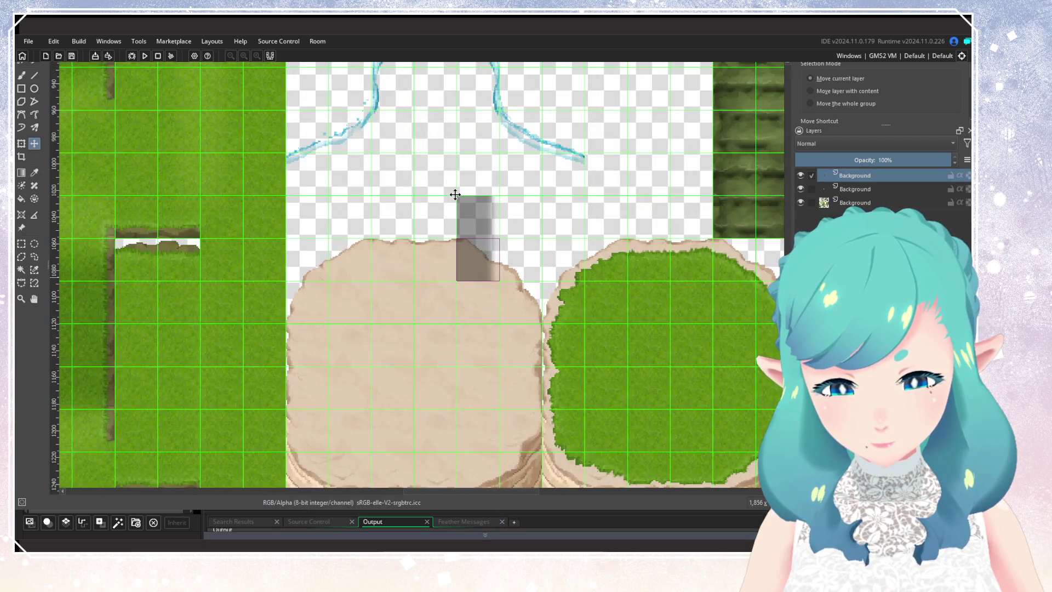
scroll(544, 251, "up", 4)
scroll(622, 244, "up", 2)
scroll(601, 233, "down", 2)
mouse_move(544, 291)
left_mouse_down()
mouse_move(555, 291)
mouse_move(544, 290)
left_mouse_up()
scroll(545, 295, "down", 3)
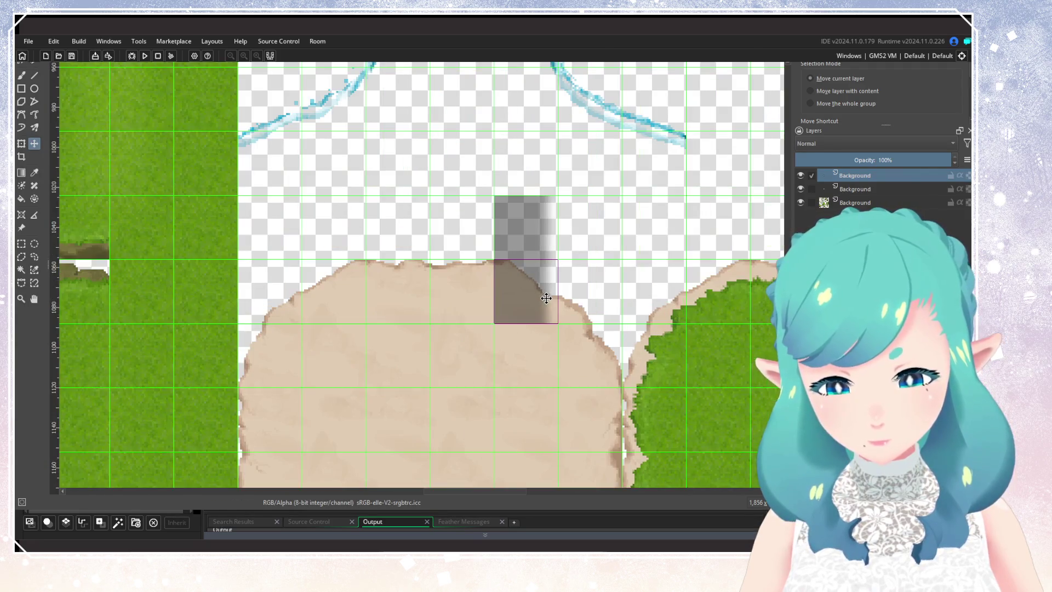
Check each layer, clear the selection, and toggle the middle shadow layer's visibility to compare
left_click(854, 203)
left_click(856, 189)
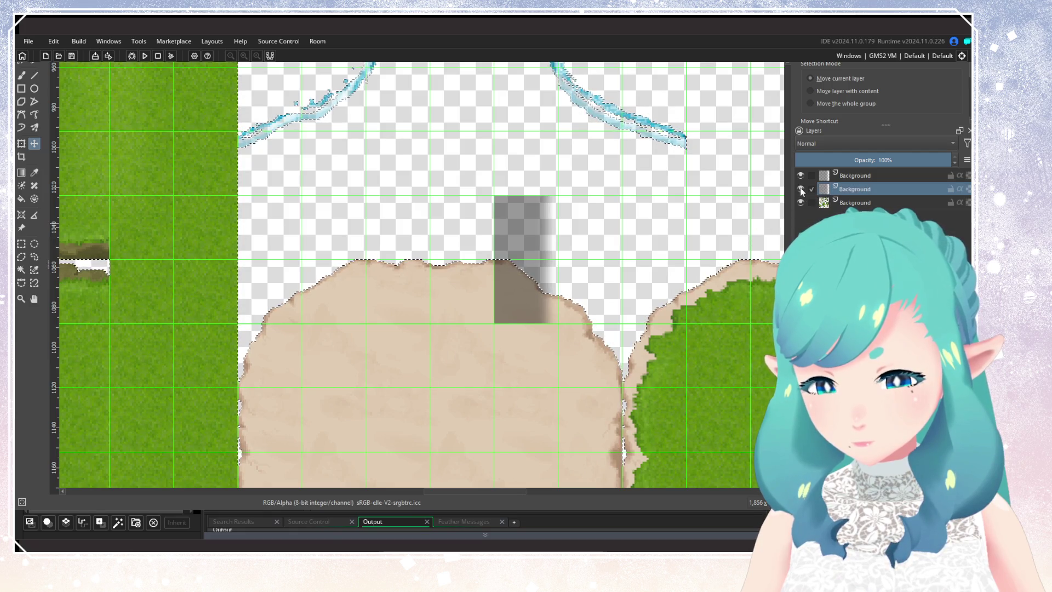
left_click(855, 177)
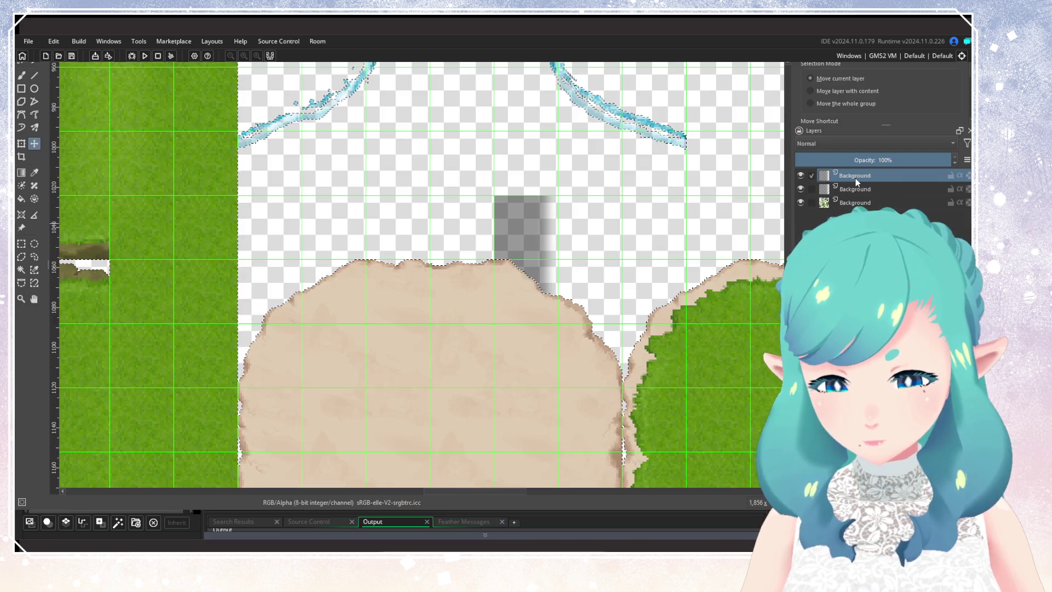
left_click(849, 202)
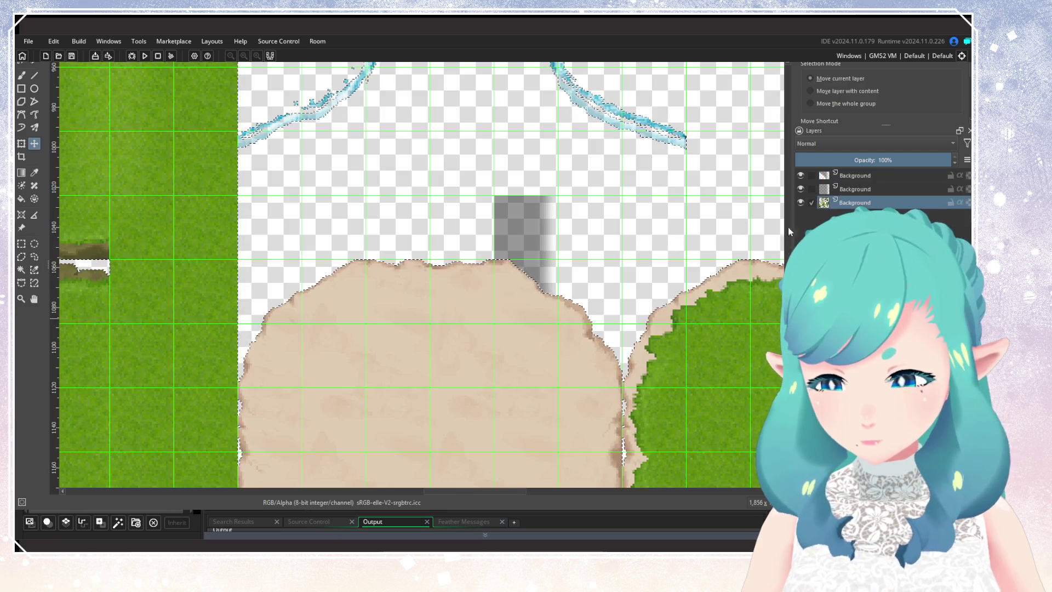
key("ctrl+shift+a")
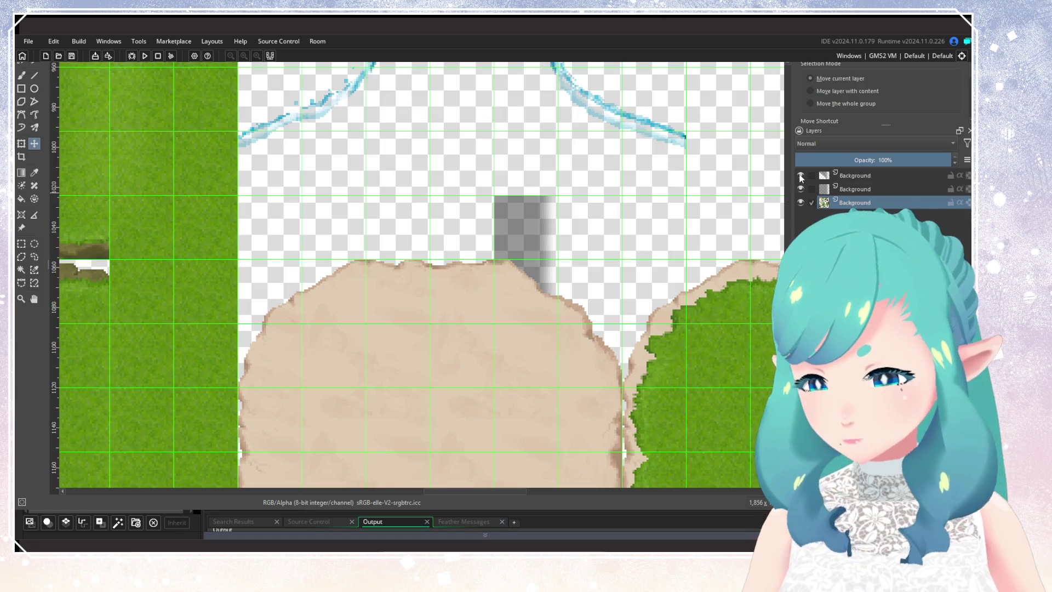
left_click(799, 188)
double_click(799, 188)
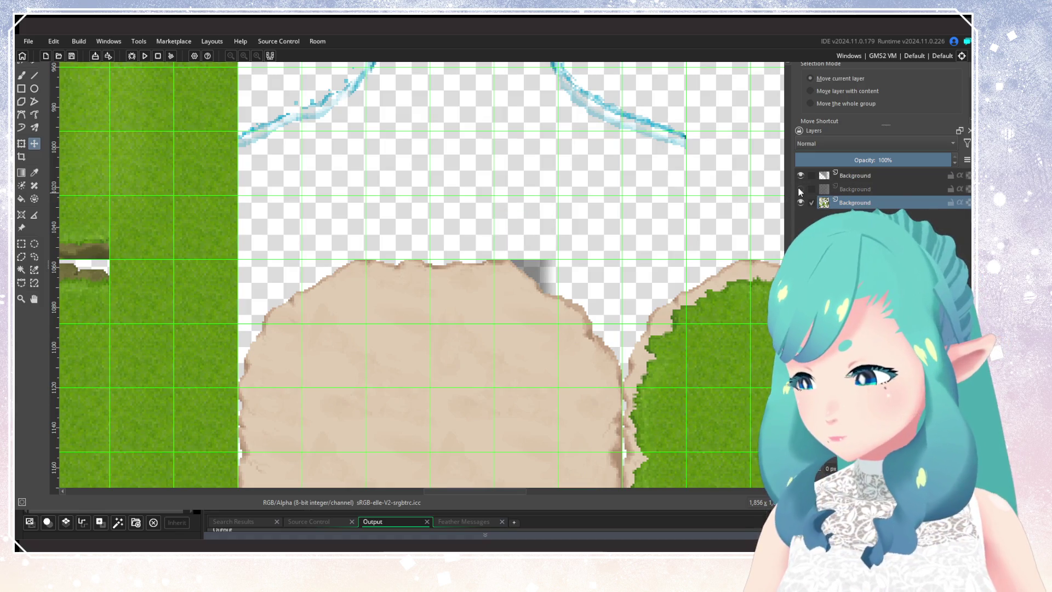
left_click(800, 189)
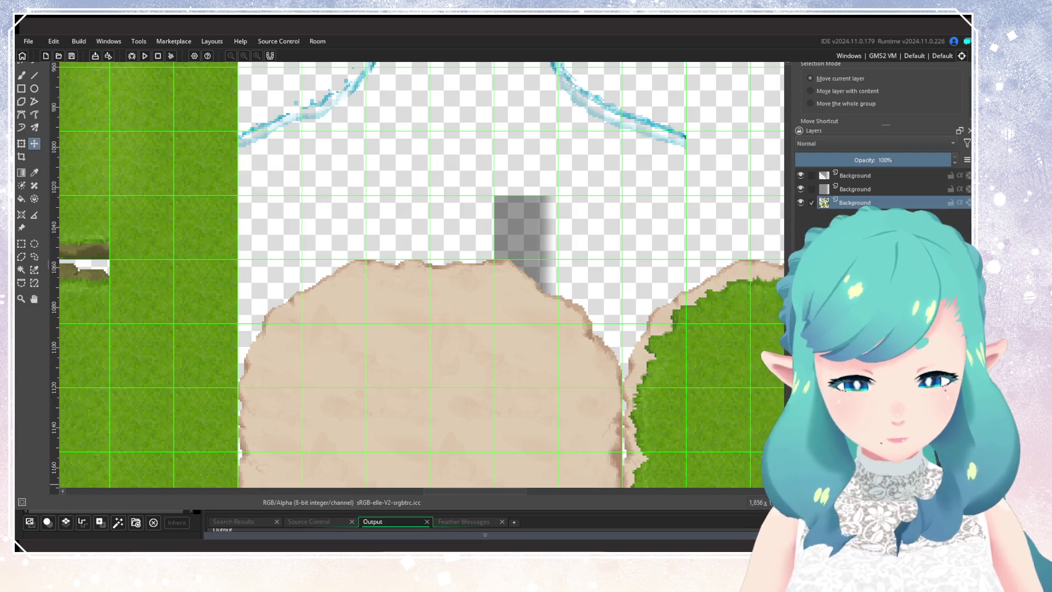
scroll(655, 197, "down", 5)
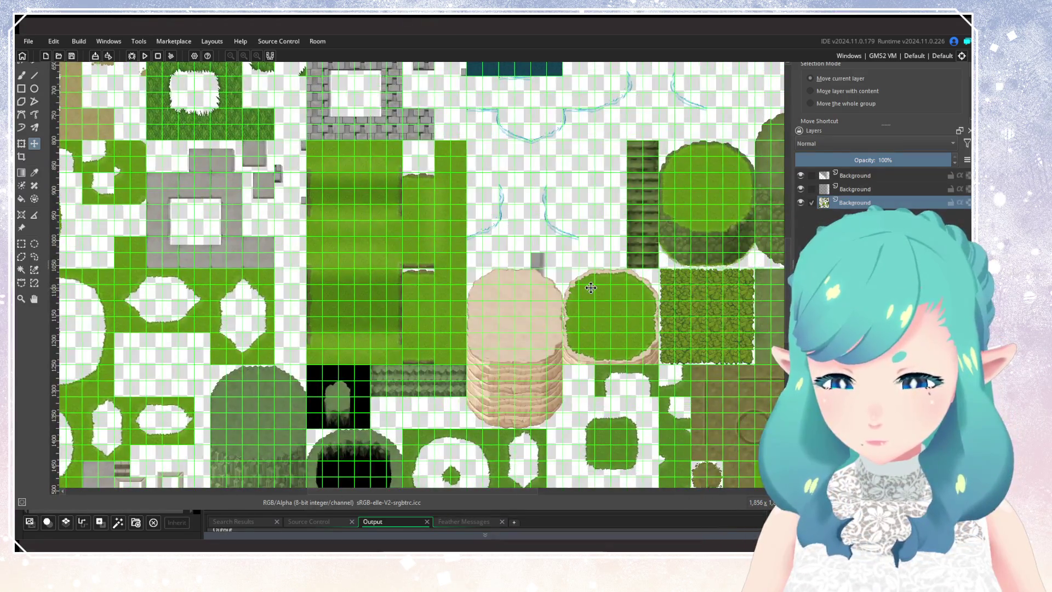
scroll(590, 288, "up", 3)
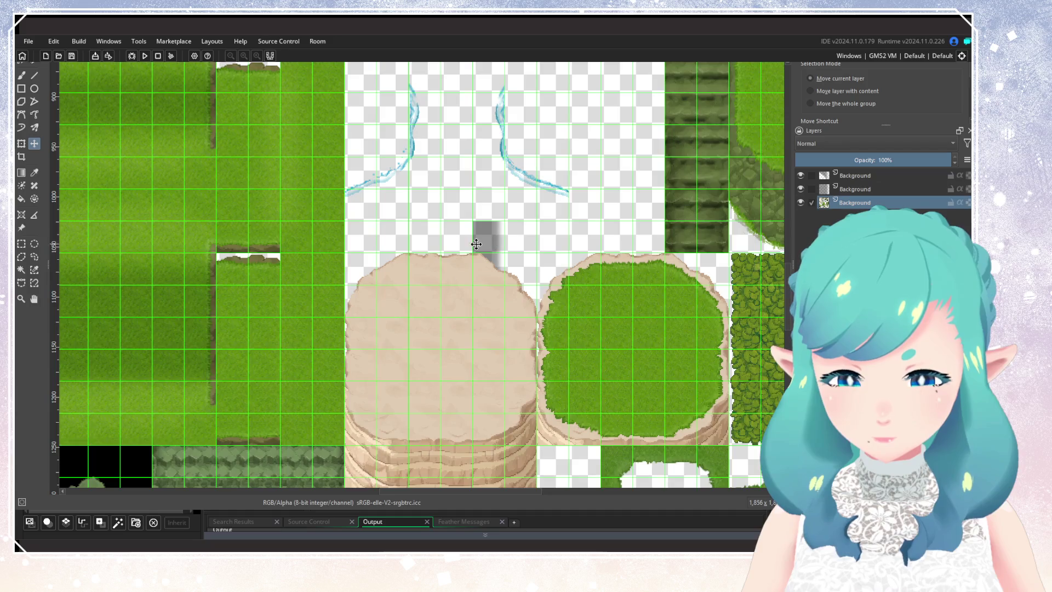
On the middle shadow layer, move the second shadow square down onto the sand cliff top
scroll(476, 244, "up", 3)
left_click_drag(535, 281, 605, 328)
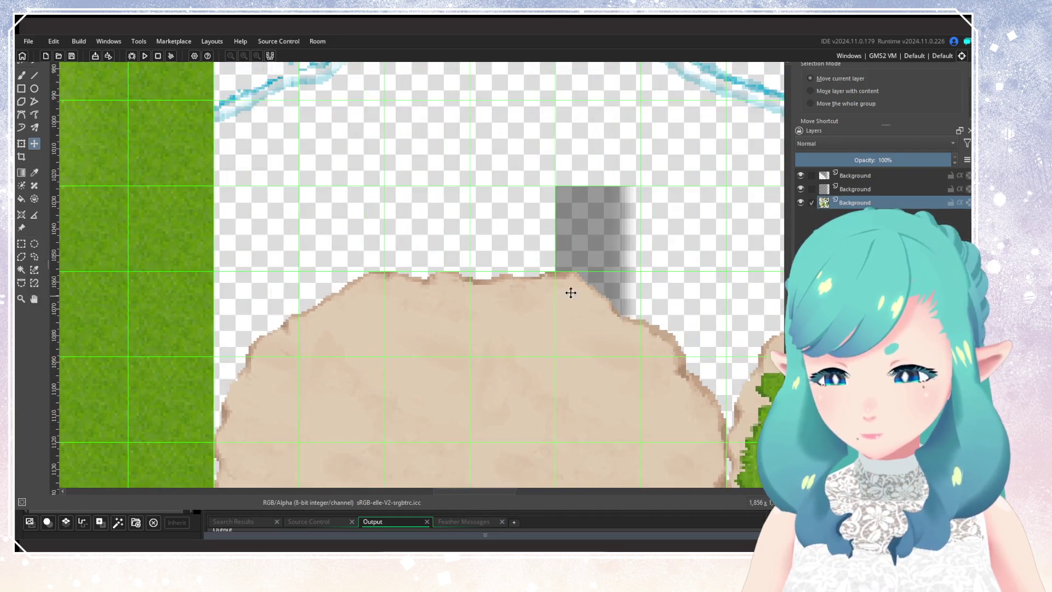
key("Page_Up")
mouse_move(580, 235)
left_mouse_down()
mouse_move(428, 317)
mouse_move(417, 312)
left_mouse_up()
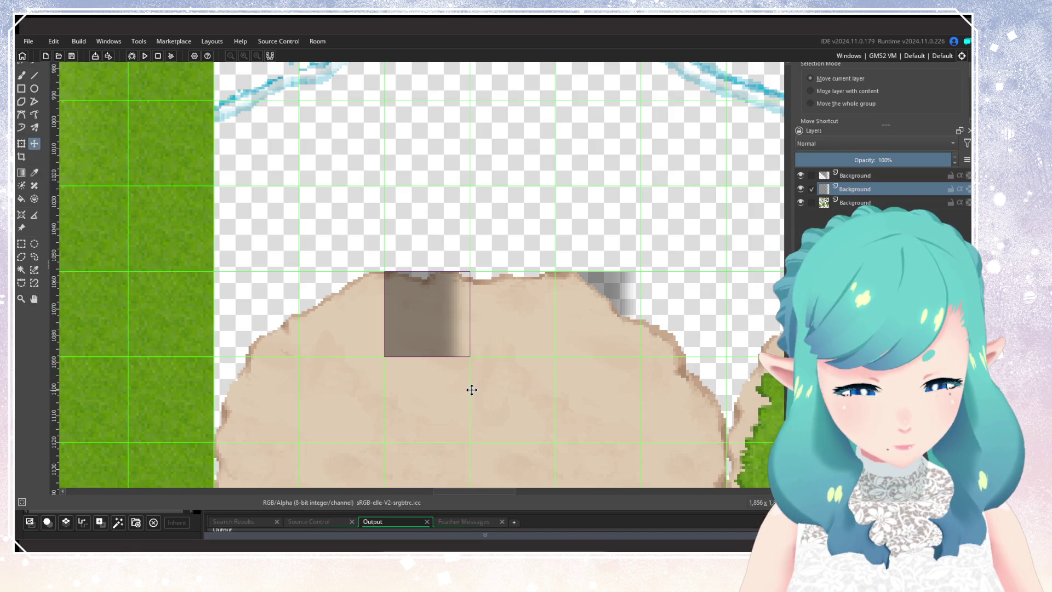
left_click(412, 512)
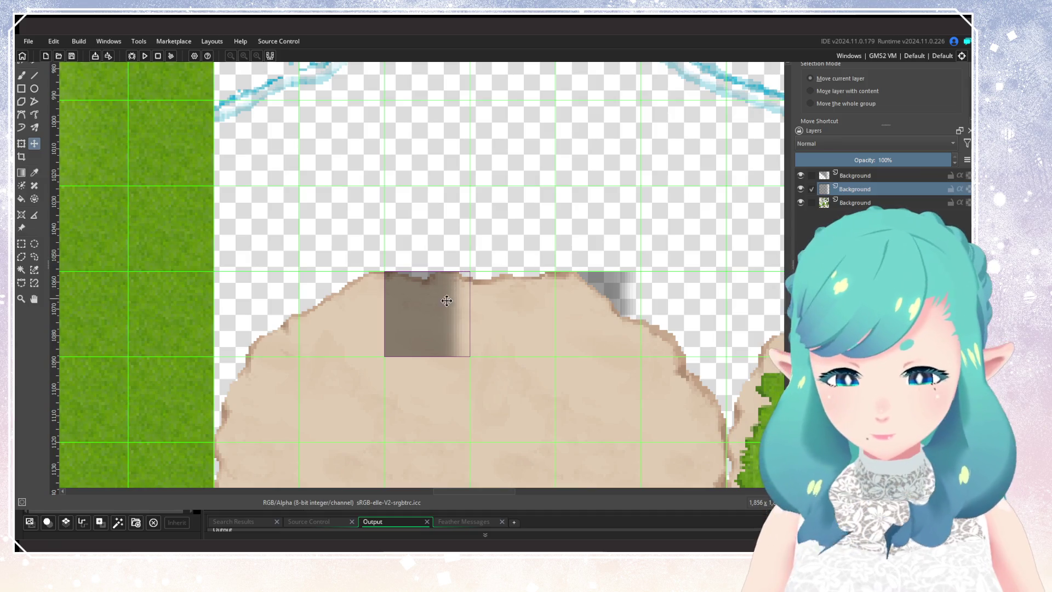
Erase the part of that shadow lying inside the sand tile's outline
left_click(825, 202)
left_click(825, 189)
key("Delete")
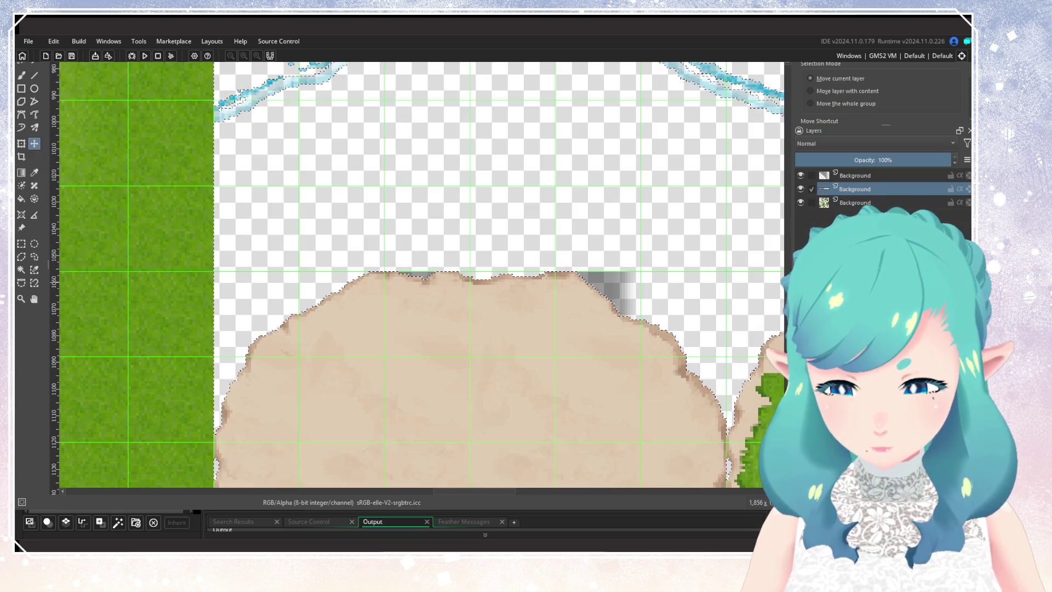
Hide the tileset layer, clear the selection, switch to rectangle selection, and select the top shadow layer
left_click(853, 202)
left_click(800, 202)
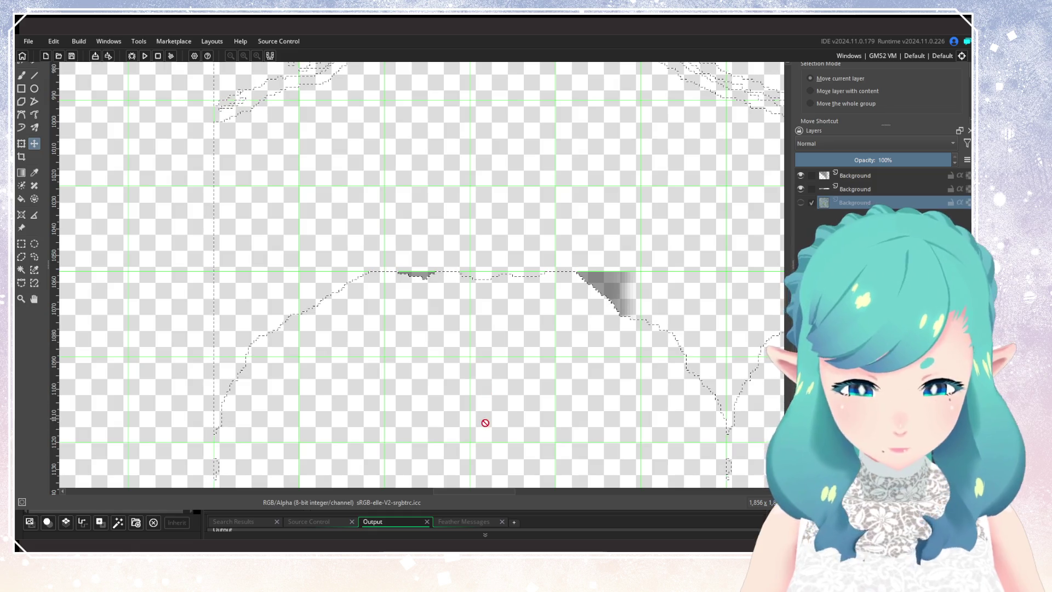
key("ctrl+shift+a")
scroll(511, 314, "right", 1)
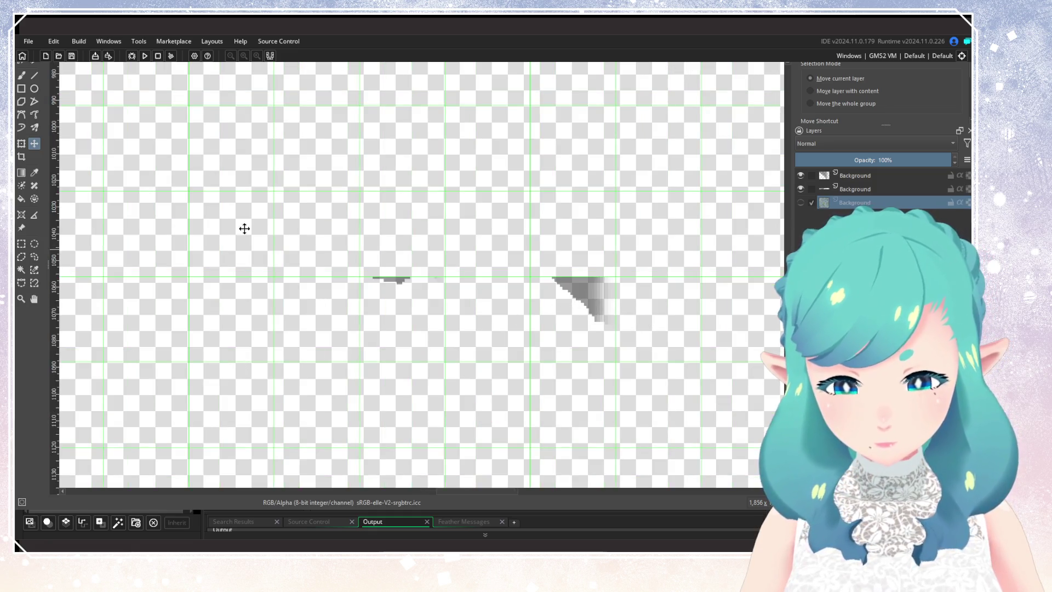
left_click(22, 244)
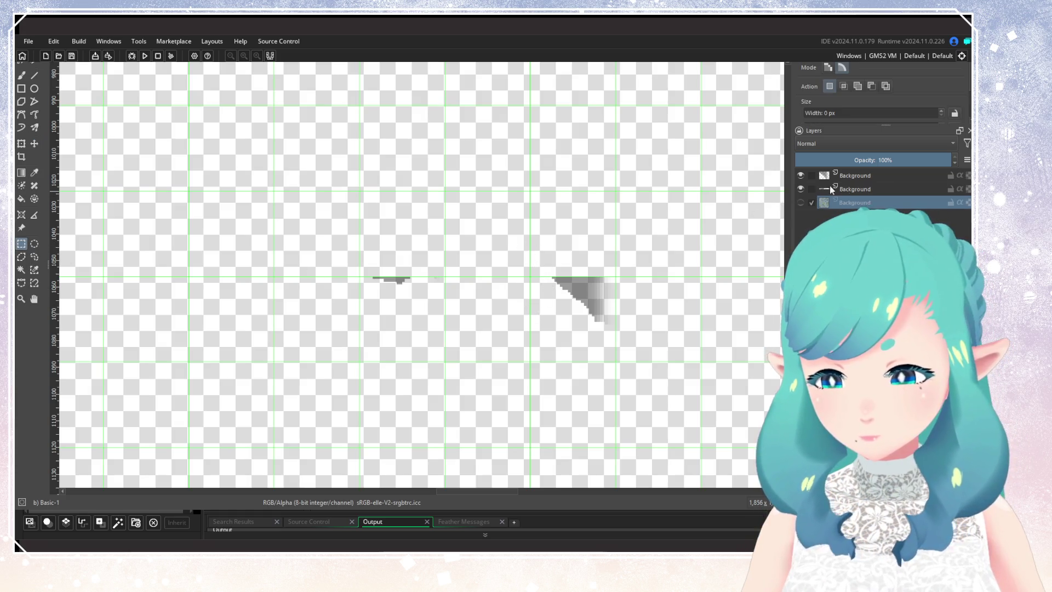
left_click(855, 174)
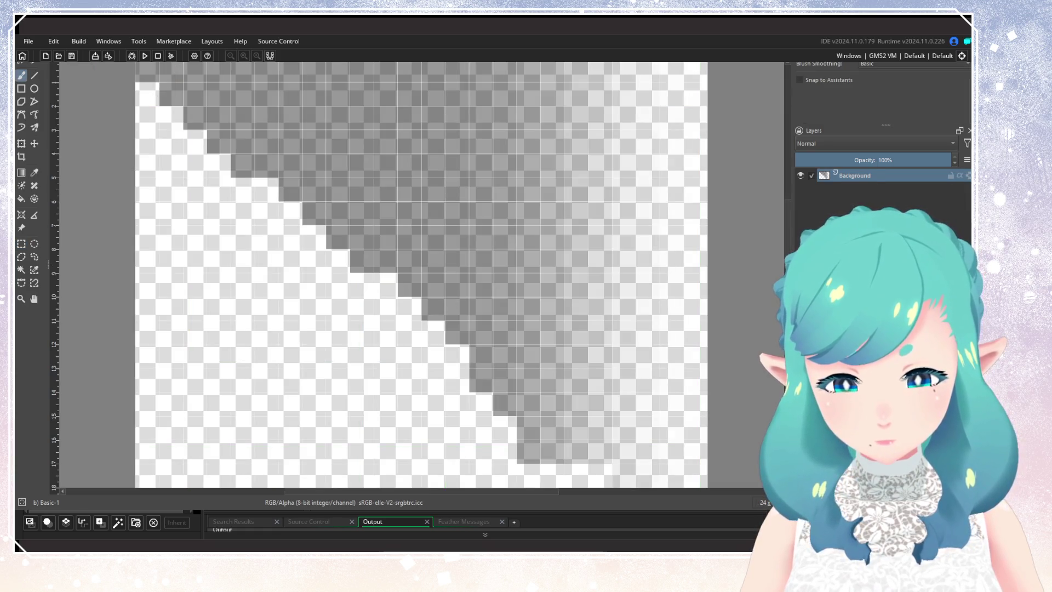
Save the corner shadow as cliffcutoffround_sand.png, then paste the straight shadow strip into a new image
scroll(663, 247, "down", 3)
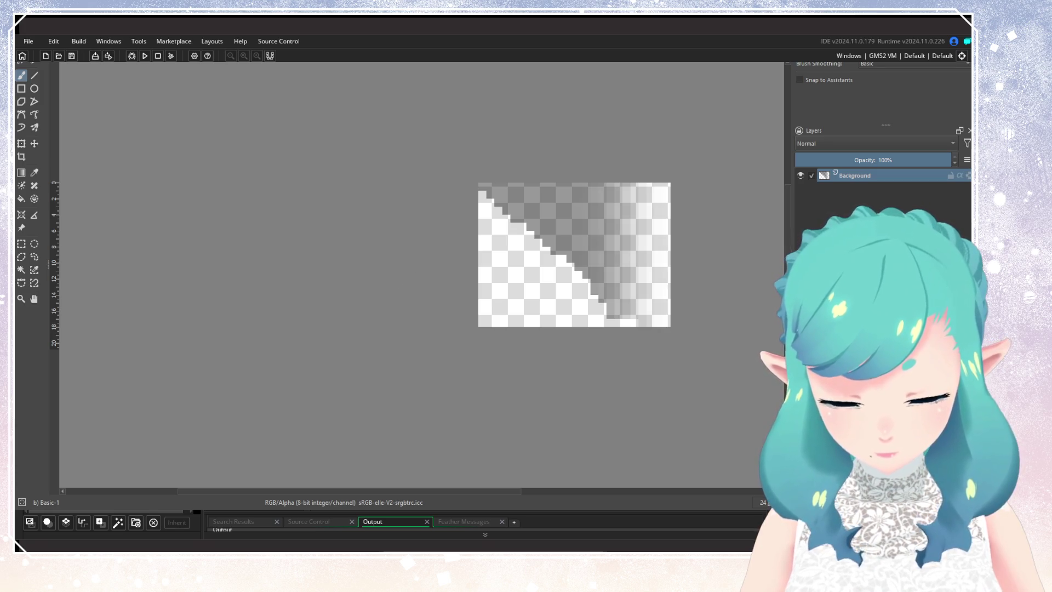
key("ctrl+s")
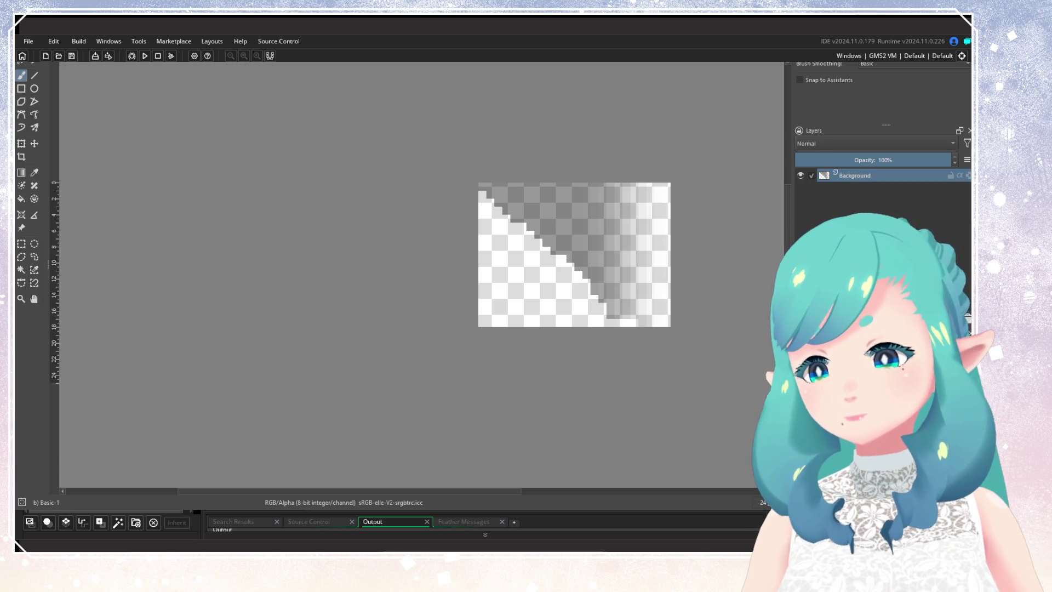
key("ctrl+Tab")
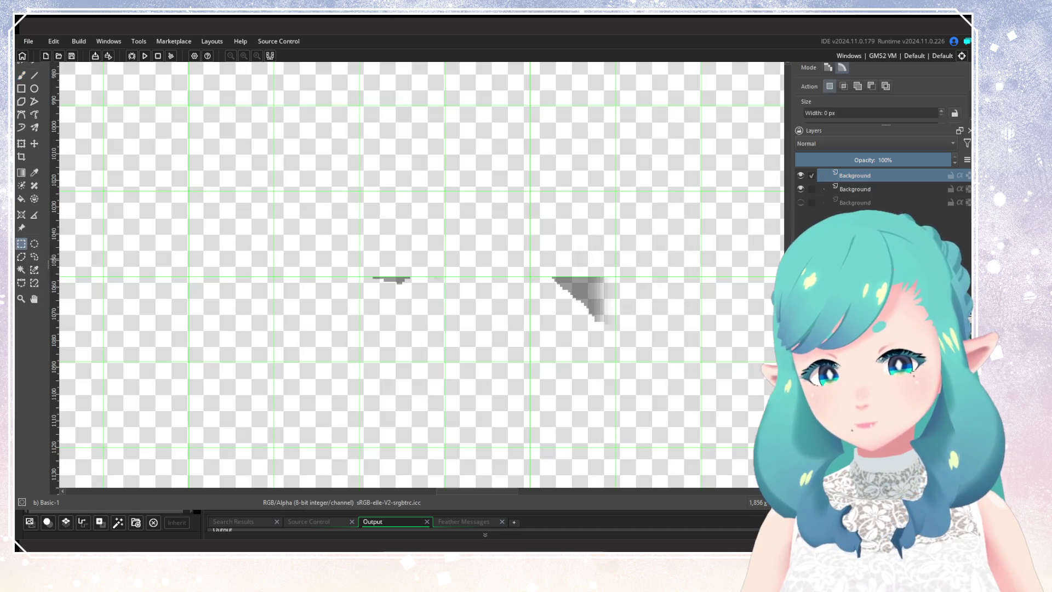
left_click_drag(322, 234, 461, 365)
left_click(854, 188)
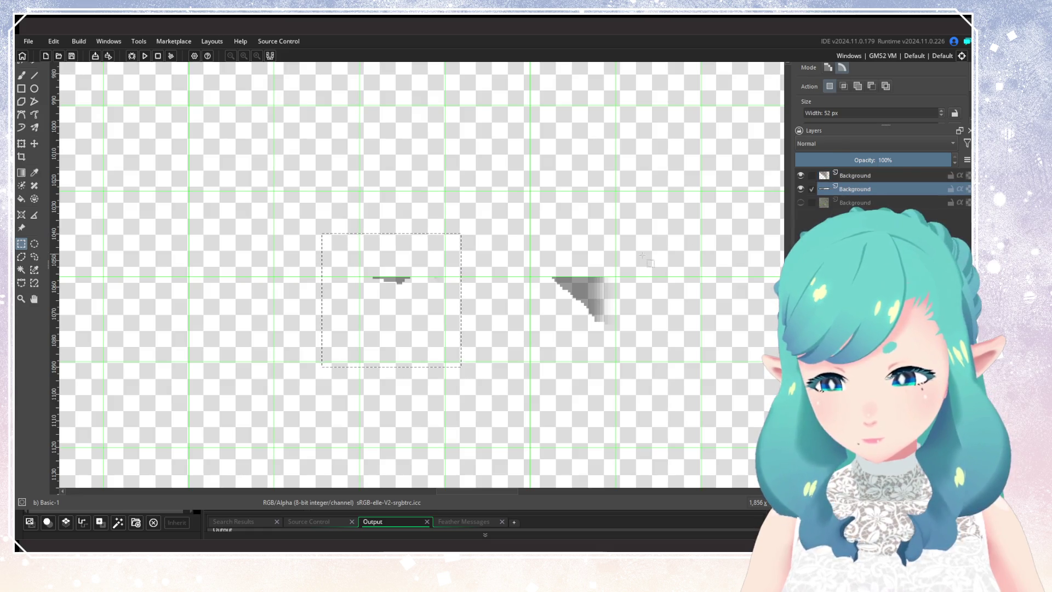
key("ctrl+shift+n")
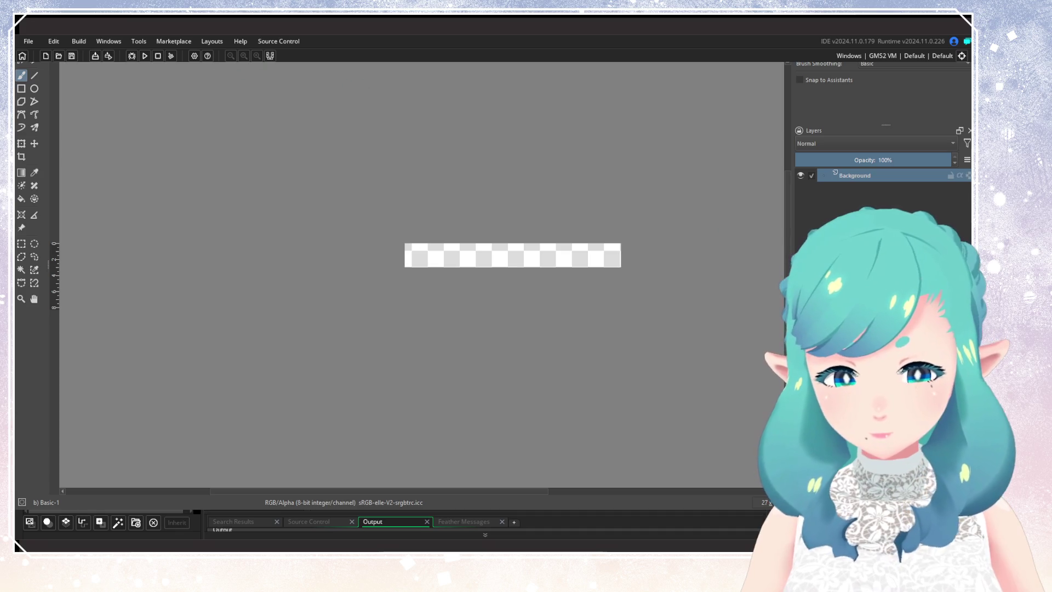
Save the straight shadow strip as cliffcutoff_sand.png and return to GameMaker
key("ctrl+Tab")
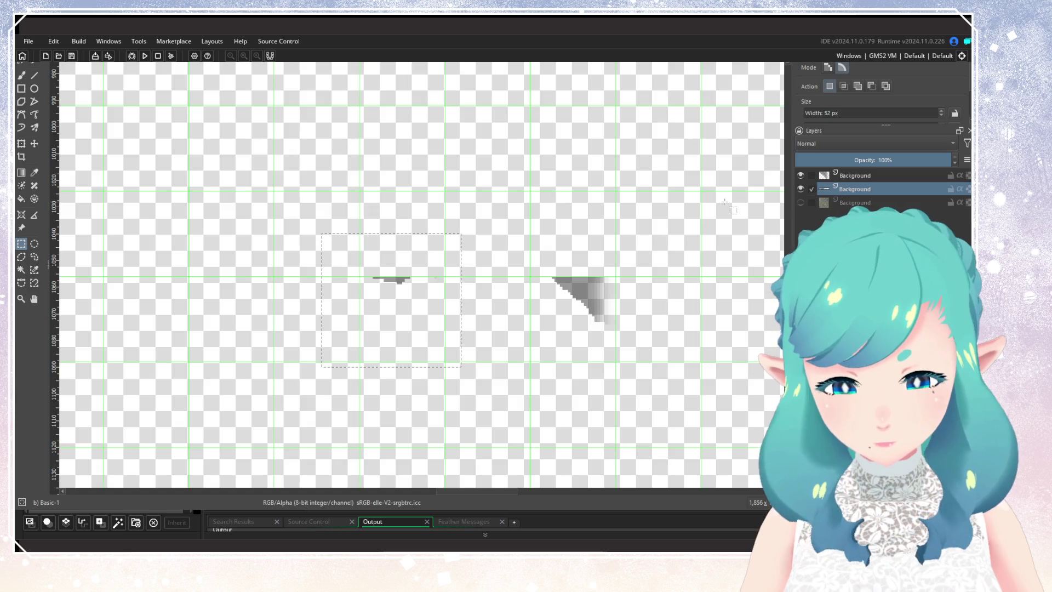
key("ctrl+Tab")
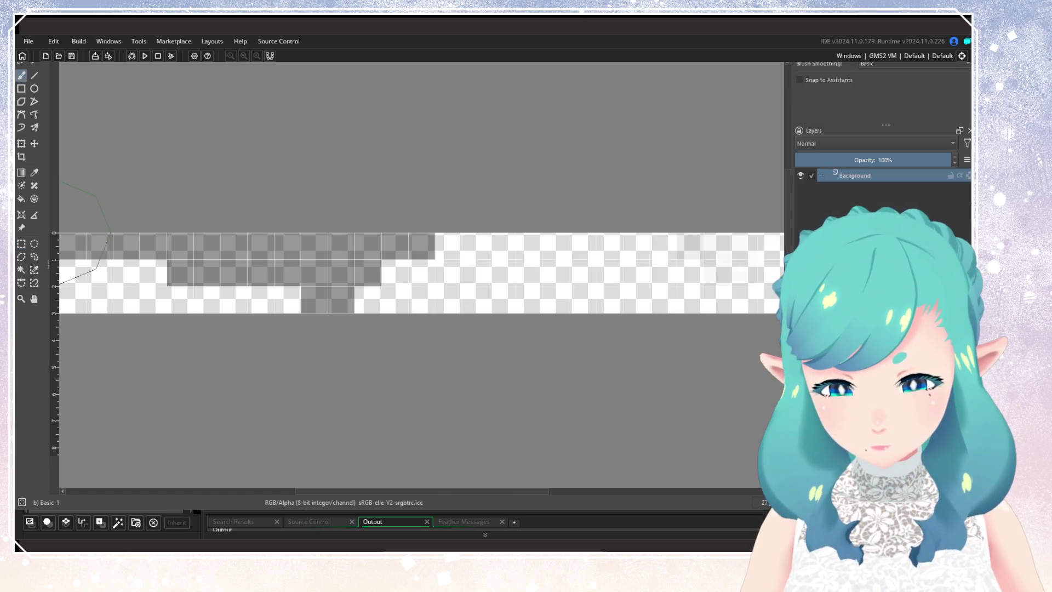
scroll(564, 202, "down", 5)
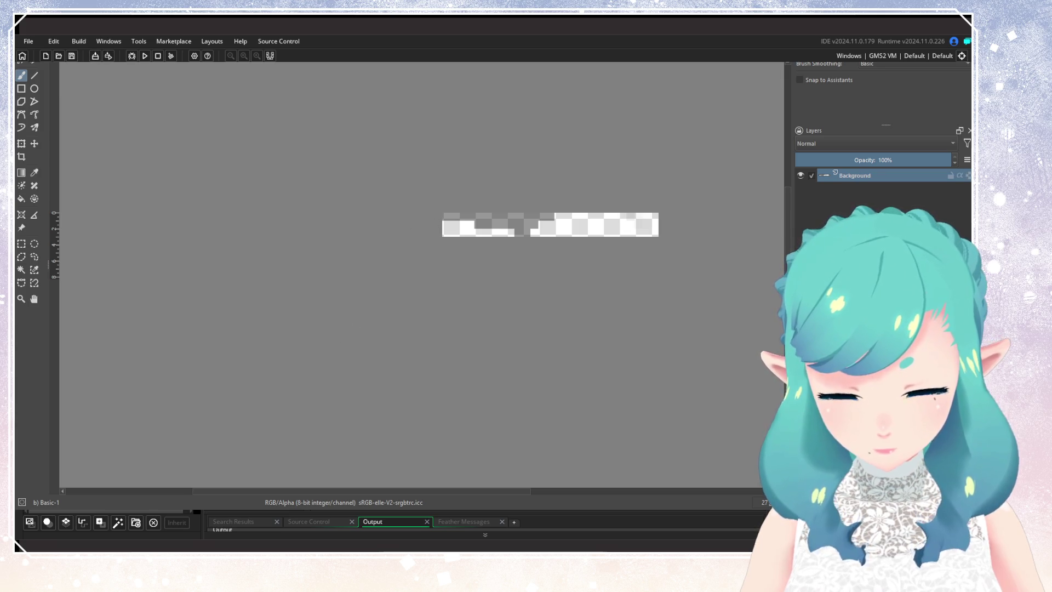
key("ctrl+s")
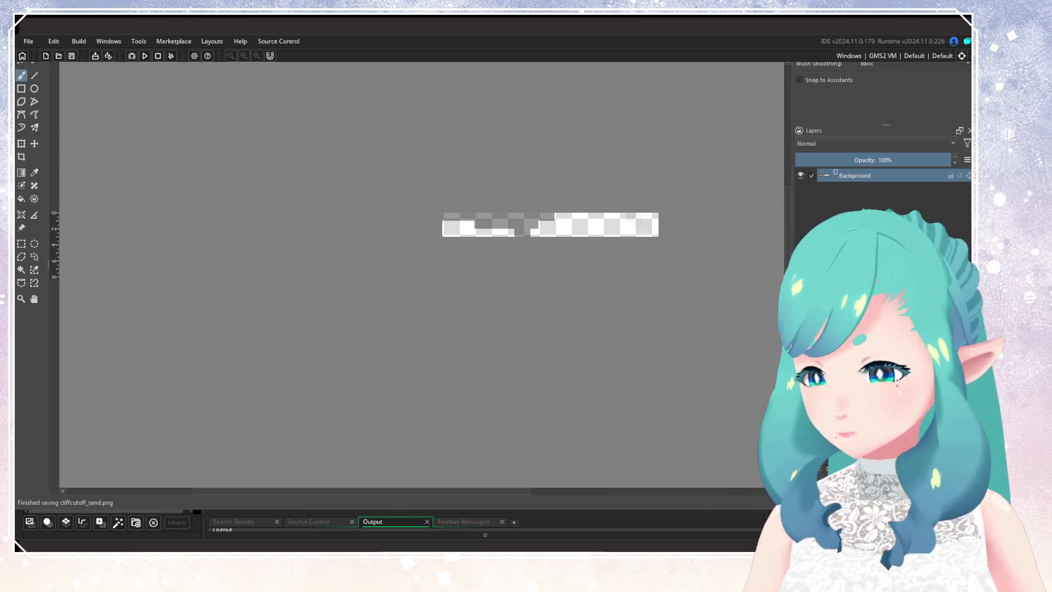
key("alt+Tab")
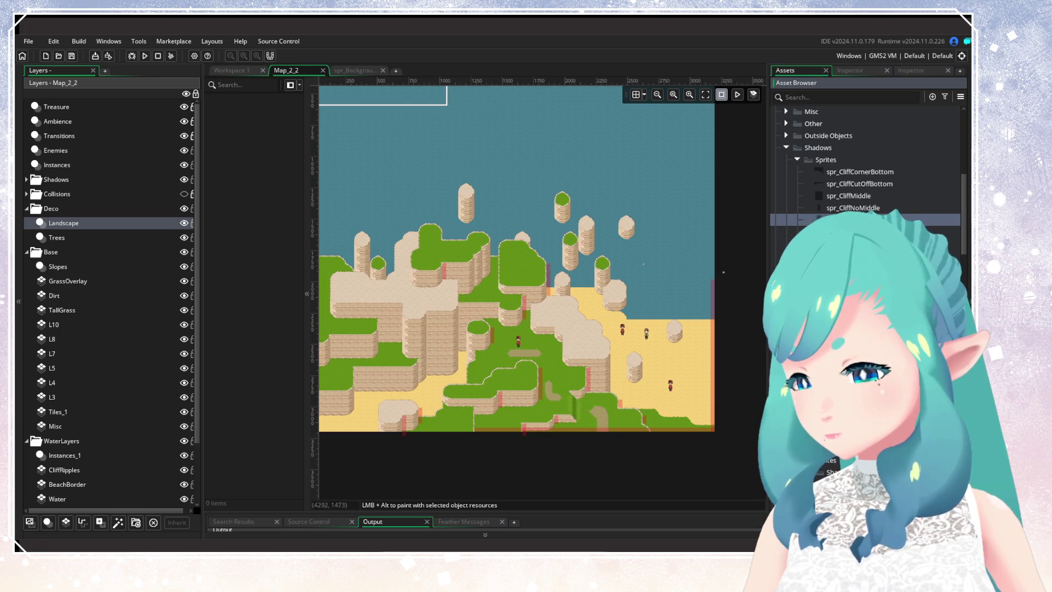
Duplicate spr_CliffCutOffBottom as spr_CliffCutOffBottom_Sand and inspect the copy
left_click(864, 184)
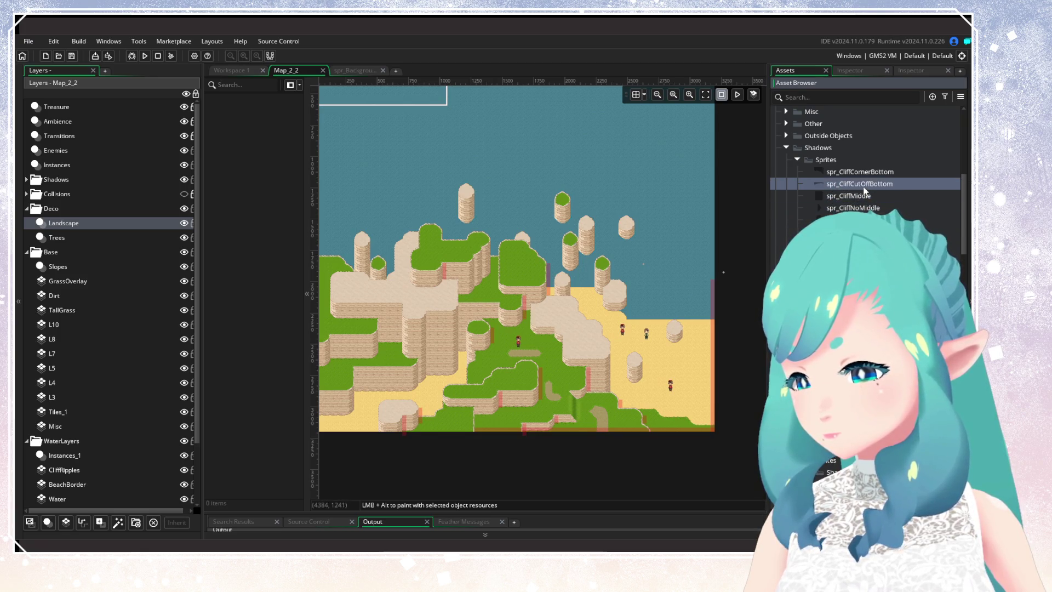
right_click(866, 188)
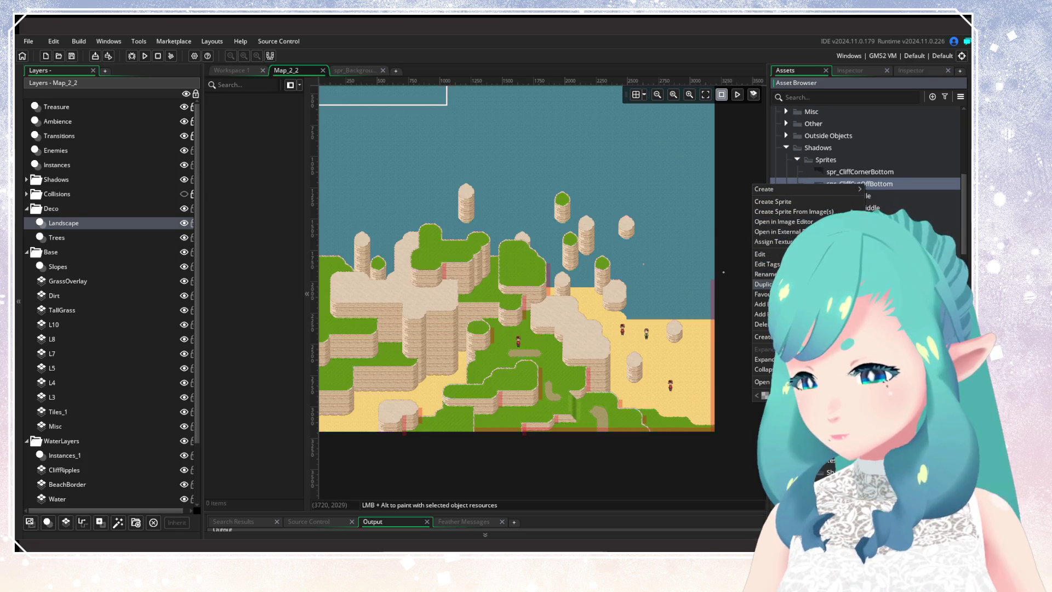
left_click(778, 284)
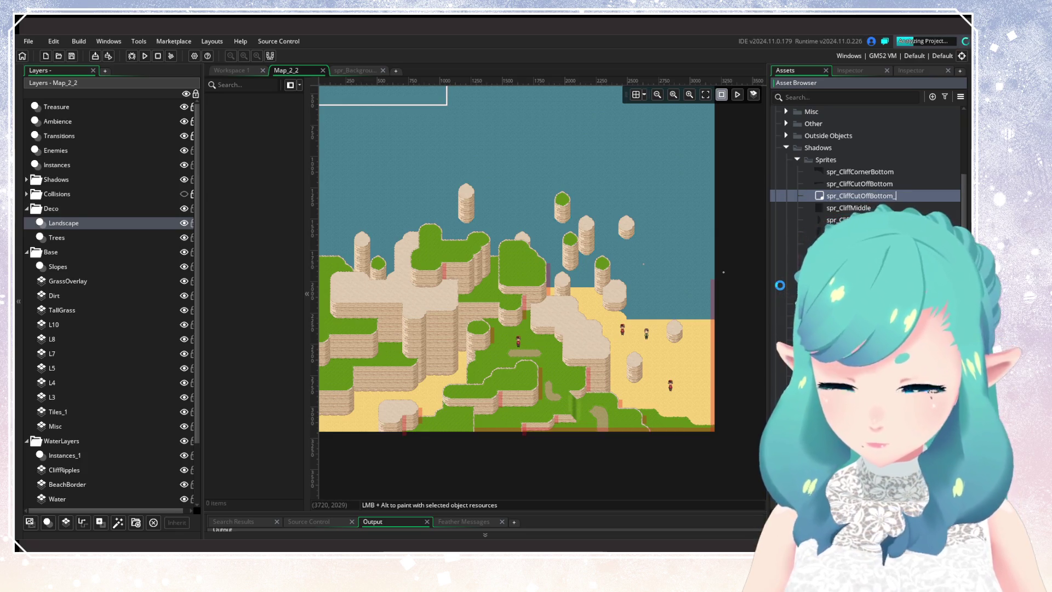
type("Sand")
key("Return")
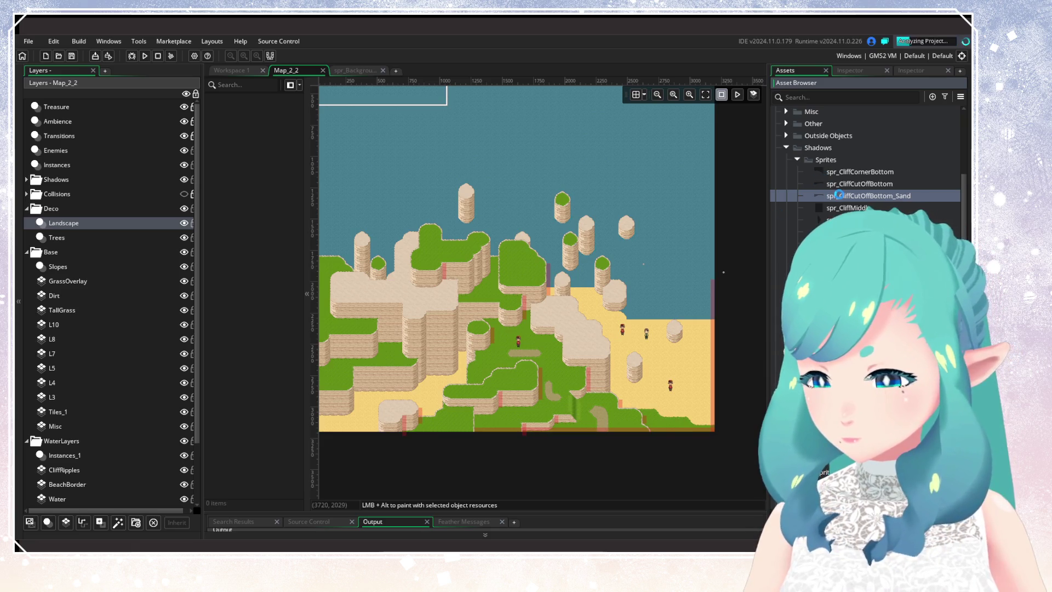
double_click(844, 196)
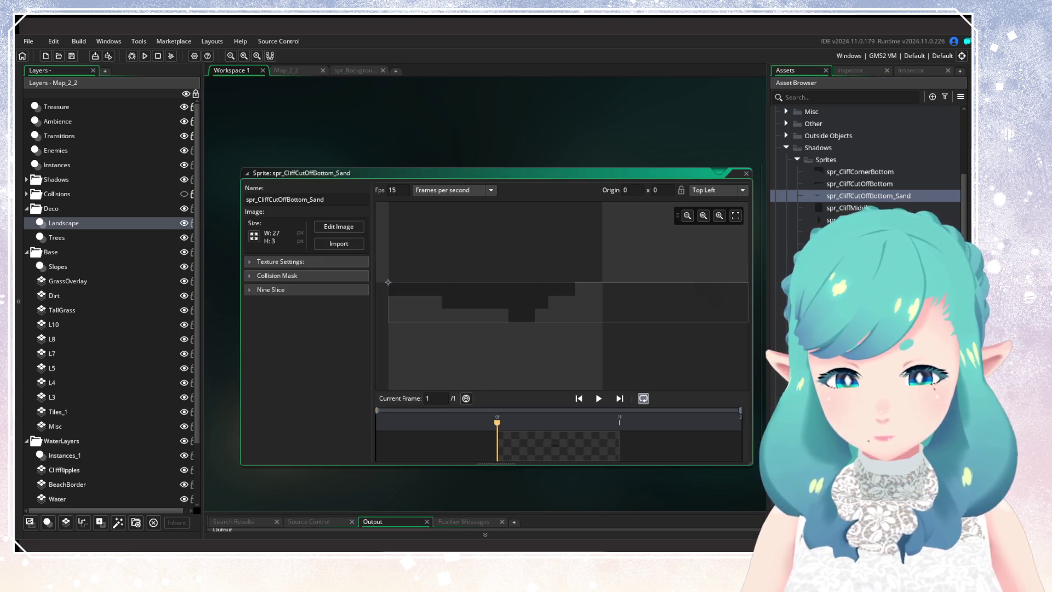
left_click(746, 174)
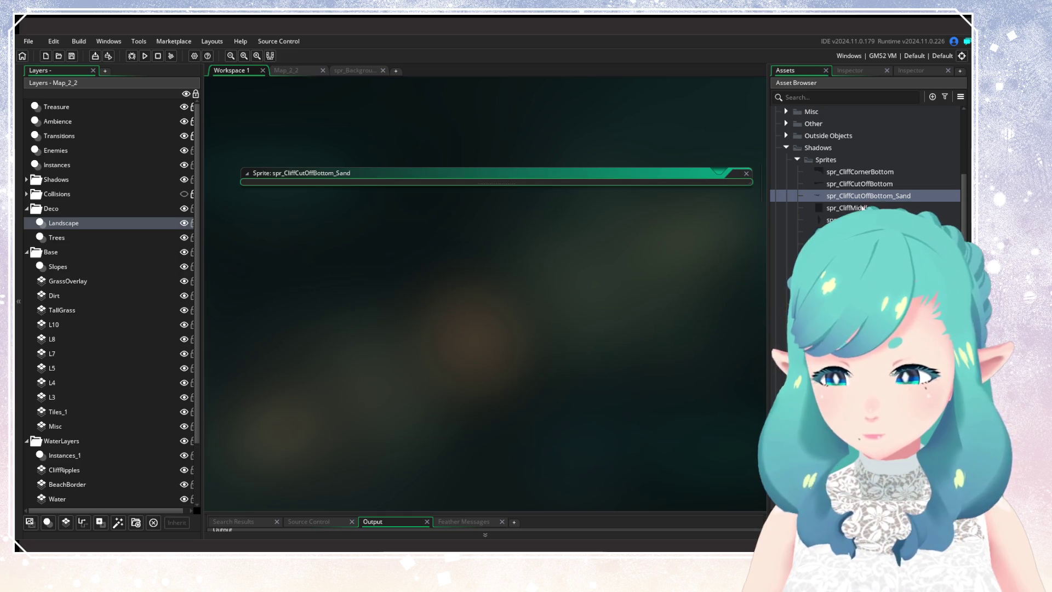
Duplicate spr_CliffCornerBottom and name the copy spr_CliffCornerBottom_Sand
left_click(847, 173)
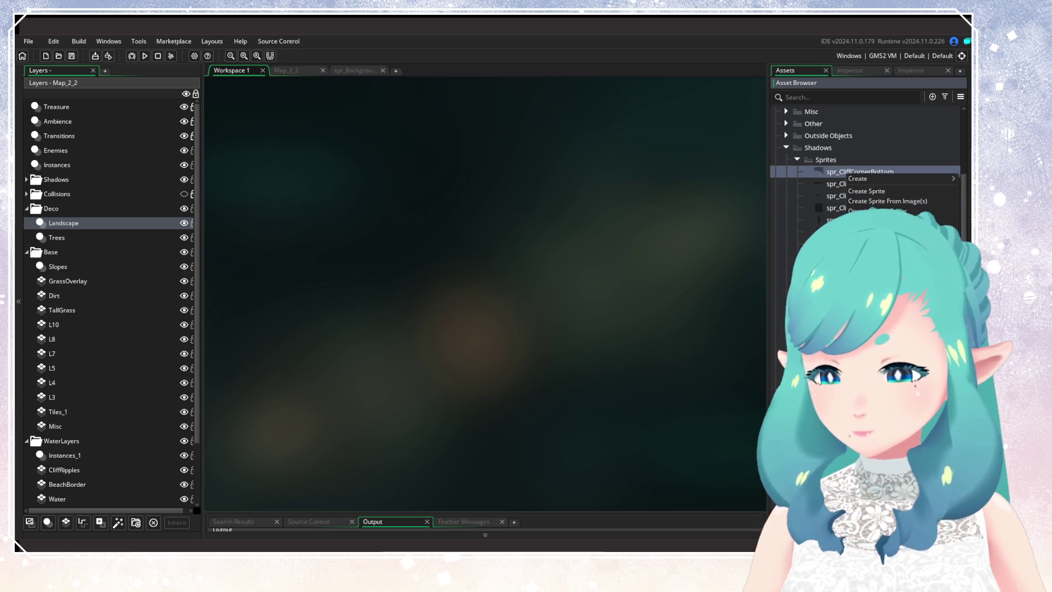
left_click(876, 247)
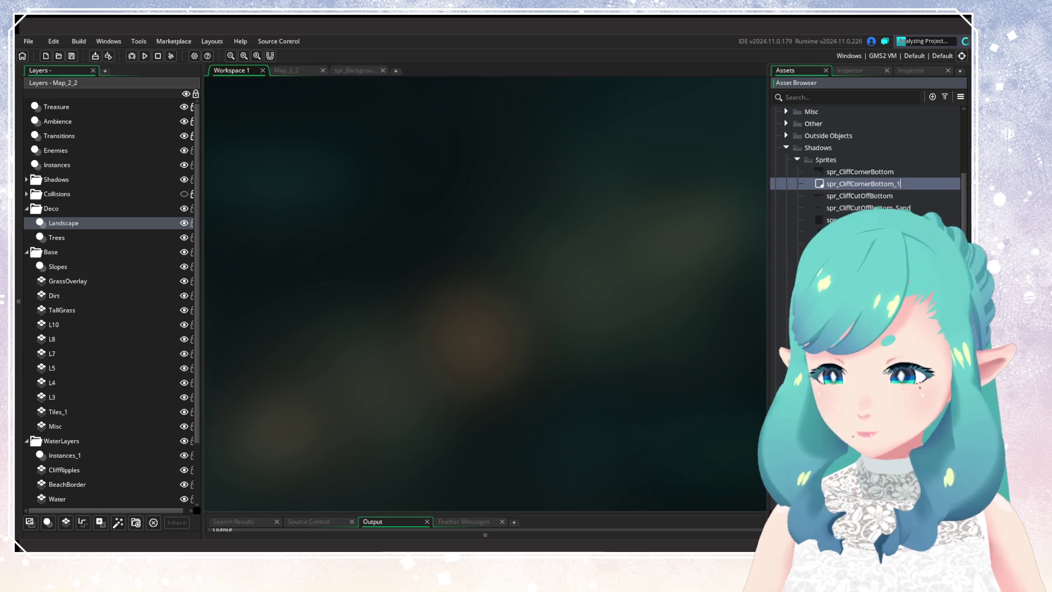
type("_Sand")
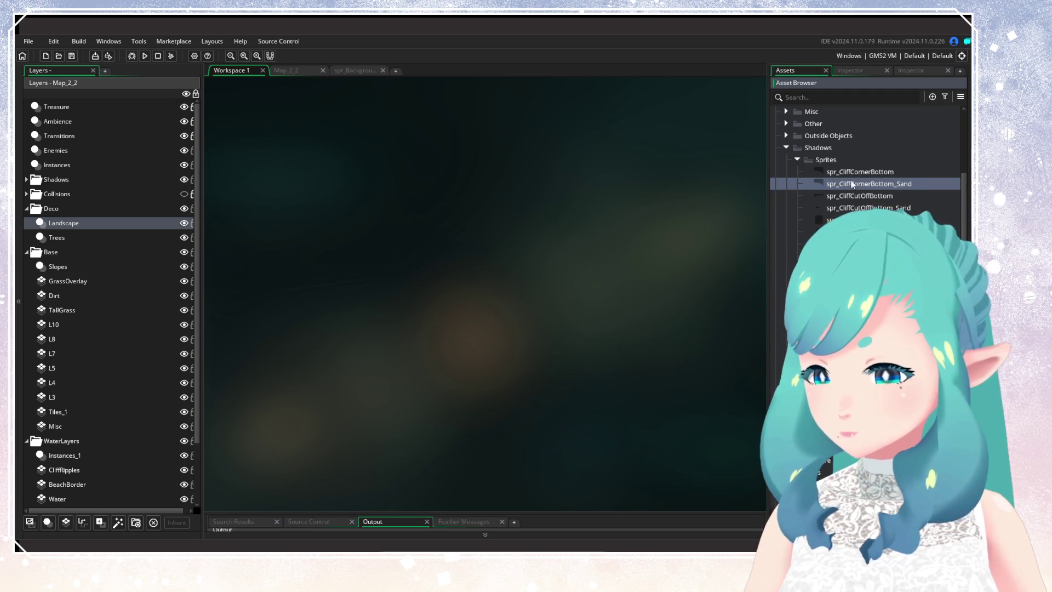
key("Return")
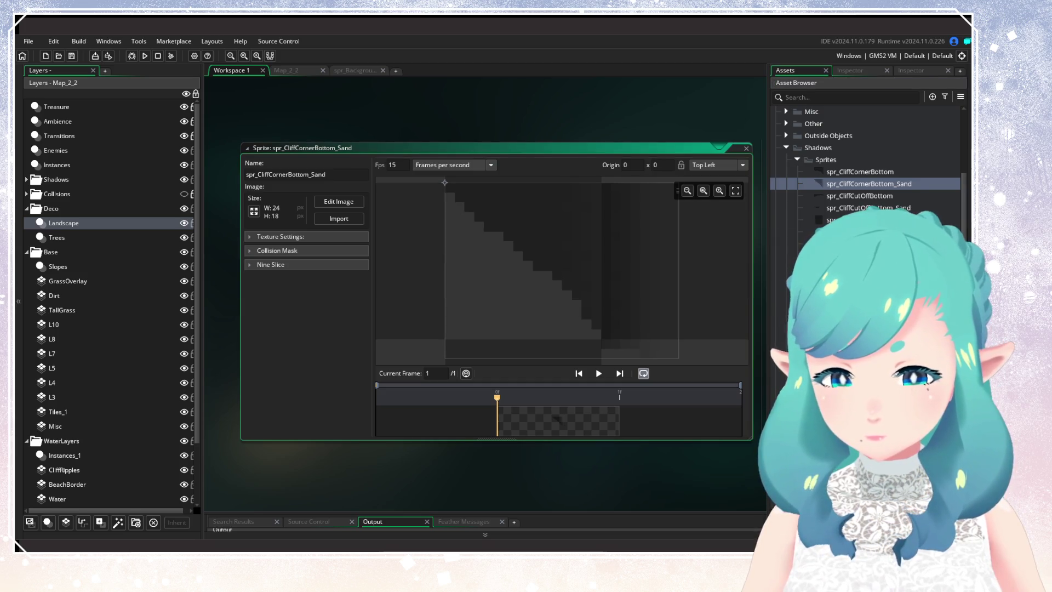
key("ctrl+w")
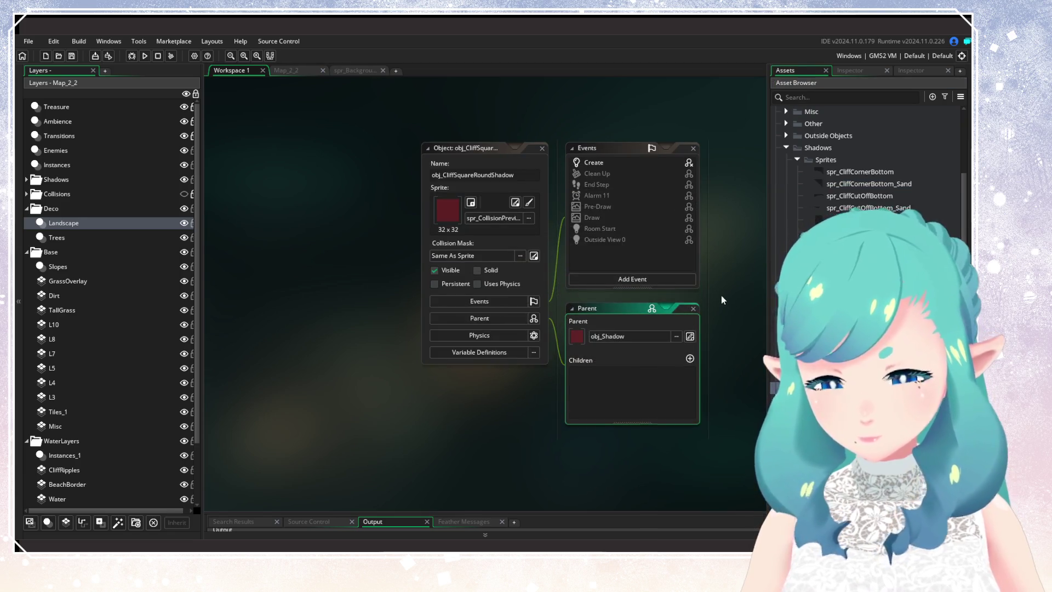
Append 'y += 9;' to obj_CliffSquareRoundShadow's Create code and close it
left_click(435, 181)
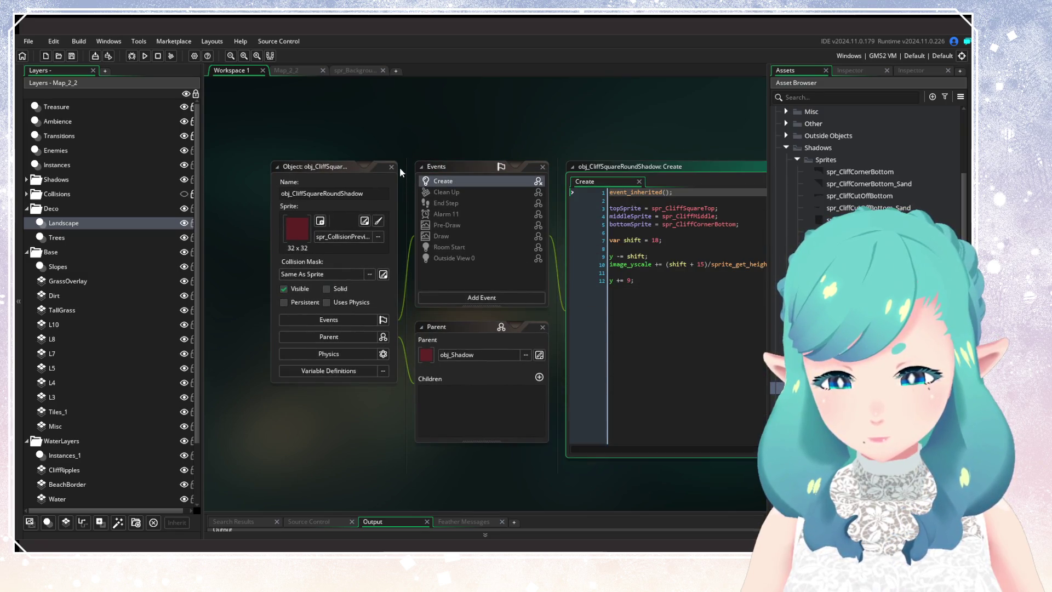
left_click(433, 310)
key("Return")
key("Return")
type("y += 9;")
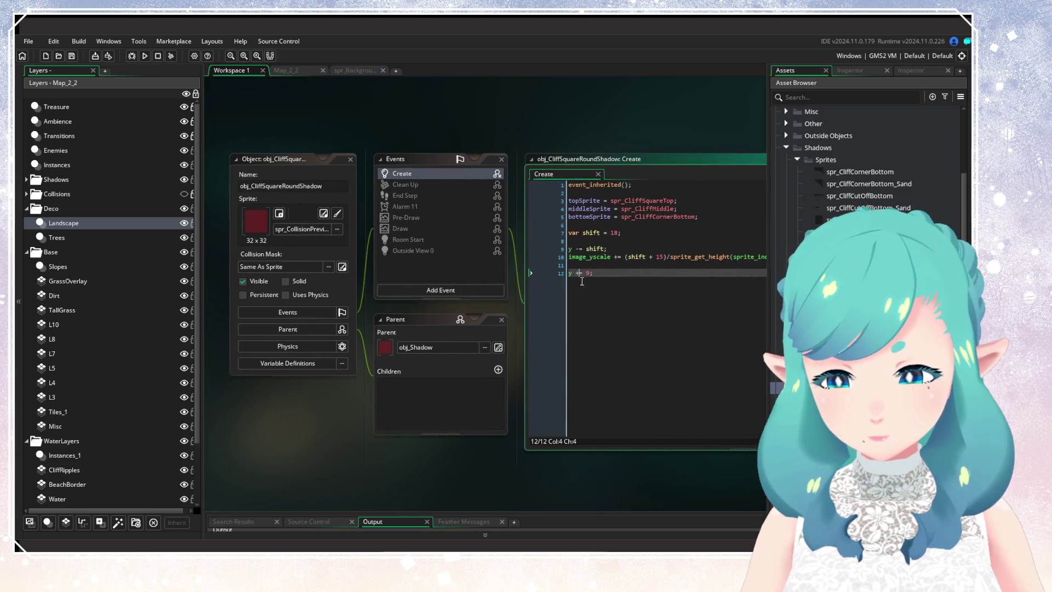
left_click(649, 216)
key("ctrl+w")
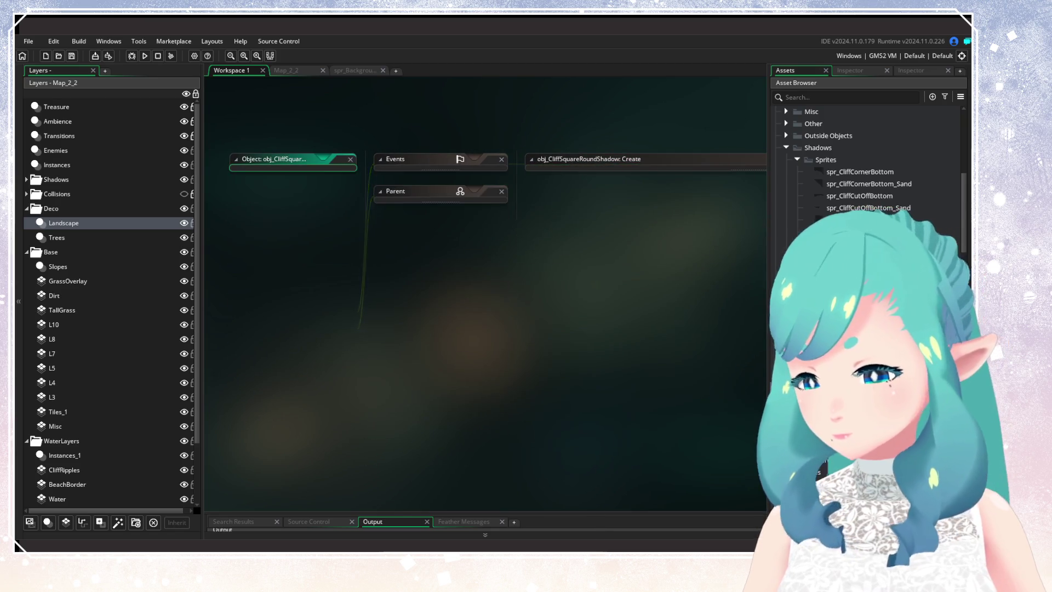
Review obj_CliffSquareCutOffShadow_Sand's Create code, then close it
right_click(857, 180)
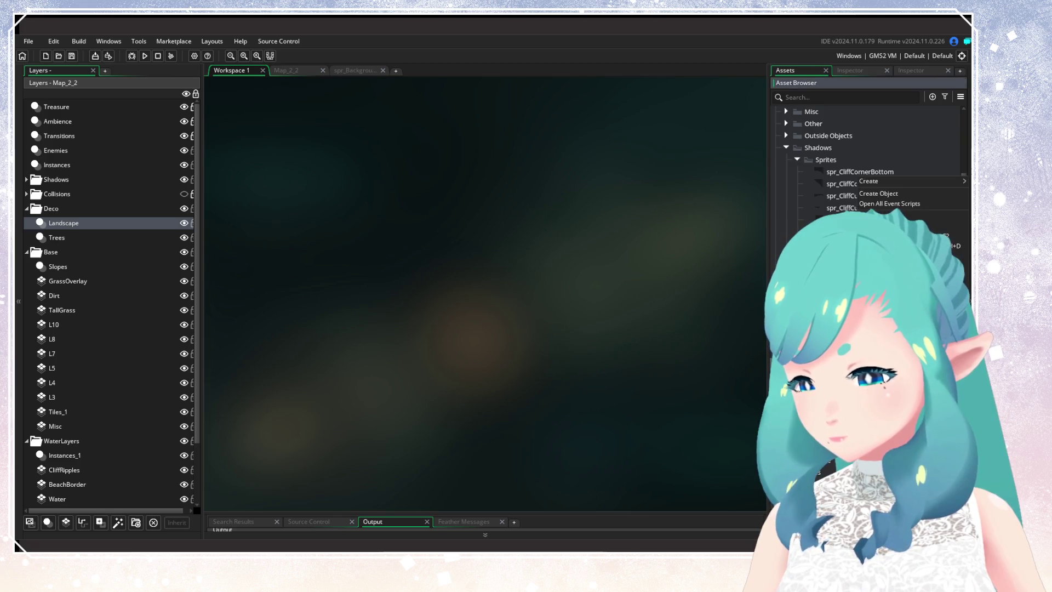
key("Escape")
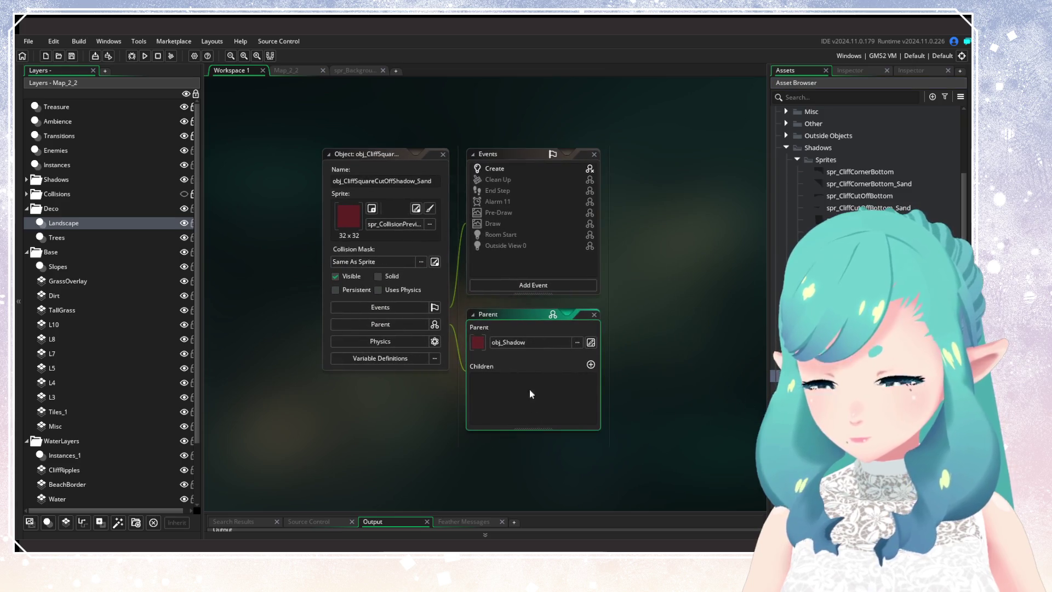
double_click(489, 173)
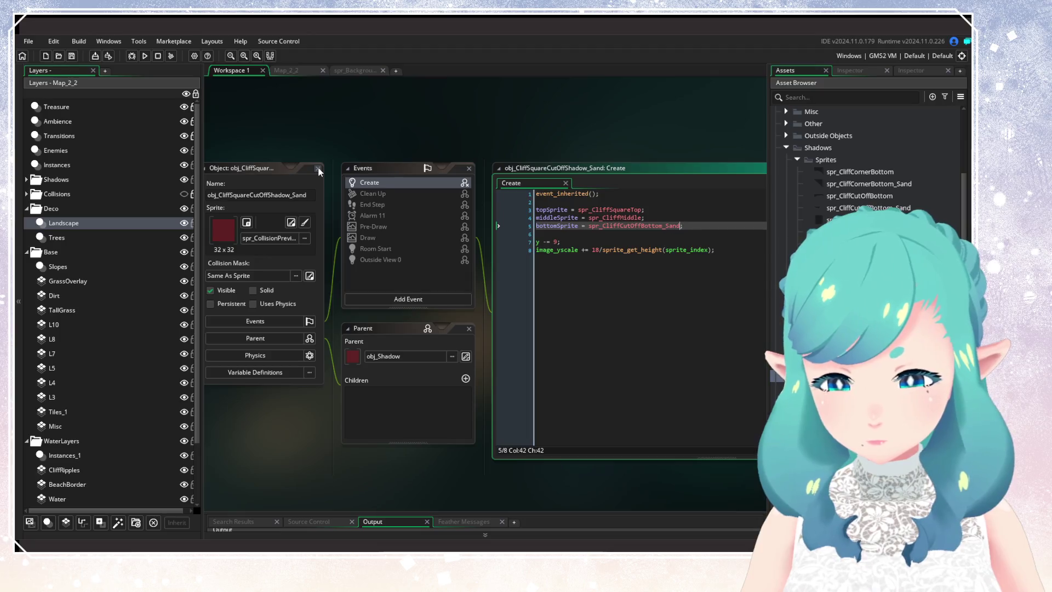
key("ctrl+w")
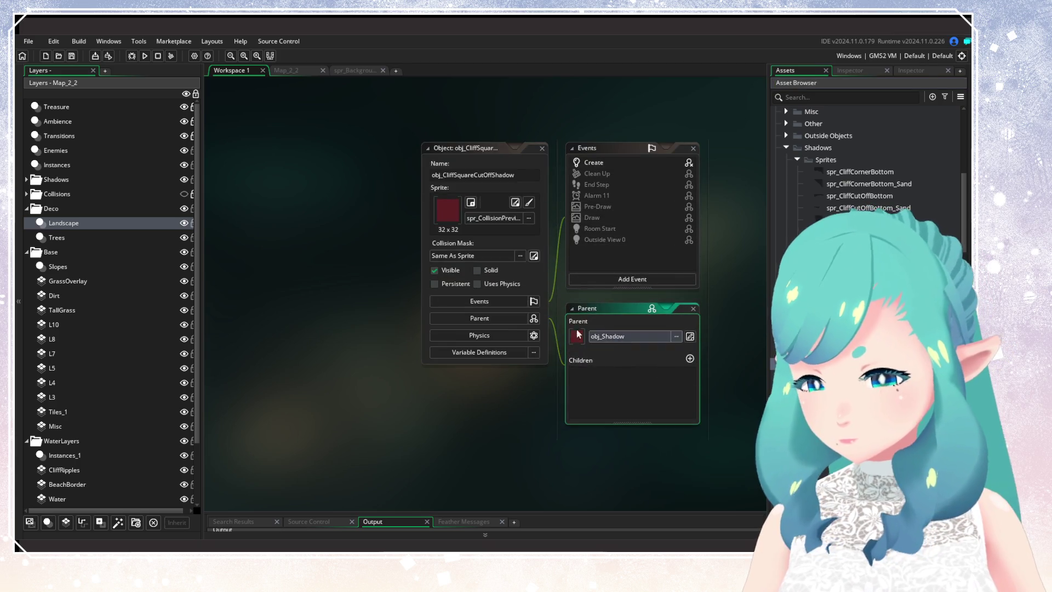
Add an is_sand Boolean variable definition to obj_CliffSquareCutOffShadow
left_click(395, 364)
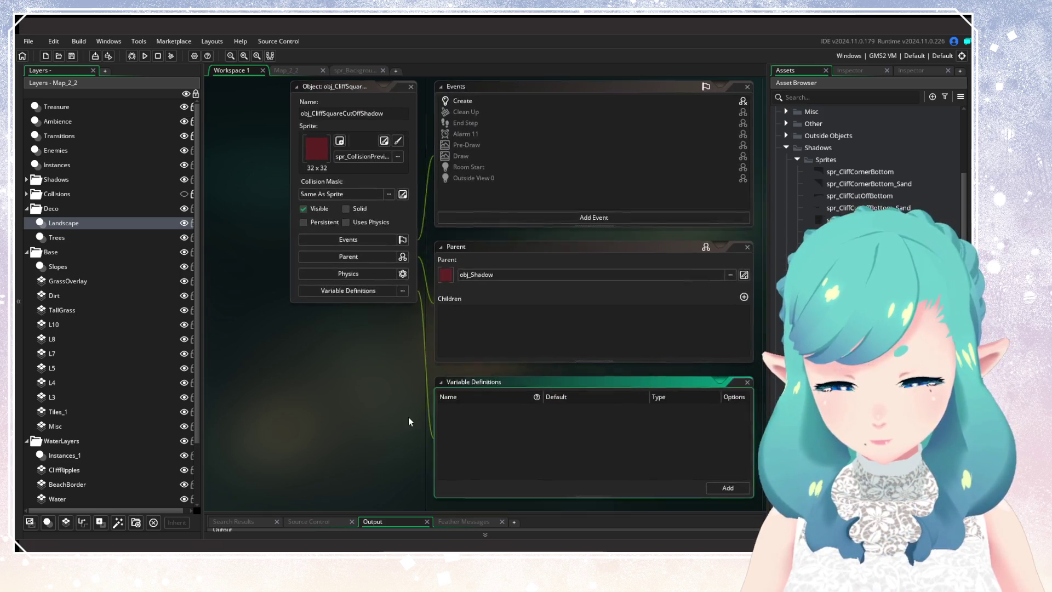
left_click_drag(351, 408, 385, 450)
double_click(438, 130)
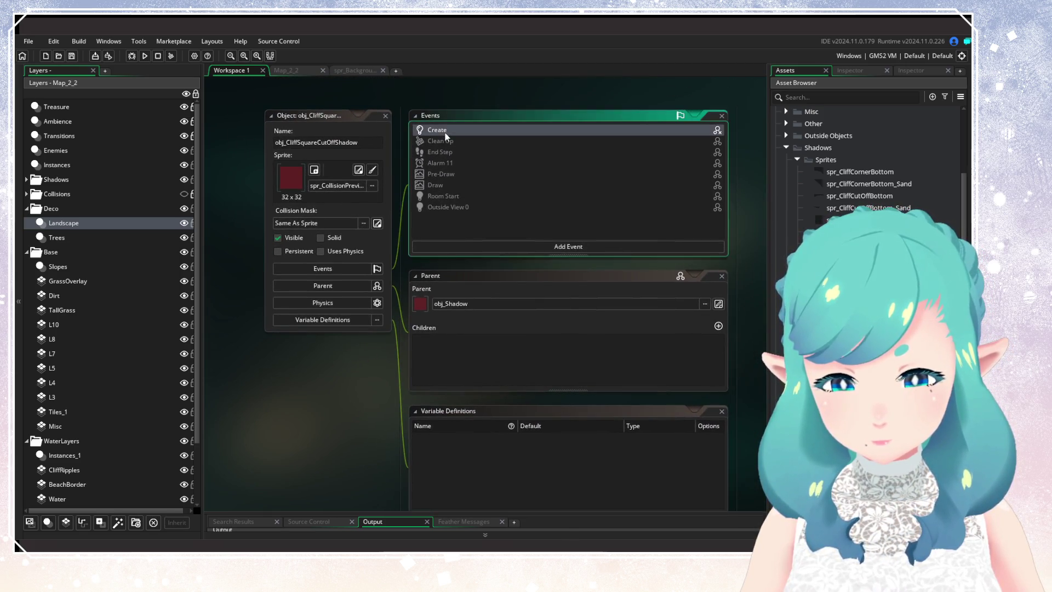
left_click(635, 331)
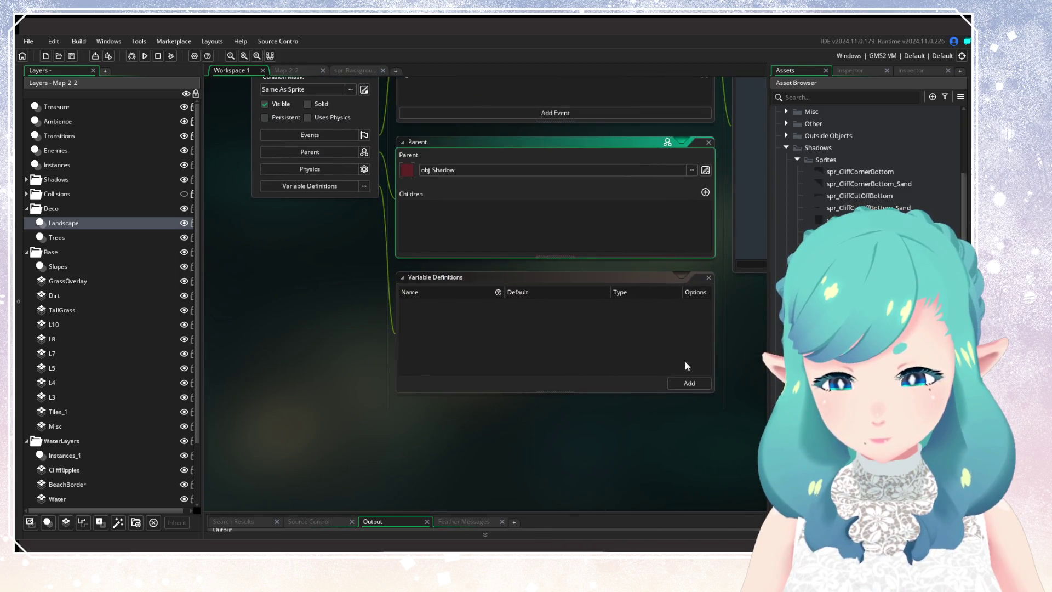
left_click(692, 382)
type("is_sand")
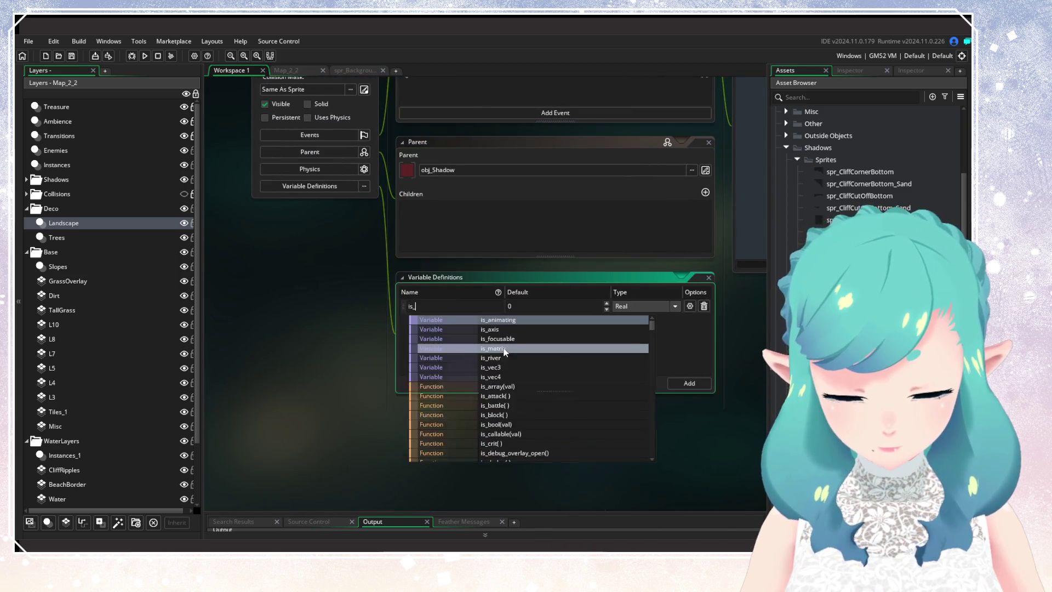
left_click(646, 306)
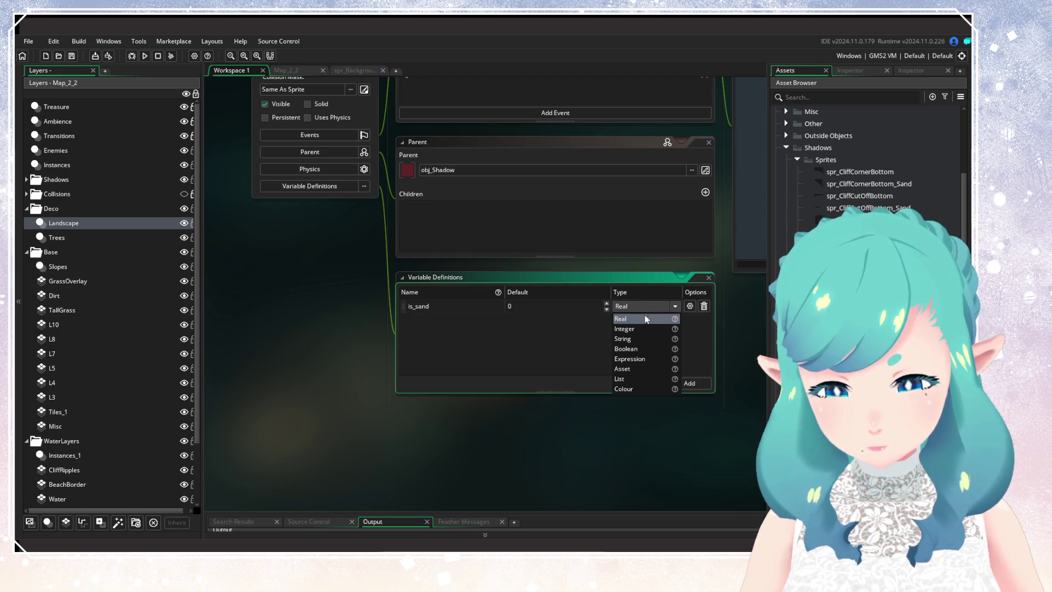
left_click(627, 348)
Rewrite line 5 as bottomSprite = is_sand ? spr_CliffCutOffBottom : spr_CliffCutOffBottom_Sand
left_click_drag(601, 377, 307, 529)
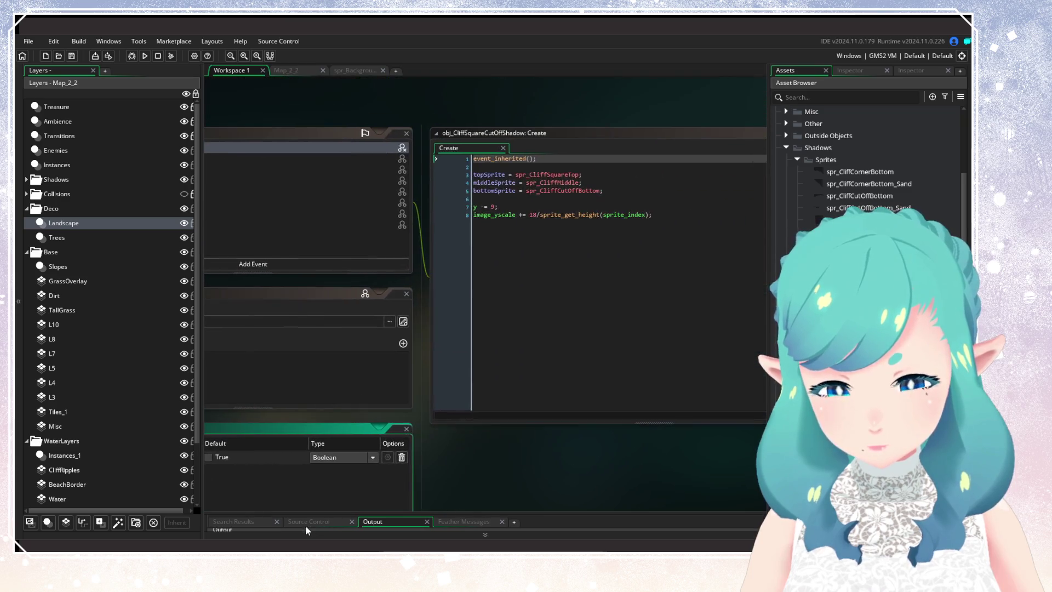
left_click(525, 190)
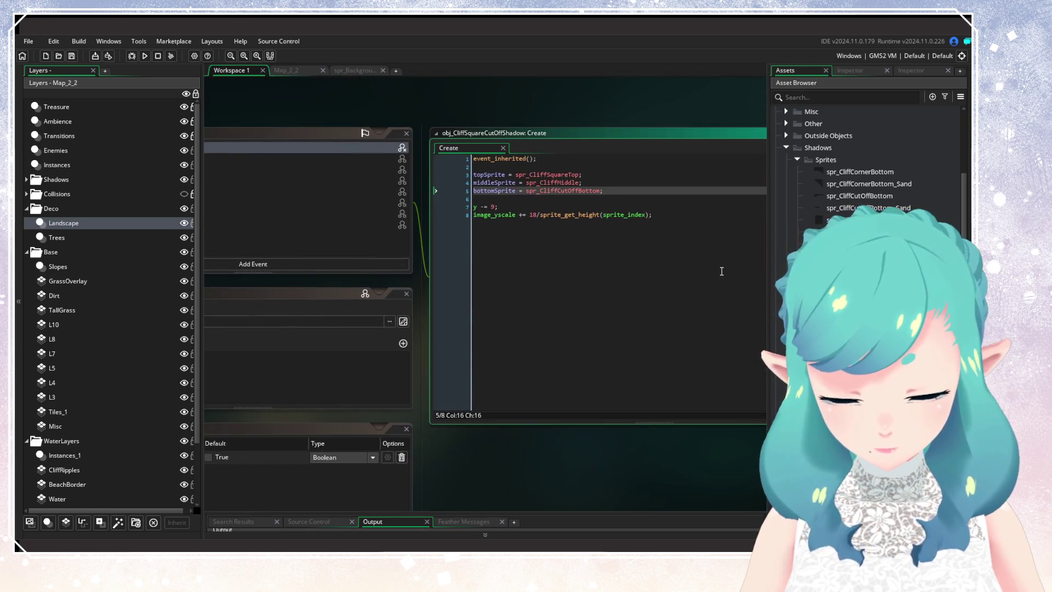
type("is_sand ?")
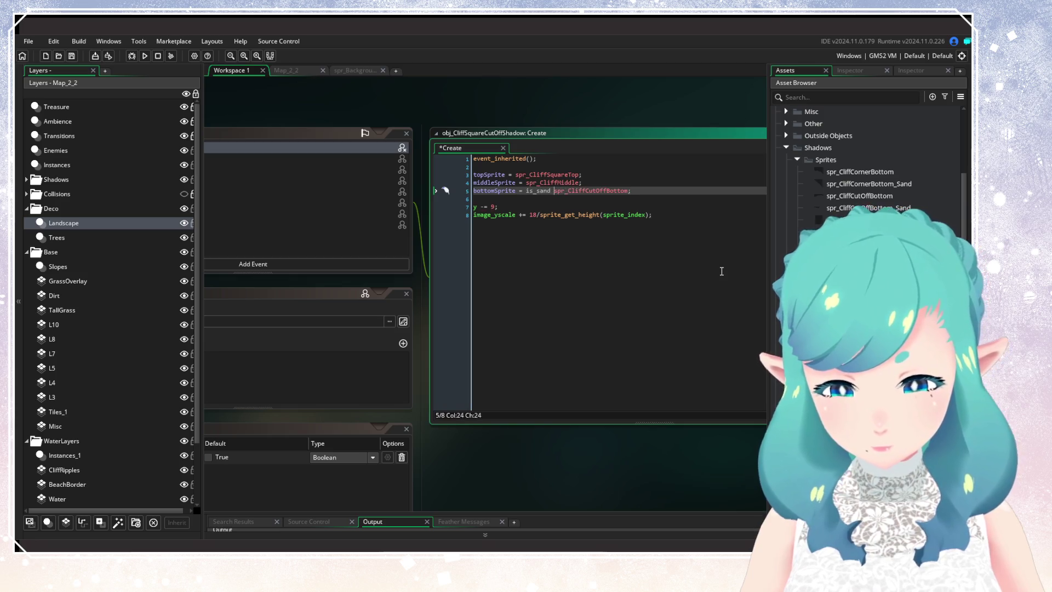
left_click(635, 191)
type(": ")
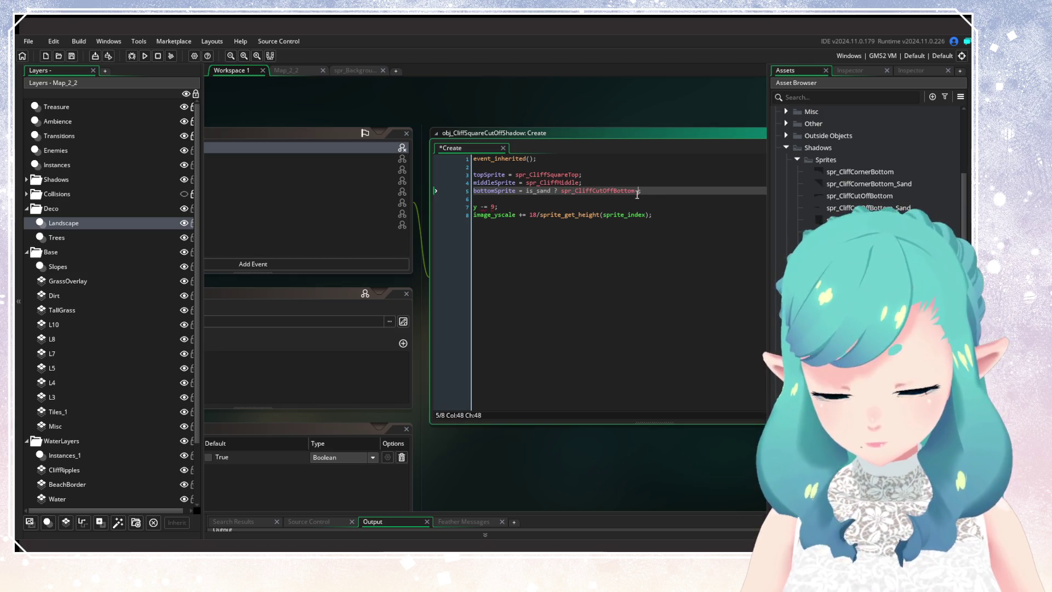
type("spr_")
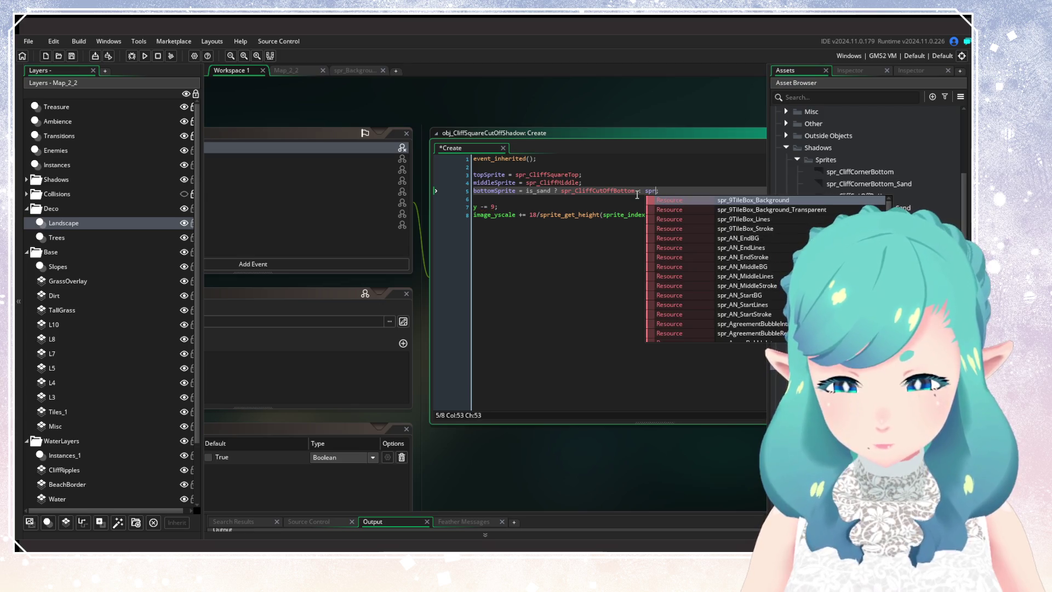
type("Clio")
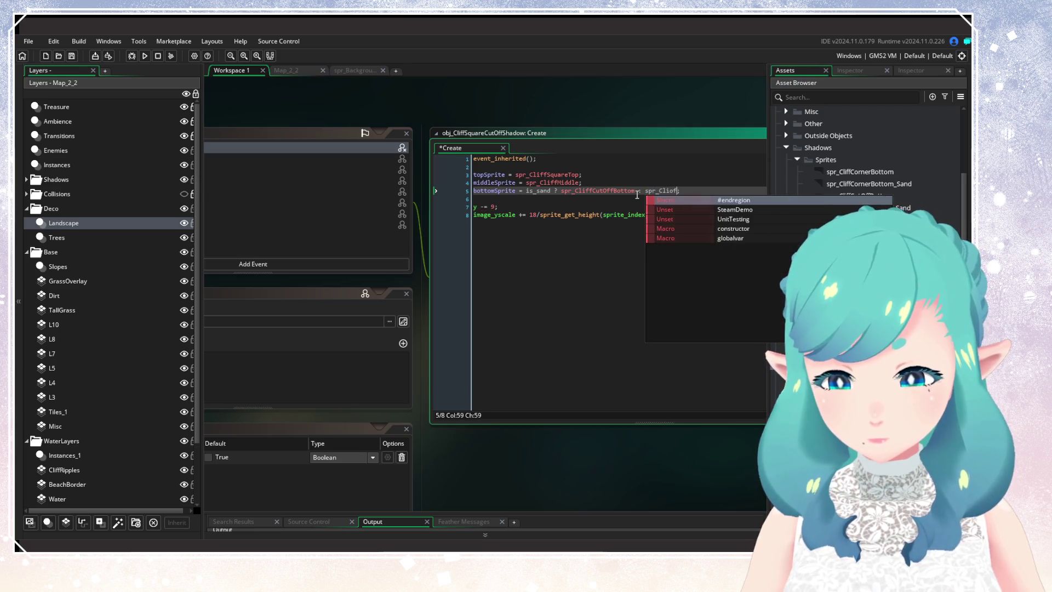
key("BackSpace")
type("ffCut")
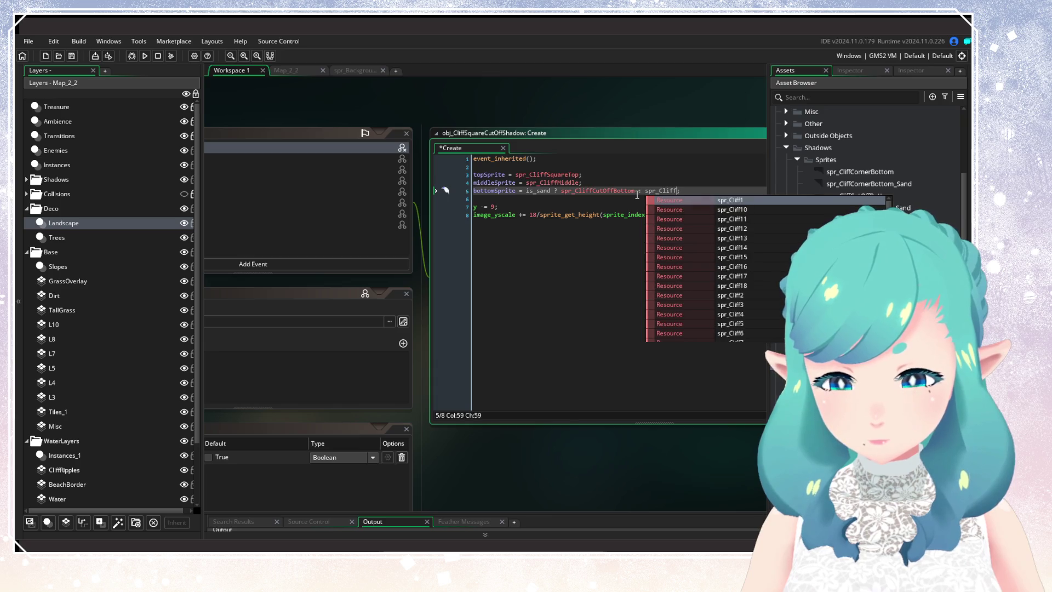
key("Down")
key("Return")
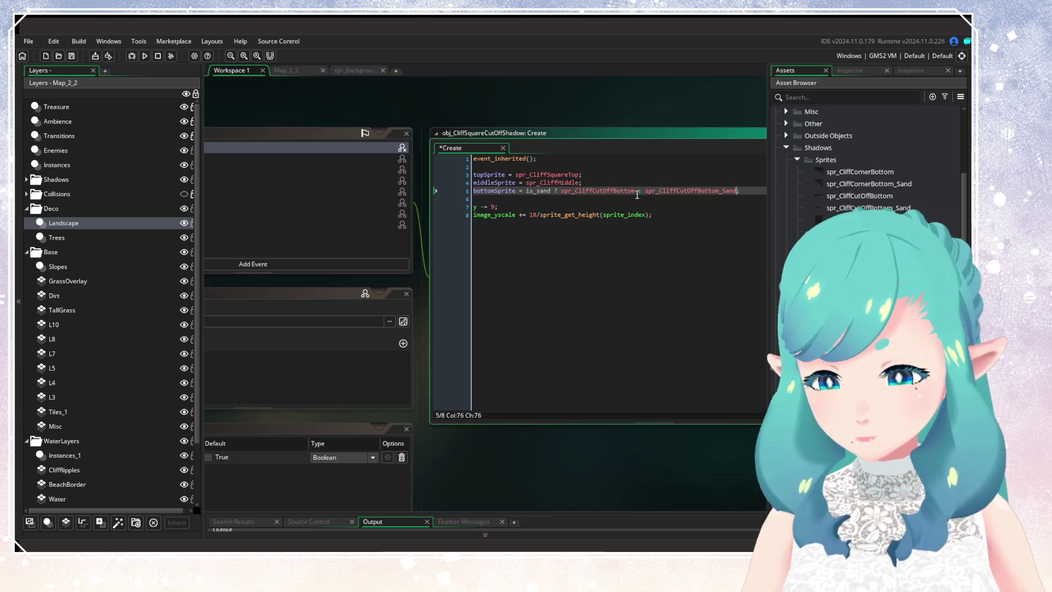
left_click(624, 214)
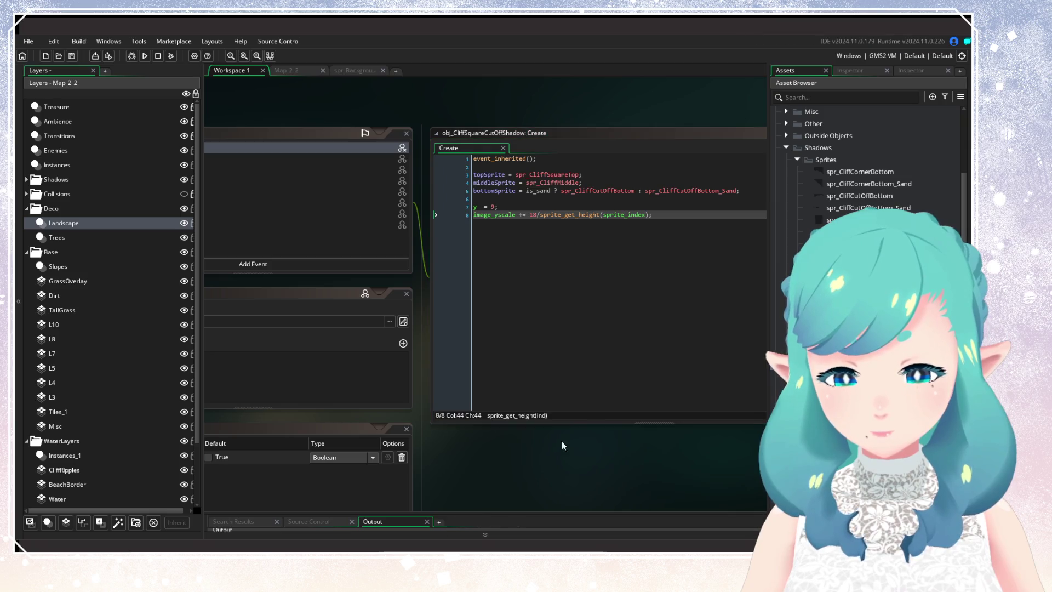
Pan the workspace to review the object's panels, then close the object editor
left_click_drag(510, 438, 743, 332)
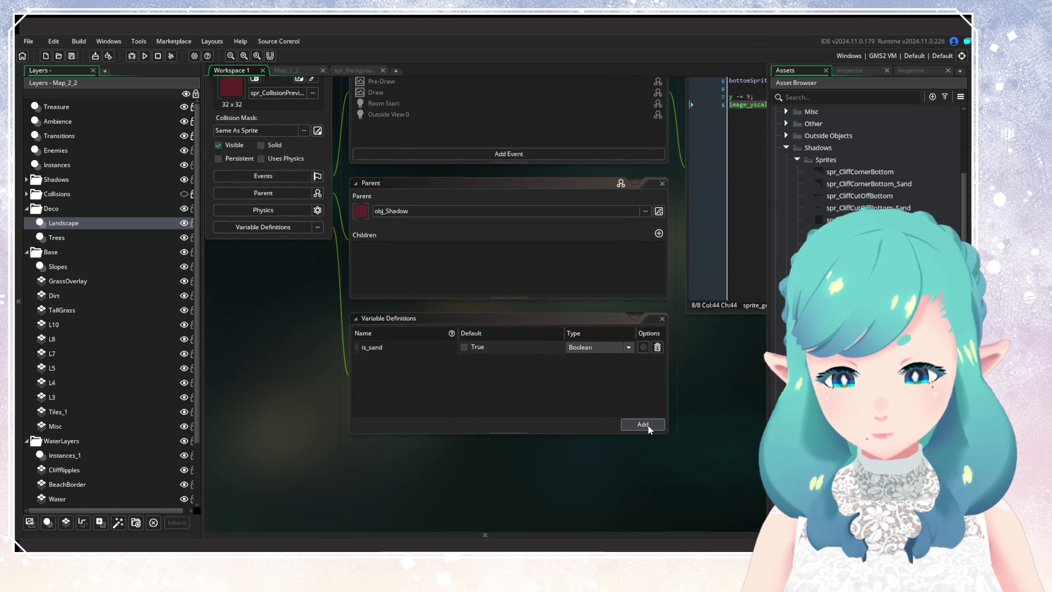
scroll(685, 432, "up", 3)
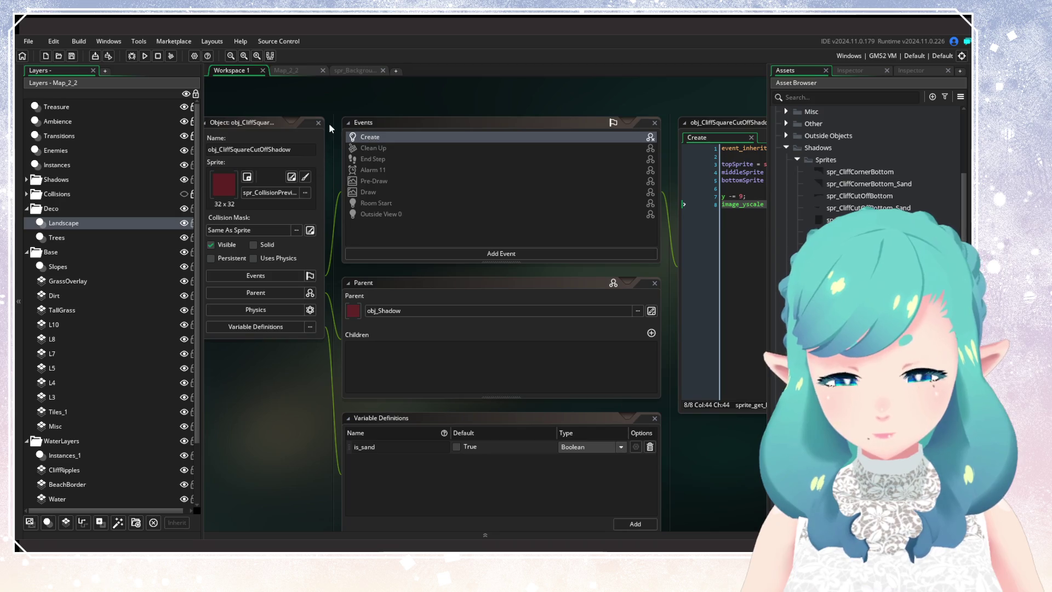
left_click(290, 122)
scroll(731, 288, "down", 5)
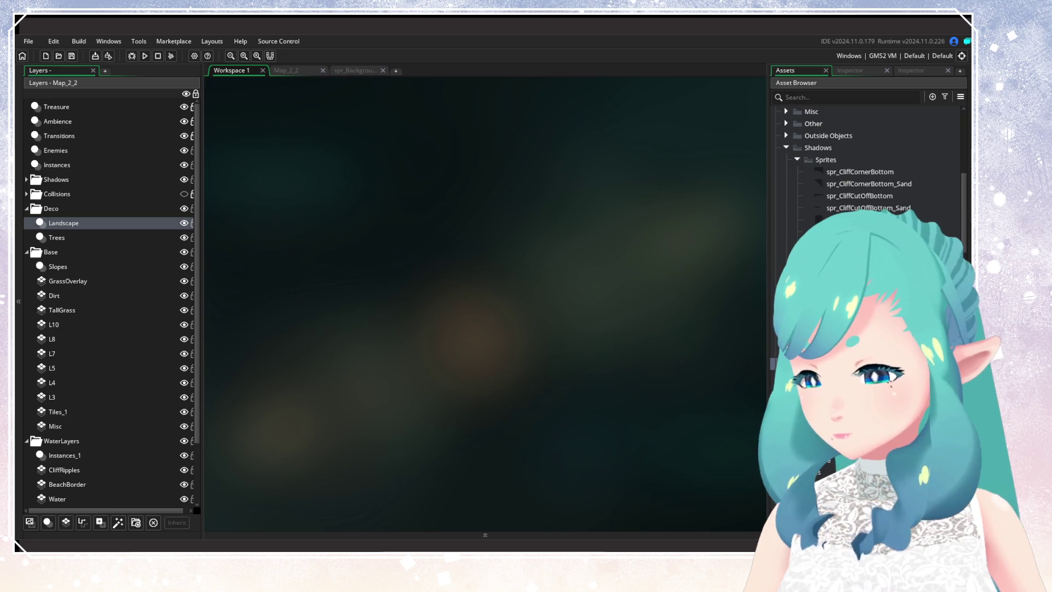
scroll(645, 340, "right", 5)
mouse_move(676, 303)
left_mouse_down()
mouse_move(347, 321)
mouse_move(668, 302)
left_mouse_up()
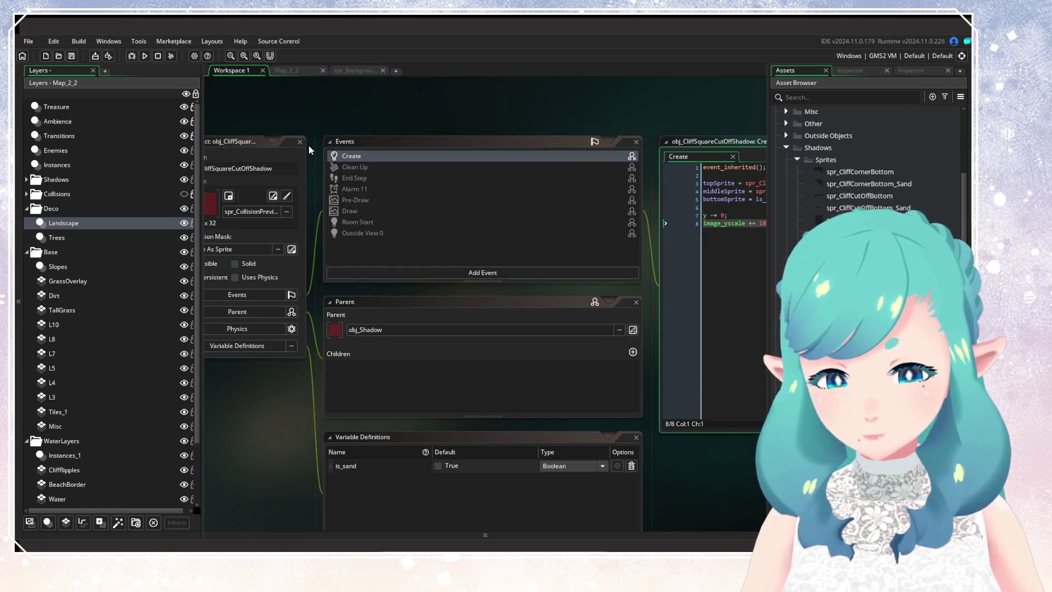
key("ctrl+w")
In Map_2_2, select the Shadows › Instances_3 layer and view shadow instance inst_5F12FC87's variables
left_click(359, 71)
left_click(383, 70)
left_click(302, 70)
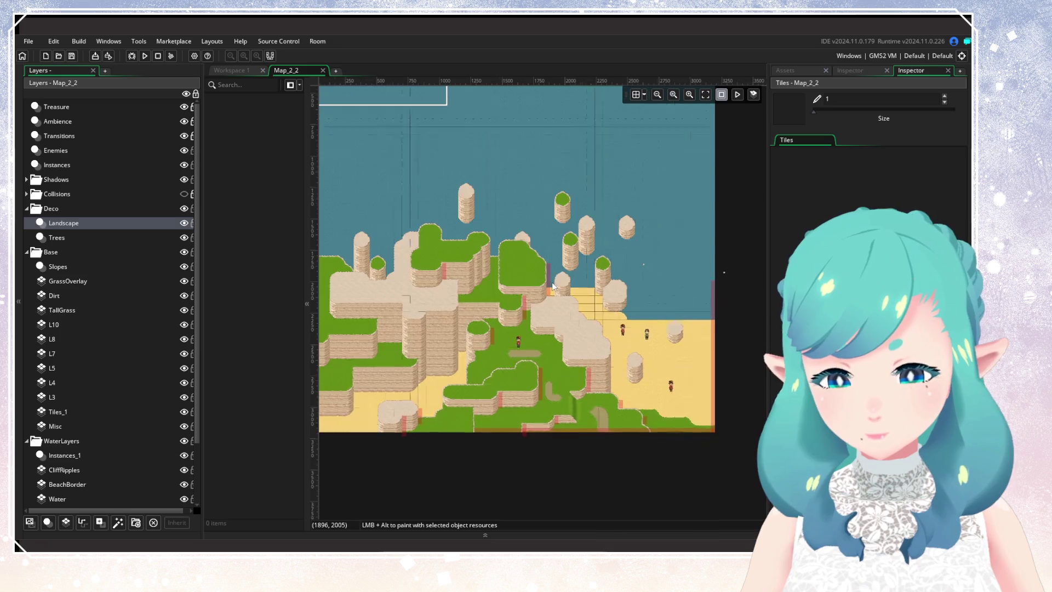
scroll(540, 281, "up", 3)
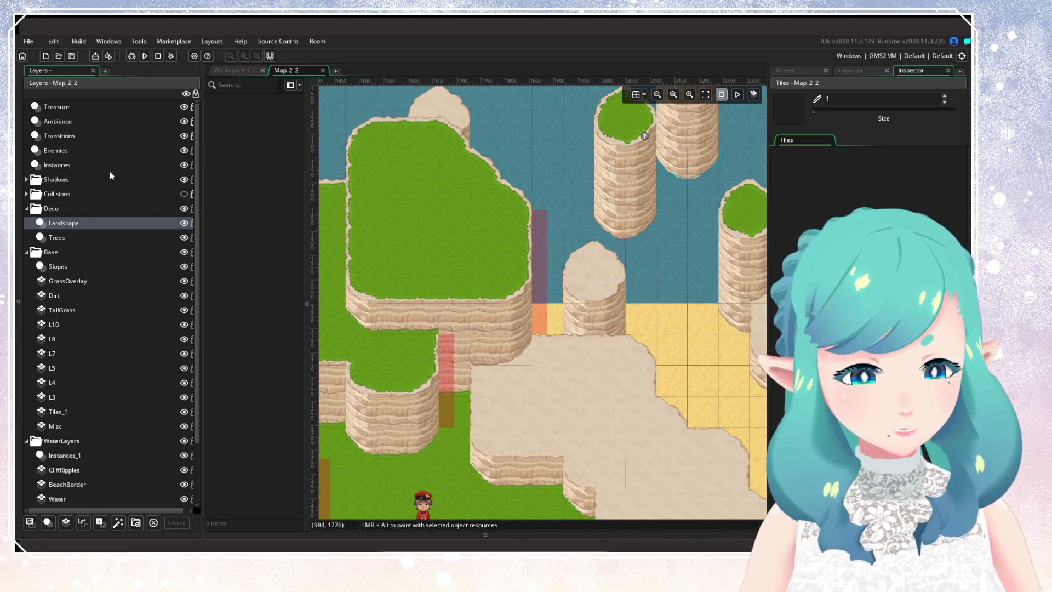
left_click(26, 180)
left_click(64, 194)
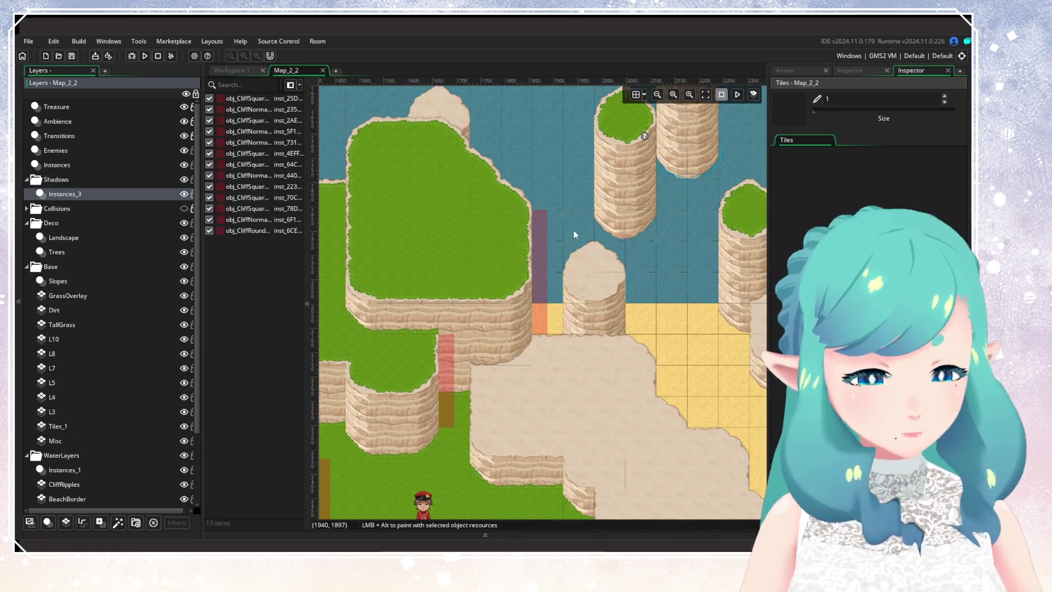
double_click(540, 241)
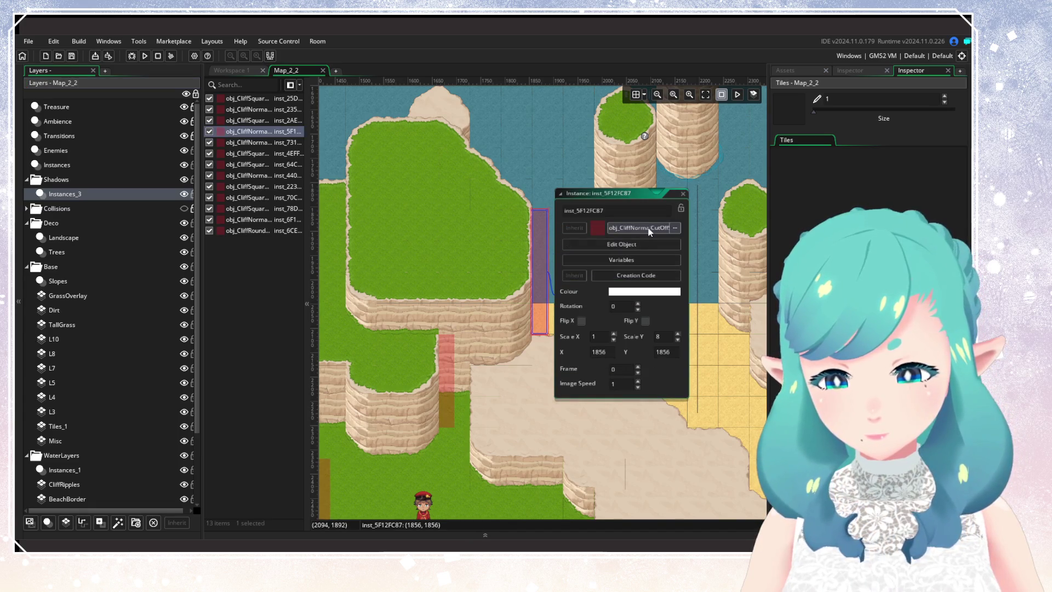
left_click(627, 261)
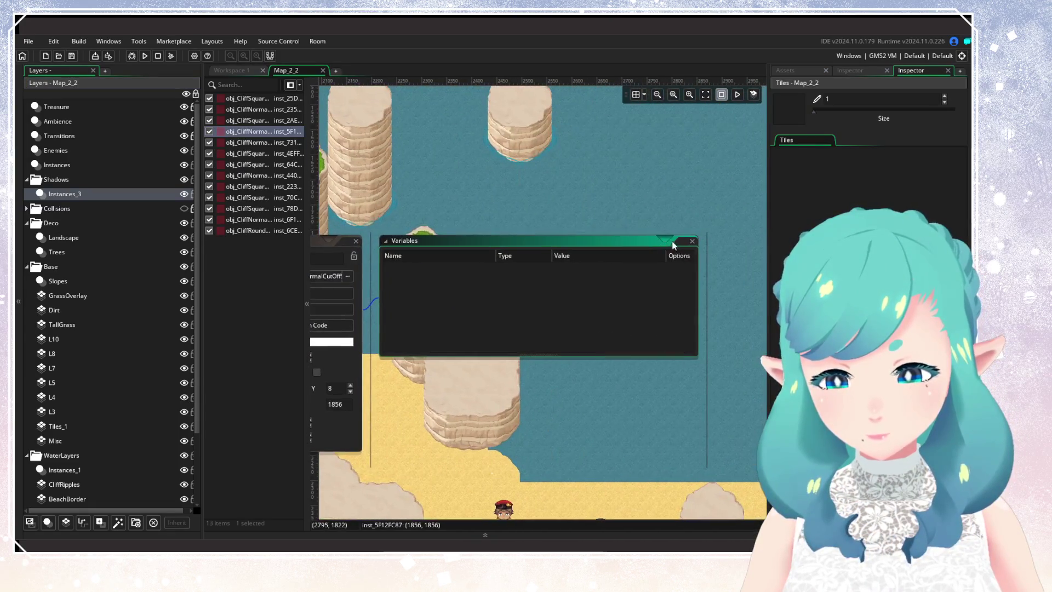
left_click(231, 71)
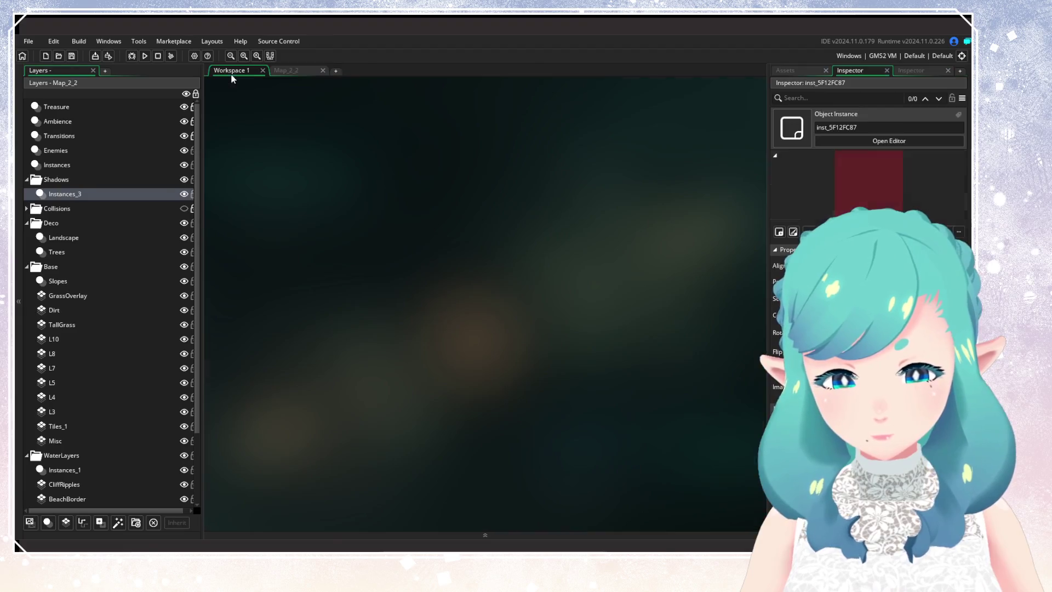
Add a Boolean variable definition named is_sand to obj_CliffNormalCutOffShadow
left_click(798, 70)
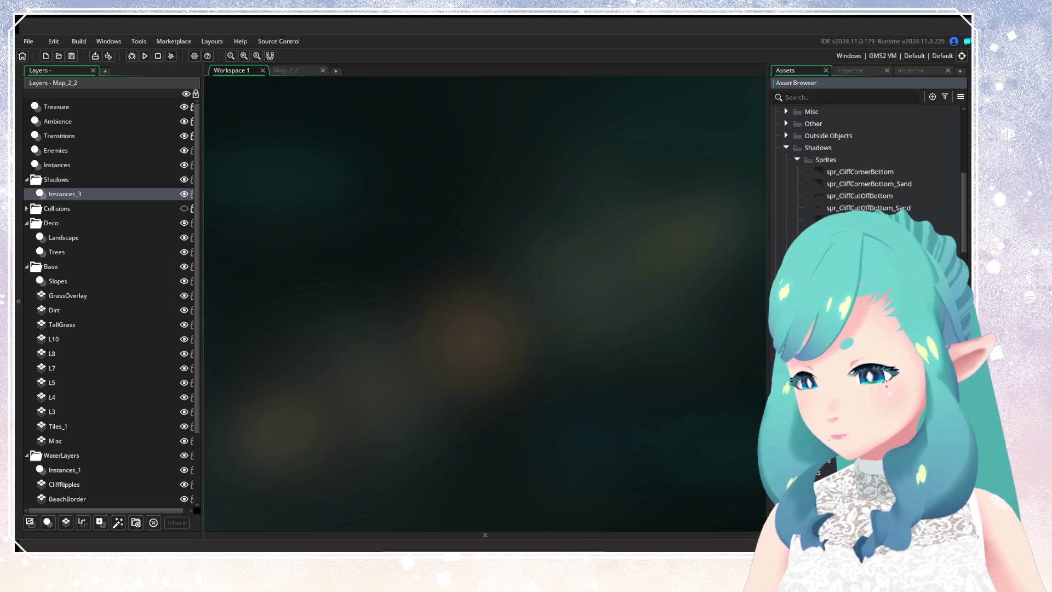
double_click(838, 328)
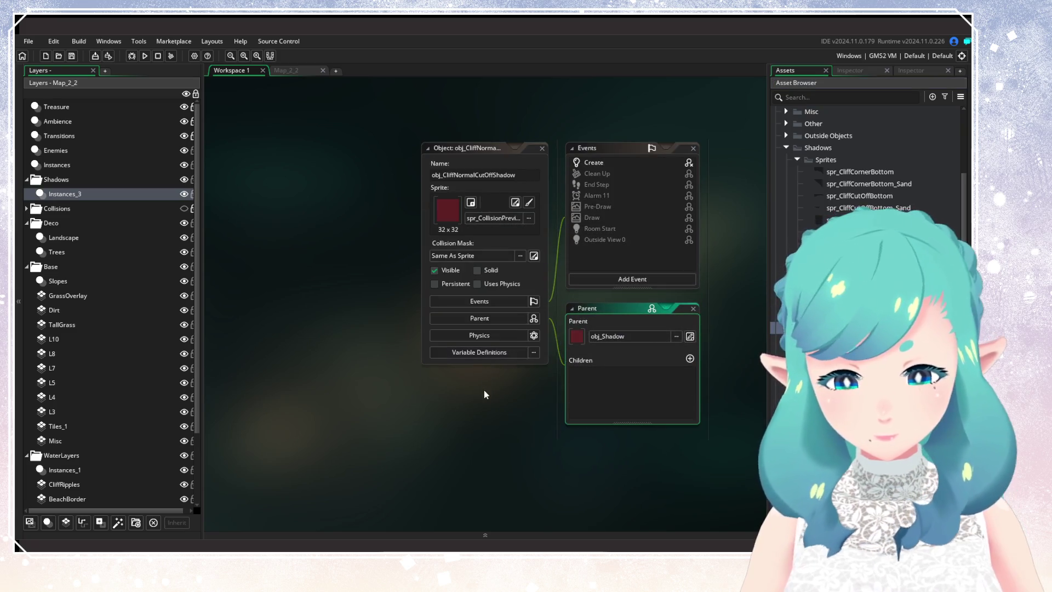
left_click(349, 345)
left_click(728, 495)
type("is_sand")
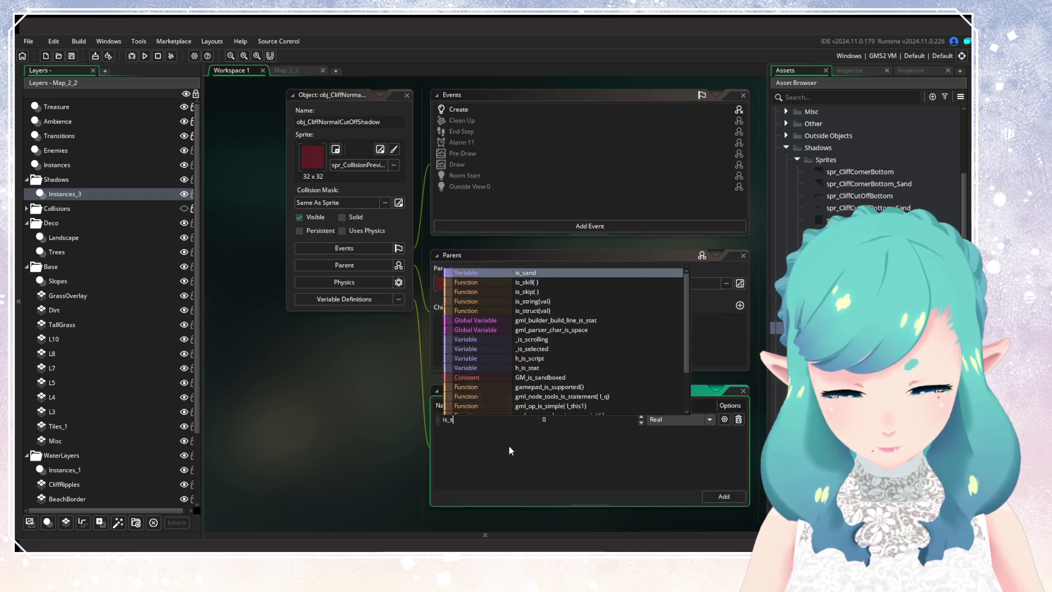
left_click(511, 447)
left_click(680, 419)
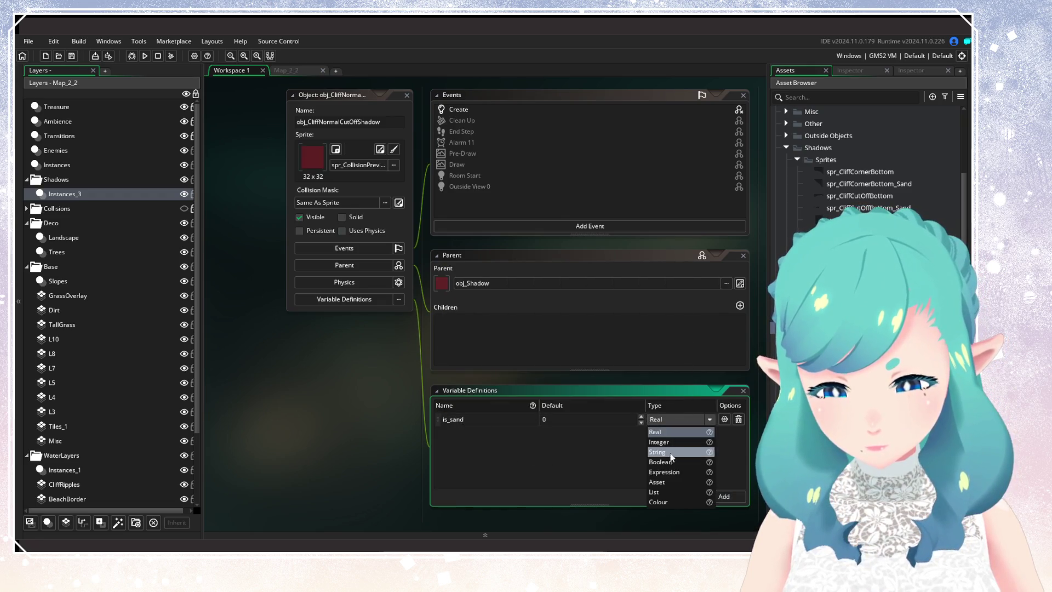
left_click(660, 462)
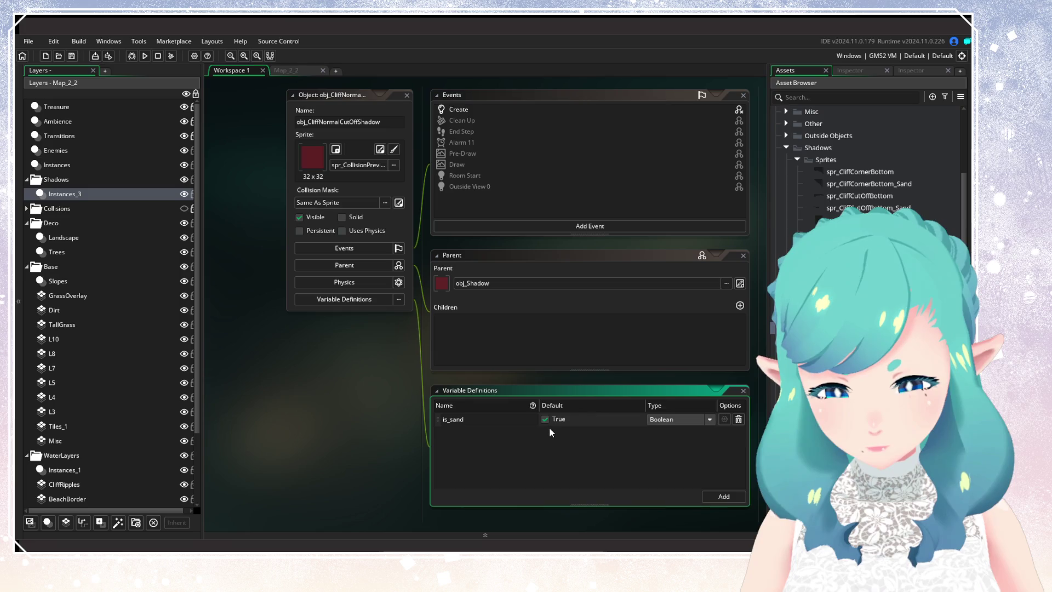
left_click(488, 109)
Change line 5 to is_sand ? spr_CliffCutOffBottom : spr_CliffCutOffBottom_Sand and save
double_click(488, 109)
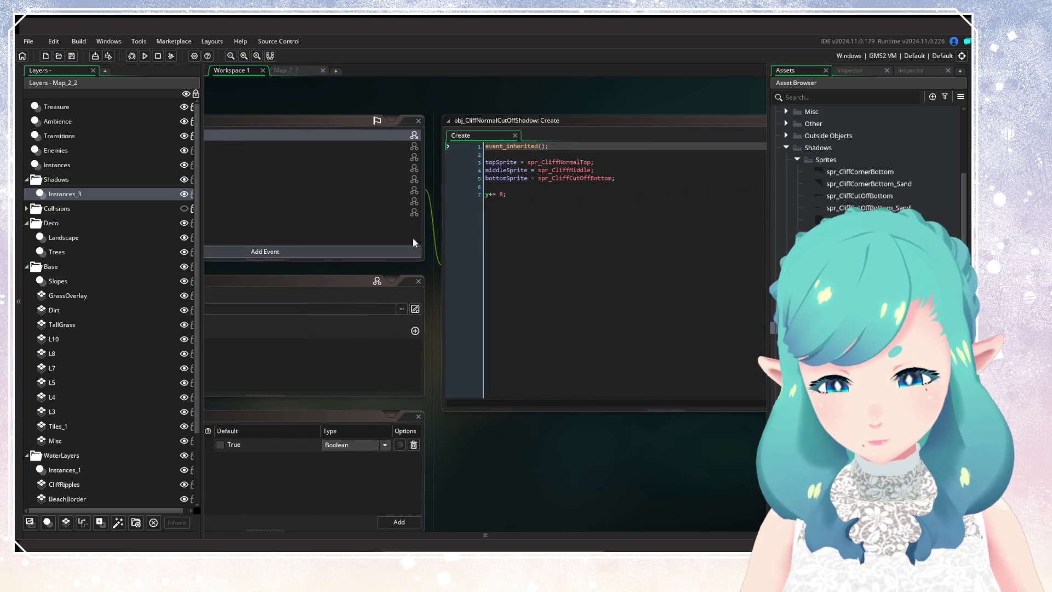
left_click(538, 178)
type("is_sand")
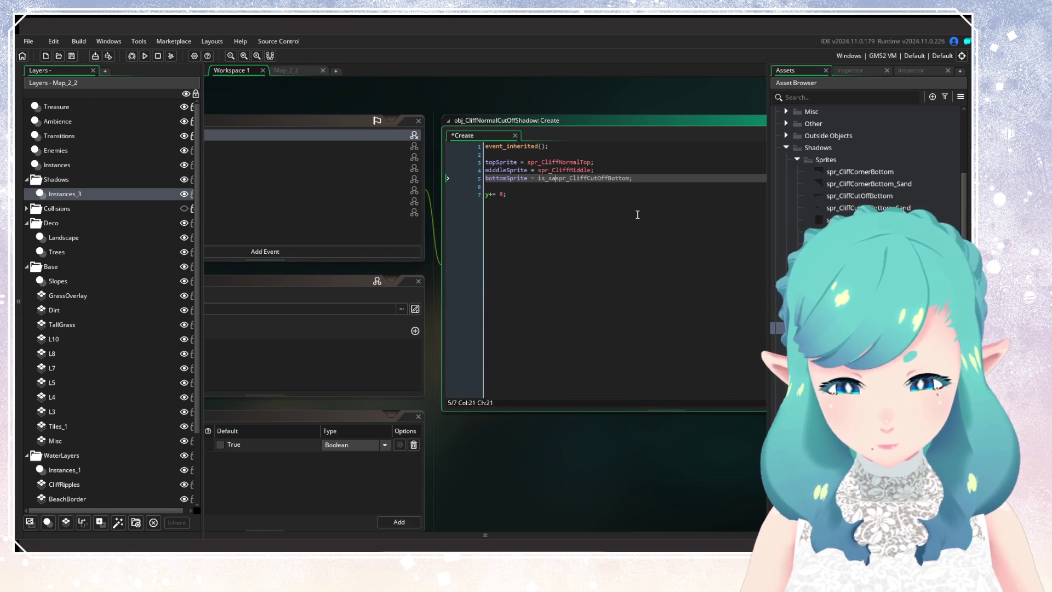
type(" ?")
key("ctrl+Right")
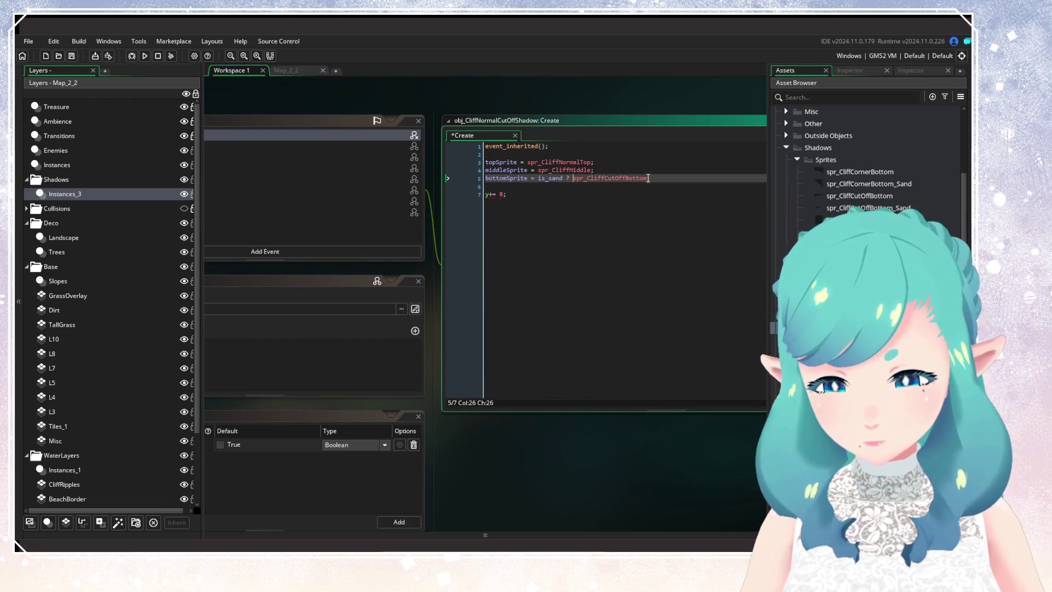
type(": ;")
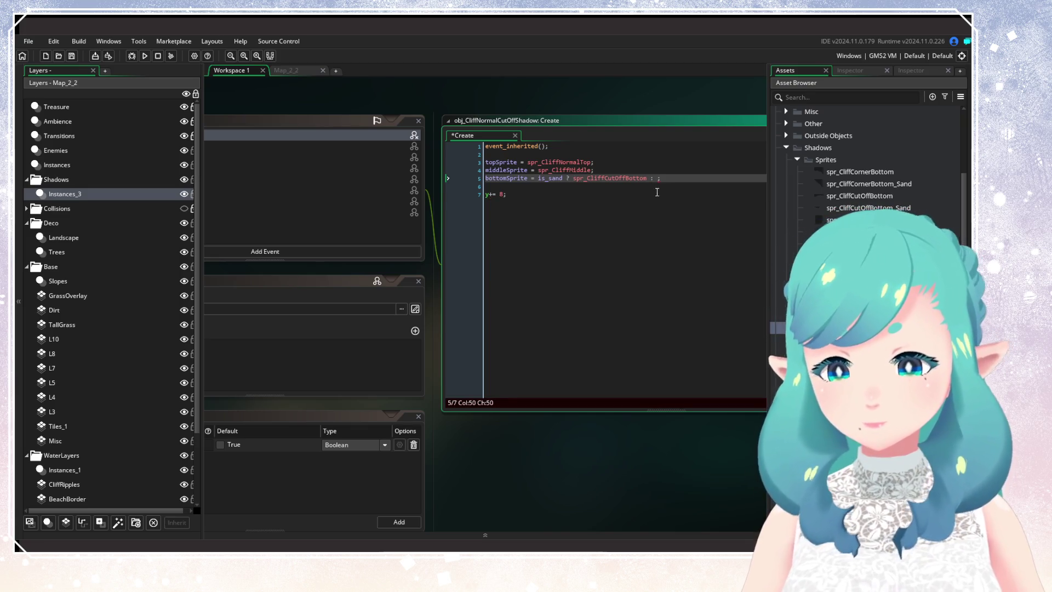
key("Left")
key("Left")
key("Left")
key("ctrl+c")
key("Right")
key("Right")
key("Right")
key("ctrl+v")
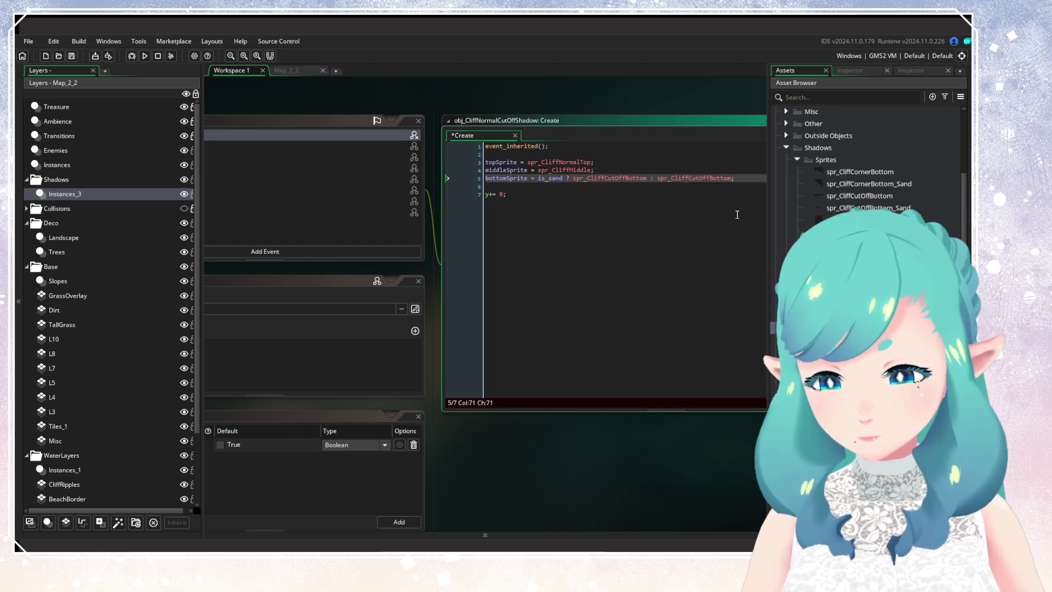
type("_Sand")
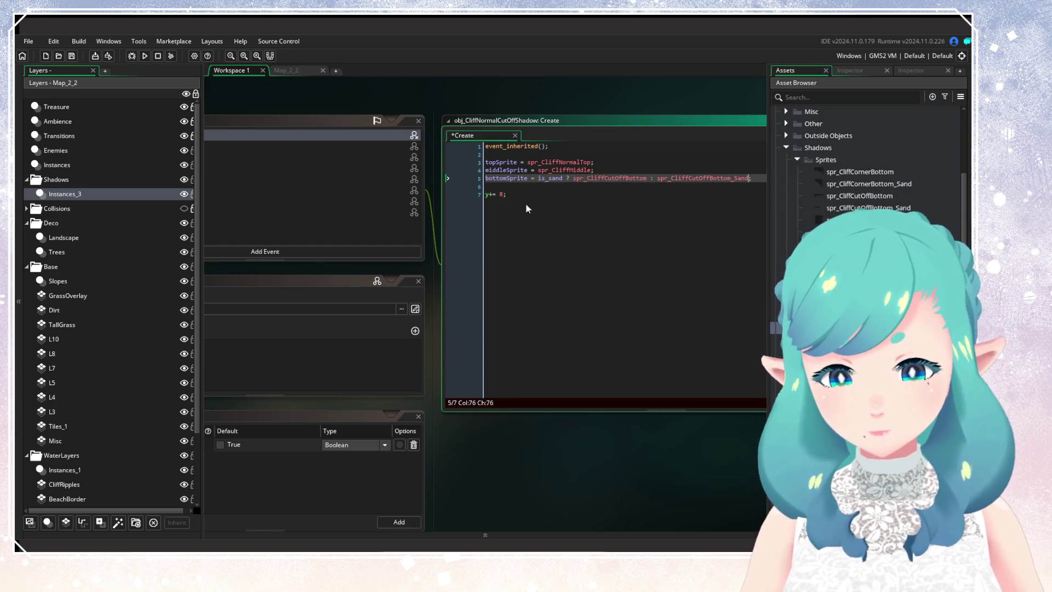
left_click(502, 194)
key("ctrl+s")
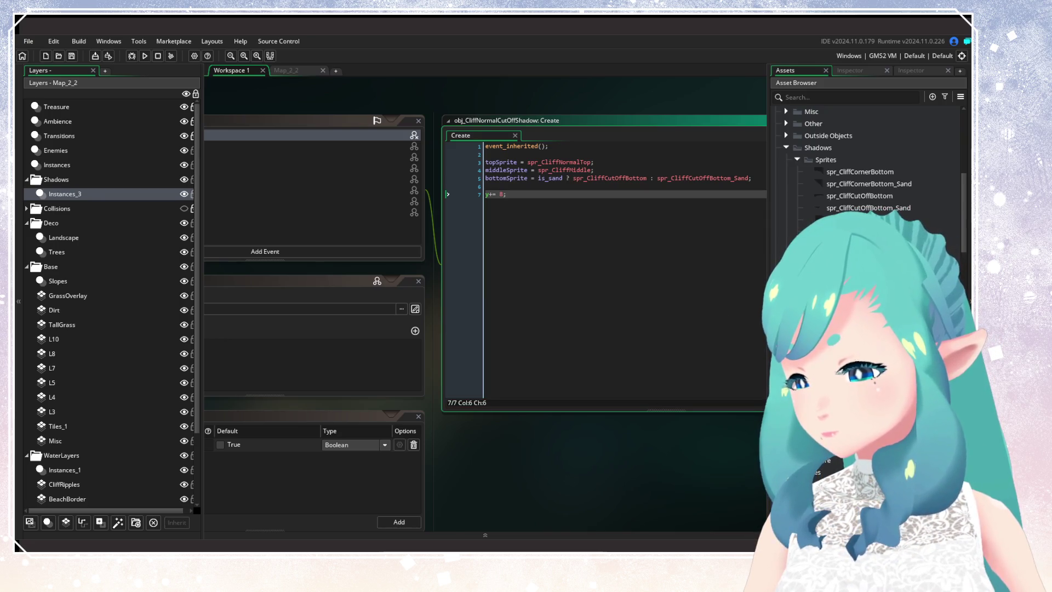
Pan over obj_CliffSquareCutOffShadow's panels, then return to the Map_2_2 room
scroll(445, 328, "down", 10)
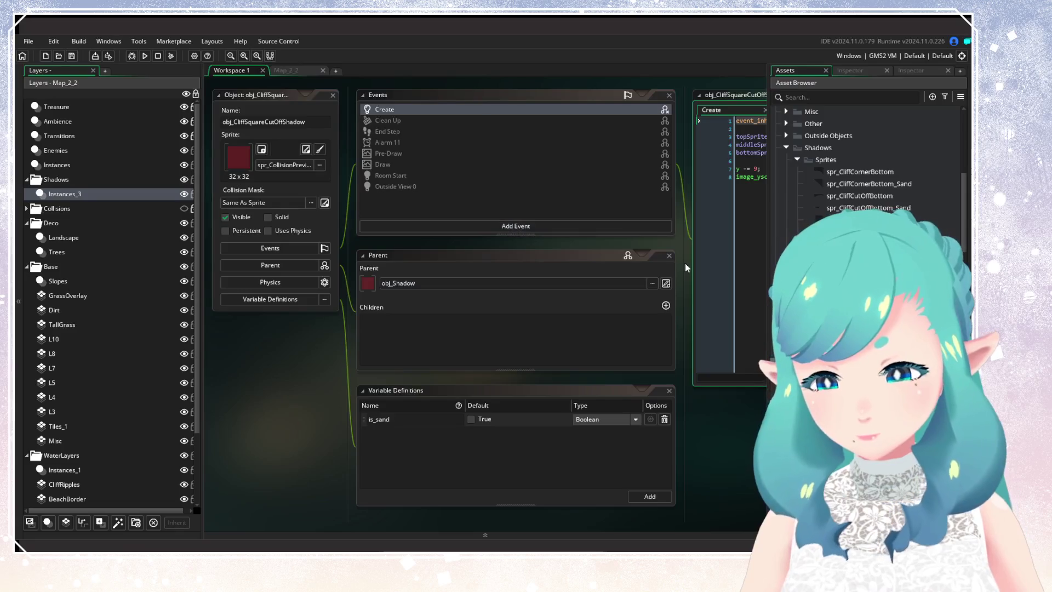
scroll(446, 327, "up", 2)
left_click_drag(316, 340, 525, 288)
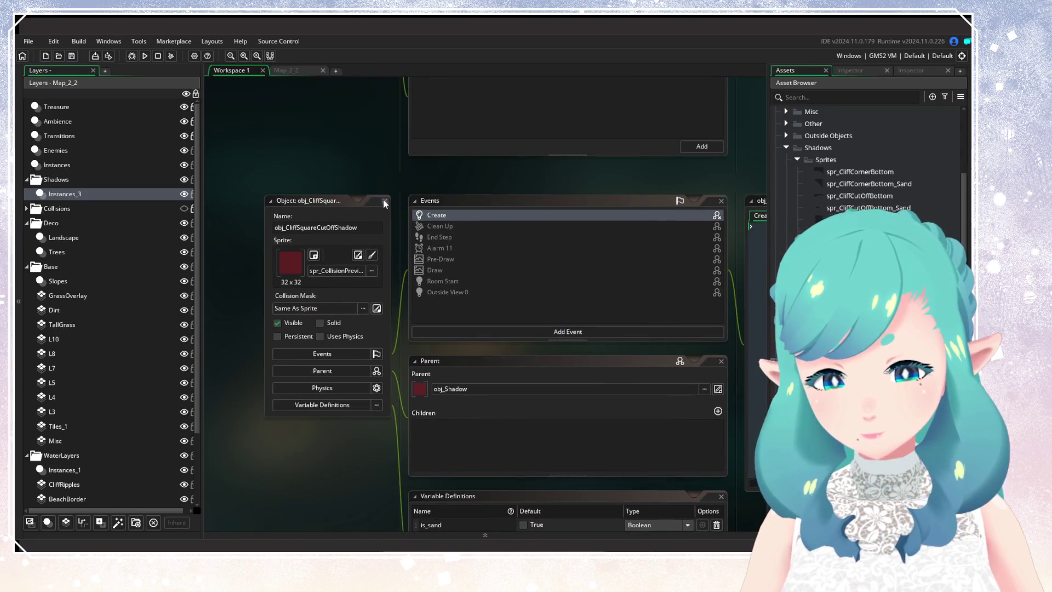
scroll(595, 190, "up", 5)
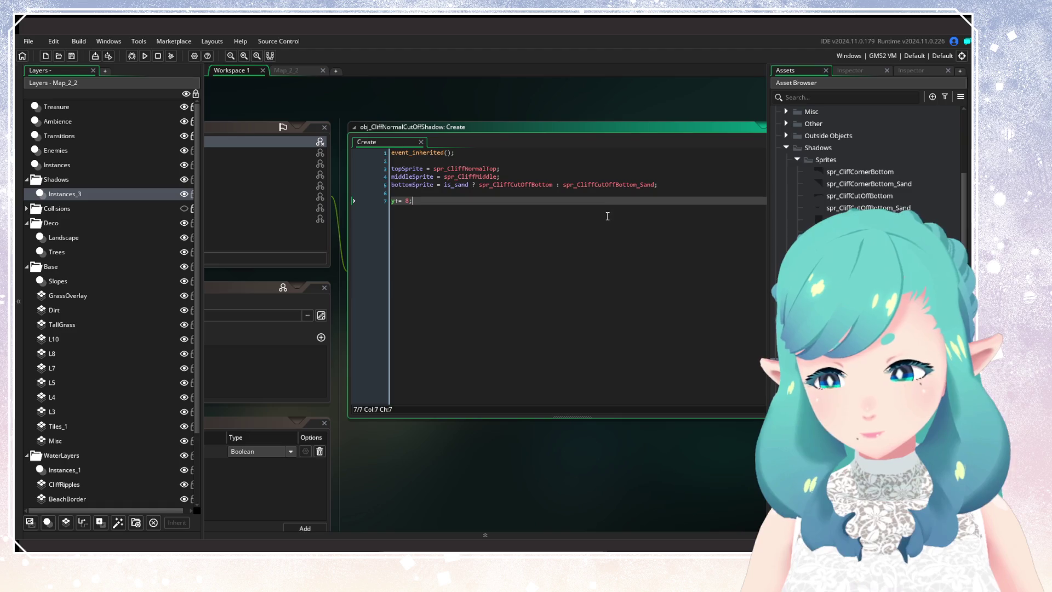
left_click(286, 70)
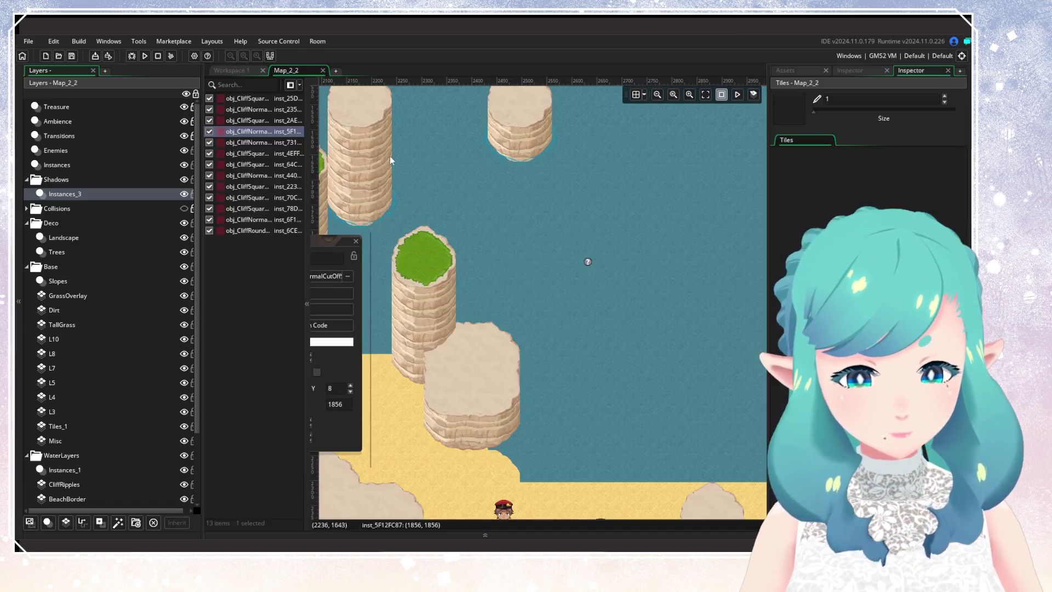
Override is_sand on the Map_2_2 shadow instance, then build and run the game
double_click(564, 294)
left_click(562, 277)
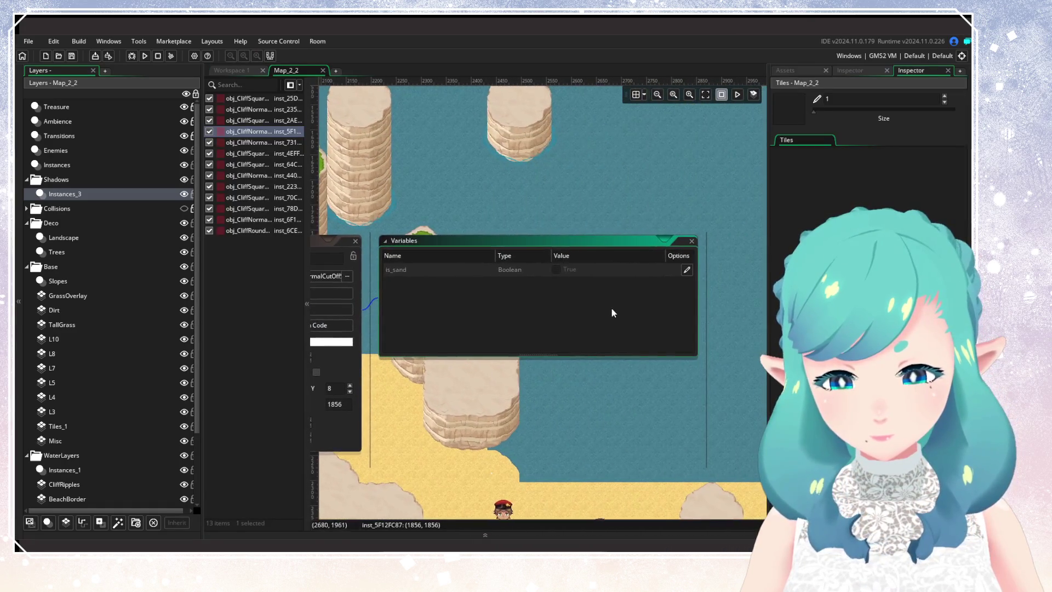
left_click(686, 270)
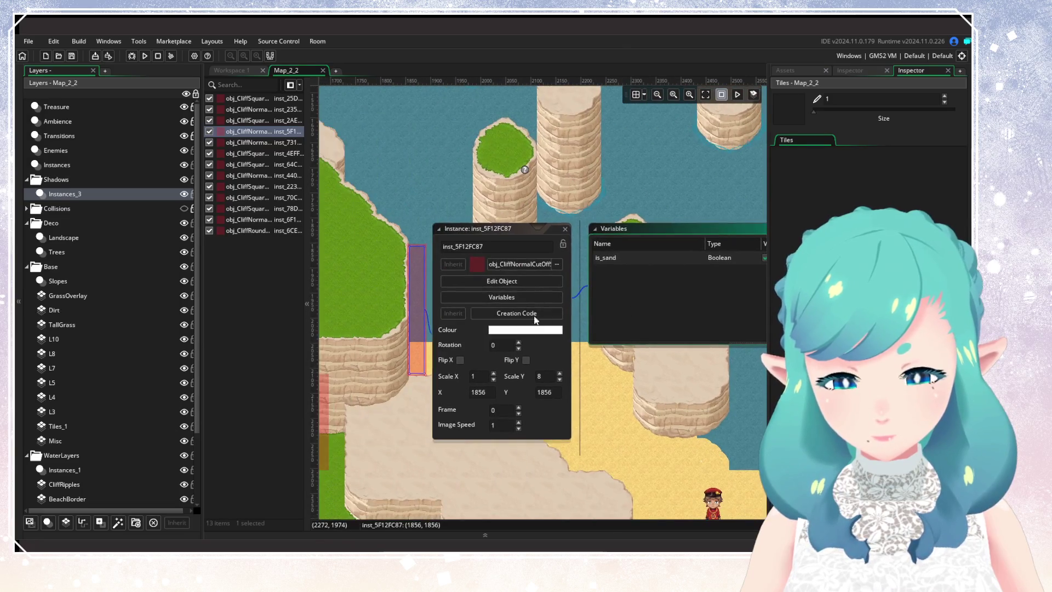
left_click(145, 56)
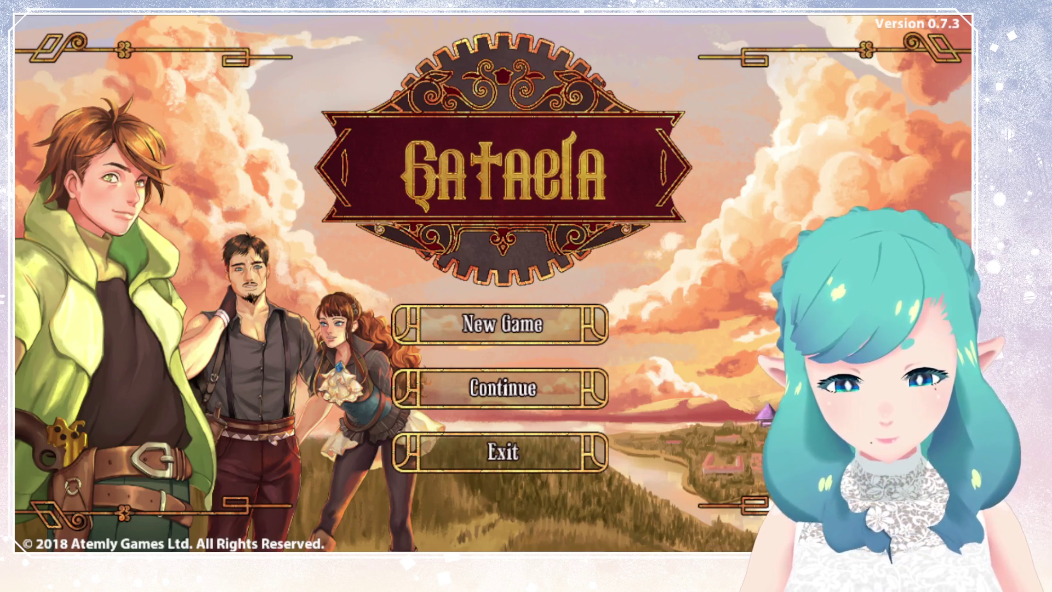
Continue from the title screen and walk the hero along the beach past the cliff pillars
key("Return")
key("Return")
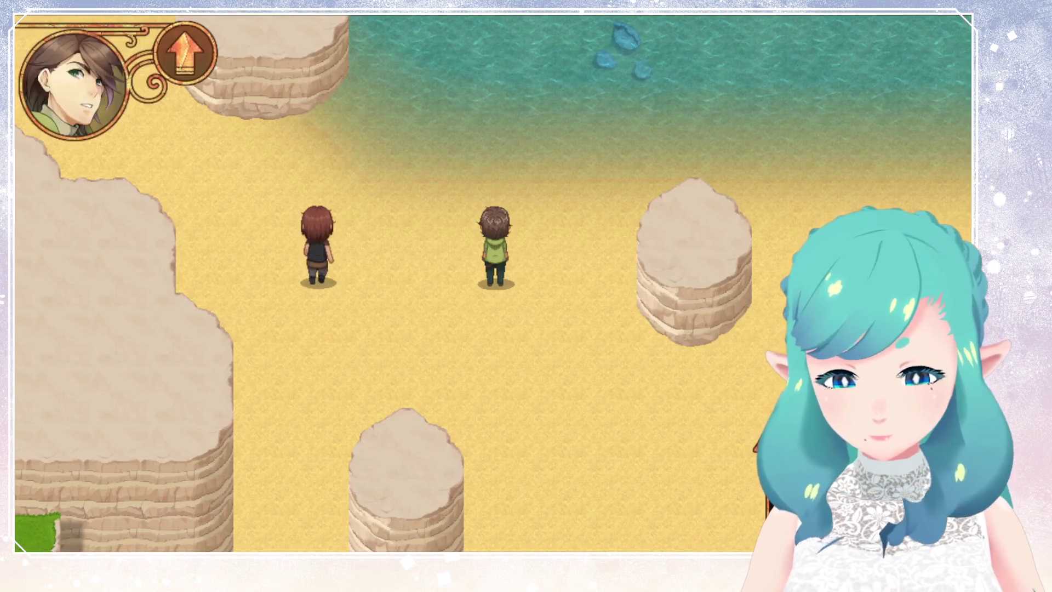
key("Up")
key("Left")
key("Down")
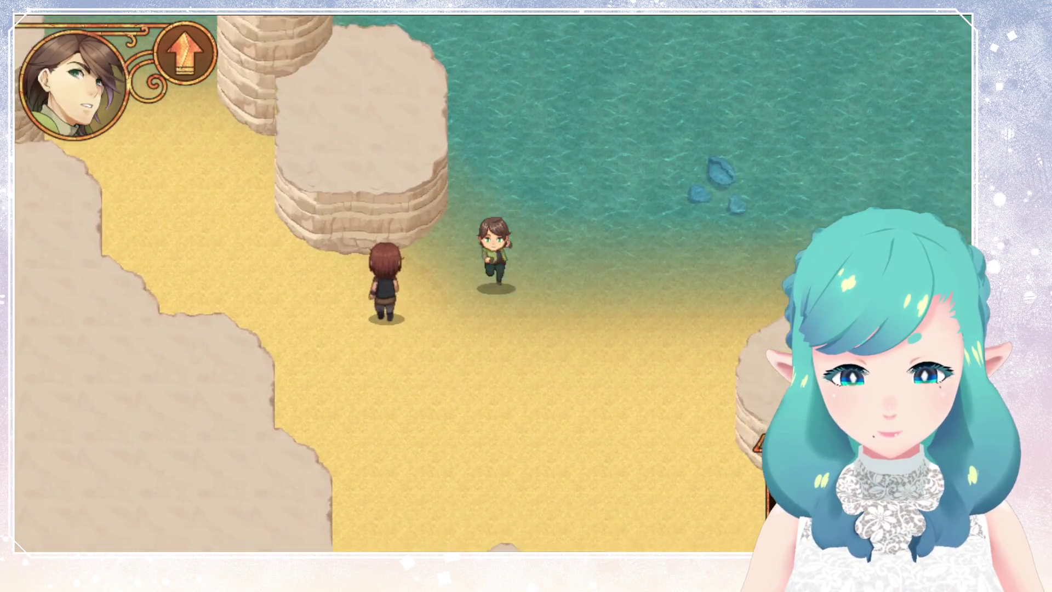
key("Left")
key("Up")
key("Up")
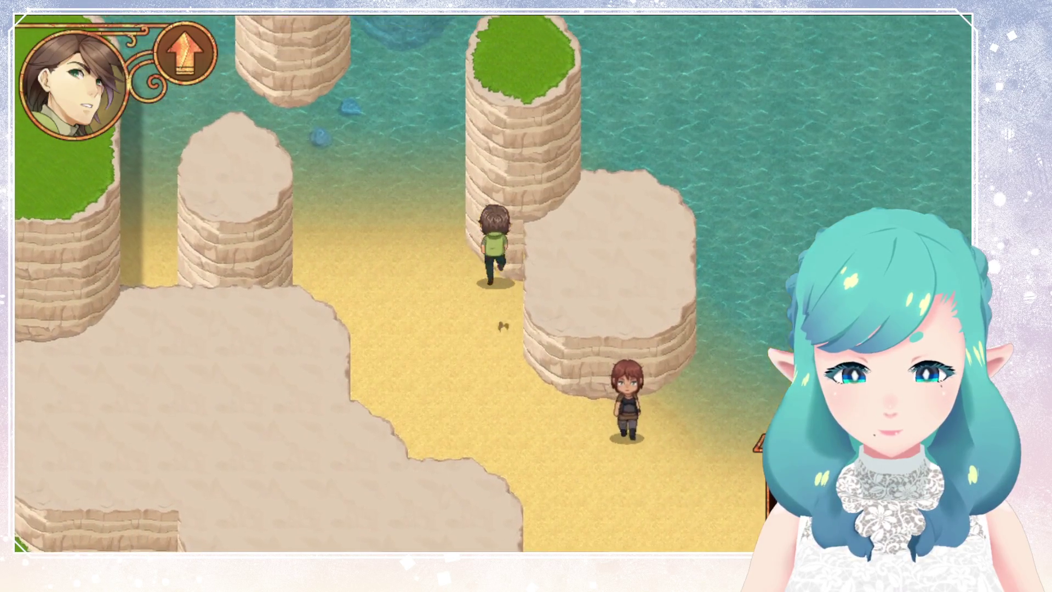
key("Left")
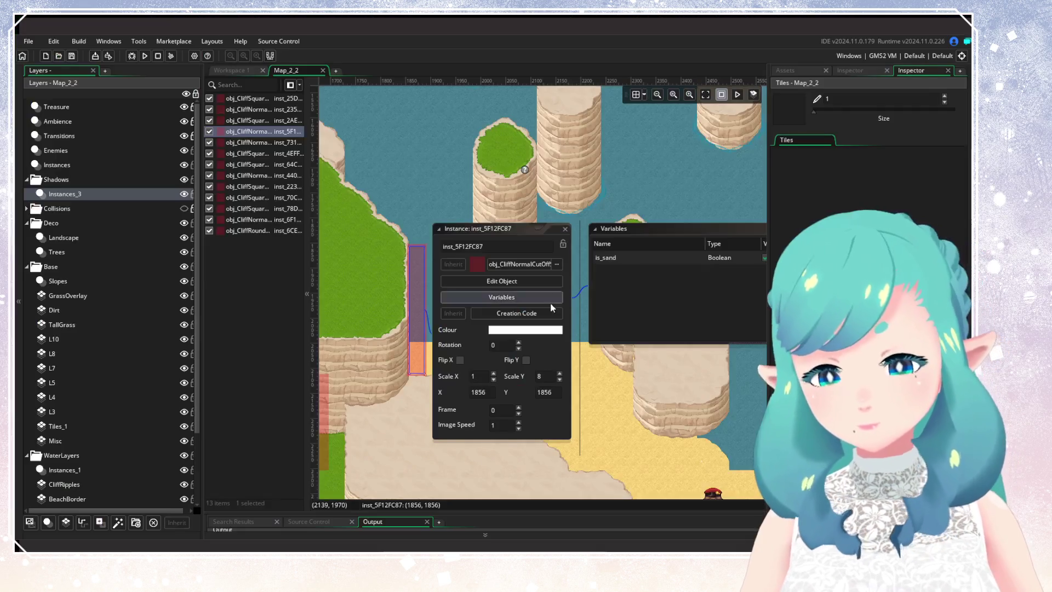
Insert '!' before is_sand on line 5 of obj_CliffNormalCutOffShadow's Create code
mouse_move(671, 313)
left_mouse_down()
mouse_move(507, 333)
mouse_move(633, 313)
left_mouse_up()
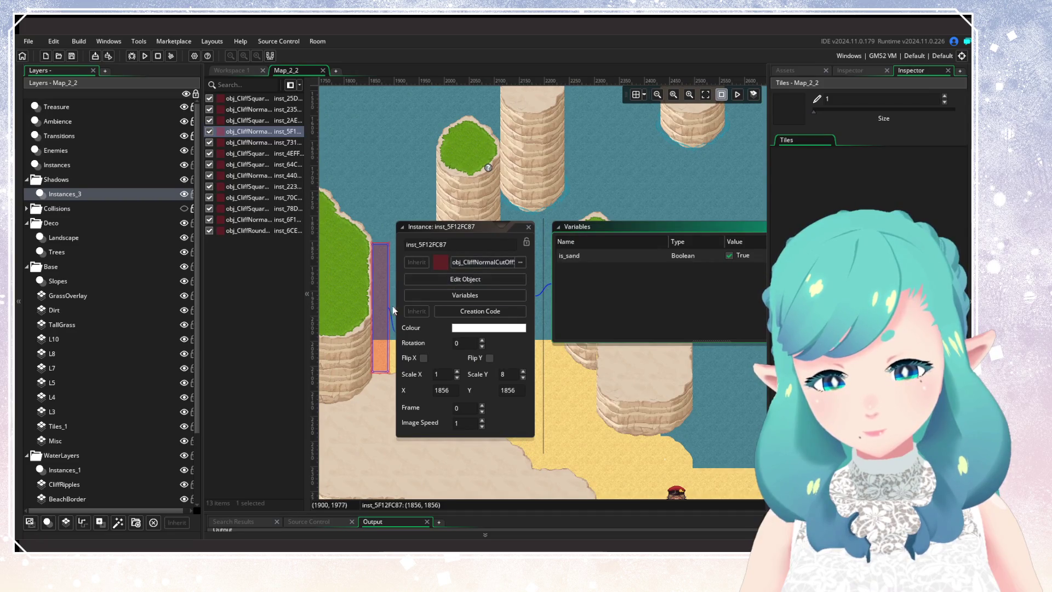
left_click(399, 218)
left_click(235, 71)
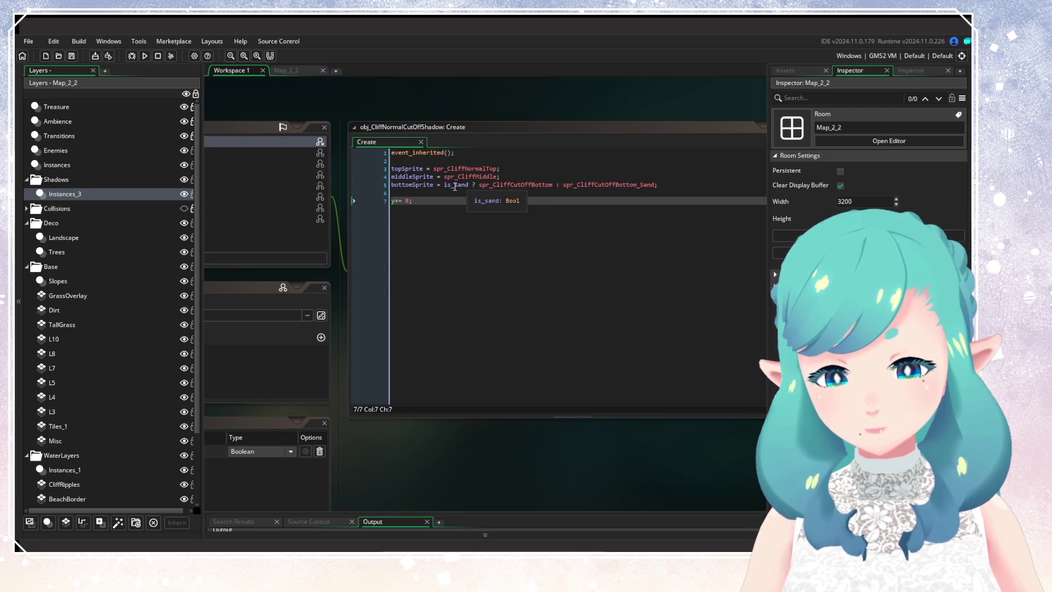
scroll(454, 187, "down", 2)
scroll(458, 239, "up", 2)
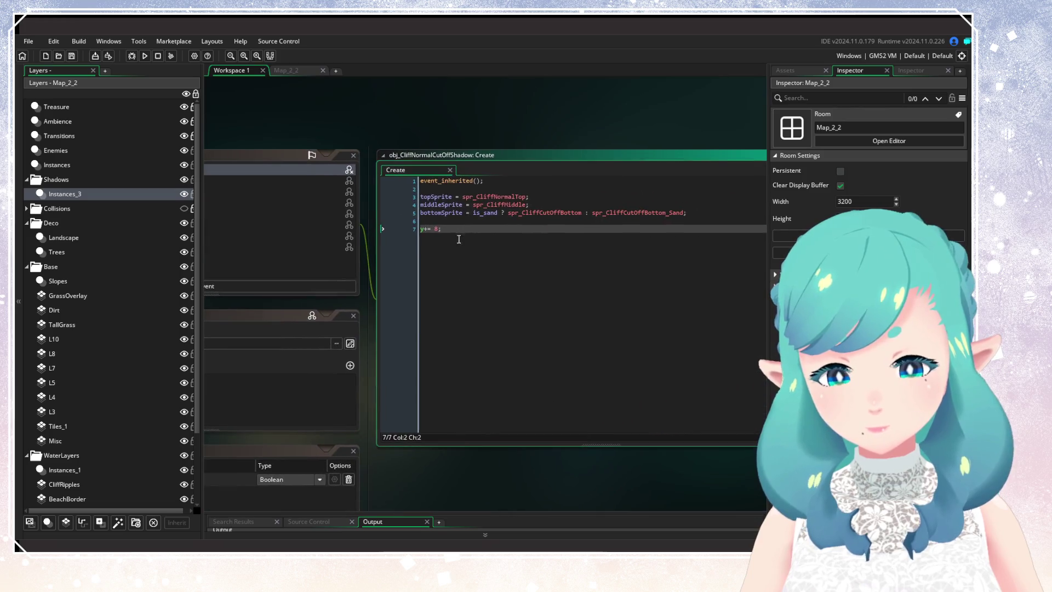
left_click(474, 212)
type("!")
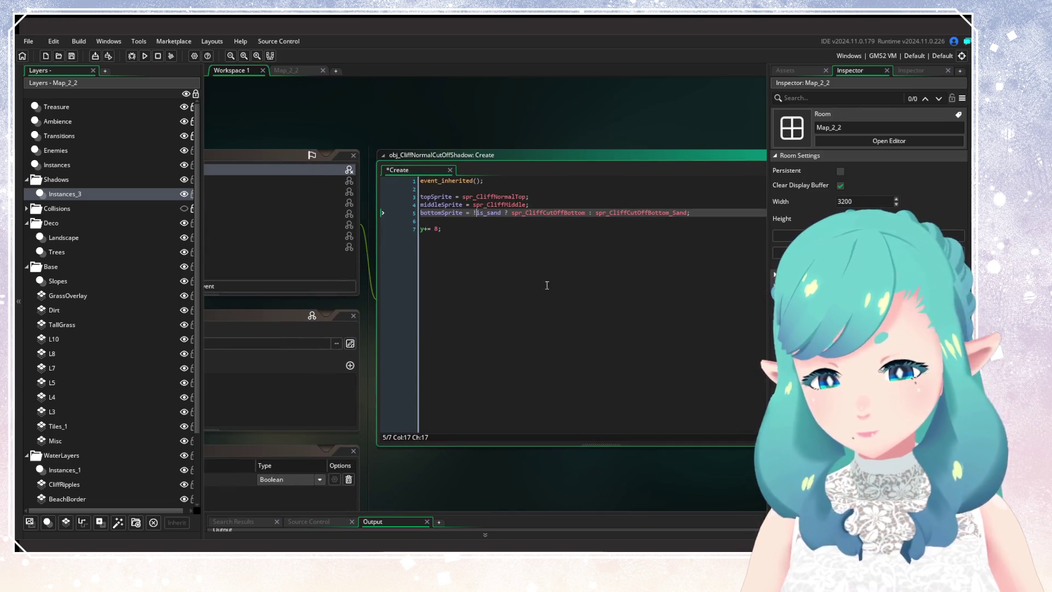
Insert '!' before is_sand in obj_CliffSquareCutOffShadow's Create code and rerun the game
left_click(791, 72)
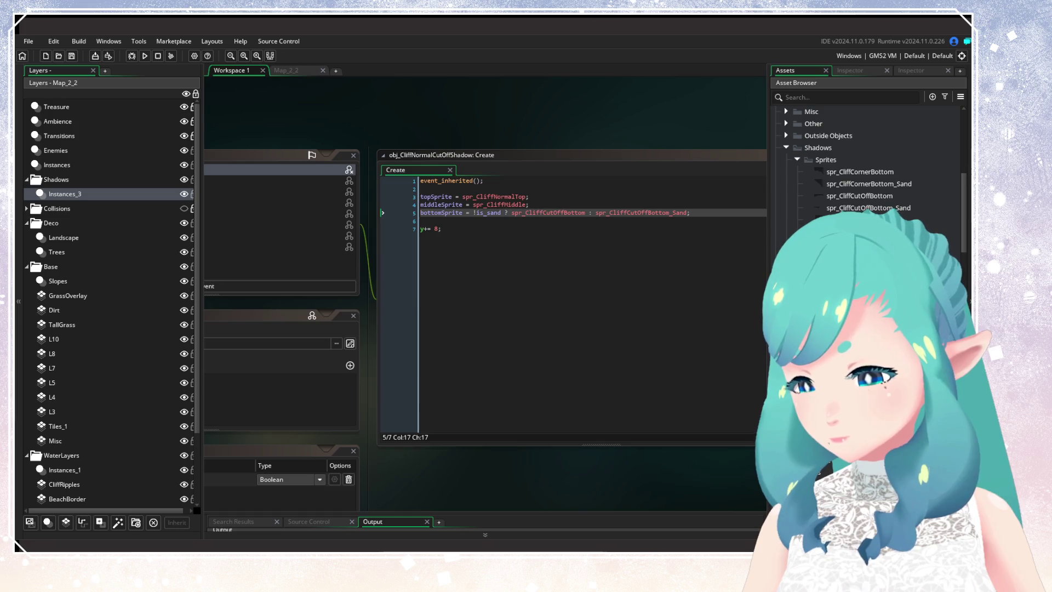
scroll(398, 205, "down", 10)
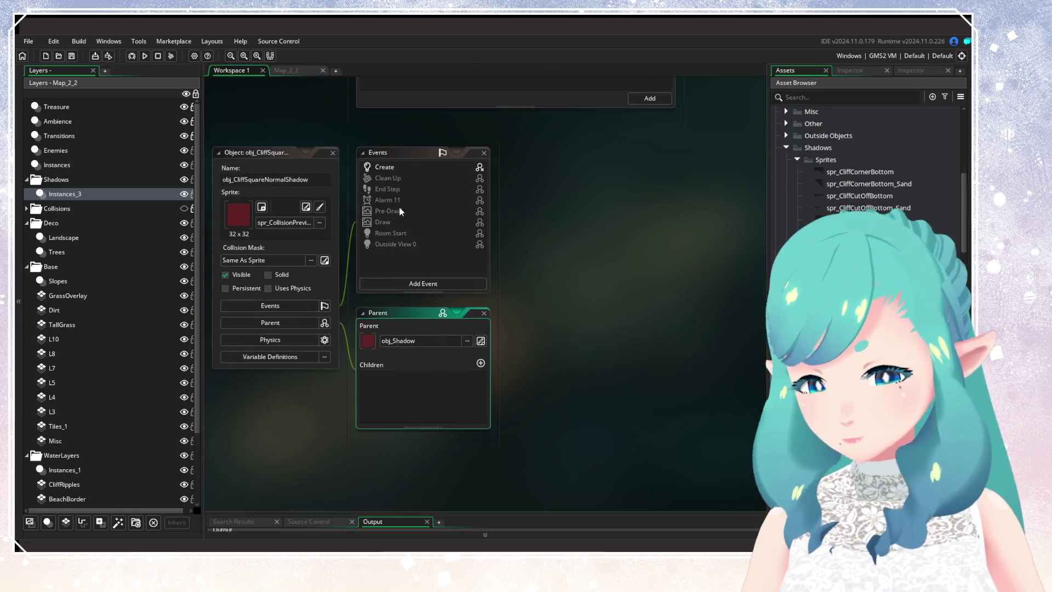
left_click(395, 165)
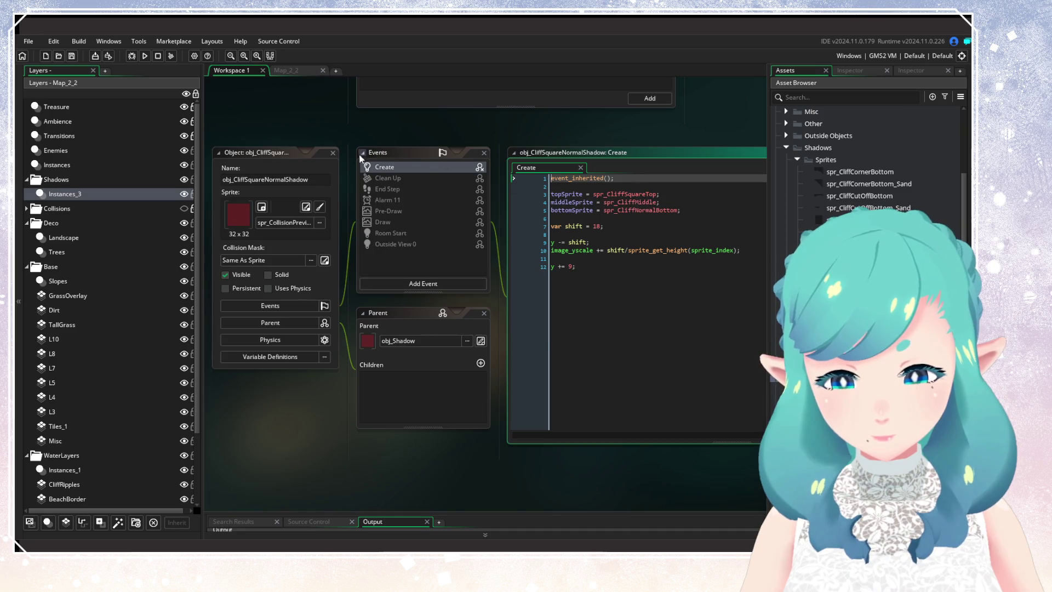
left_click(332, 153)
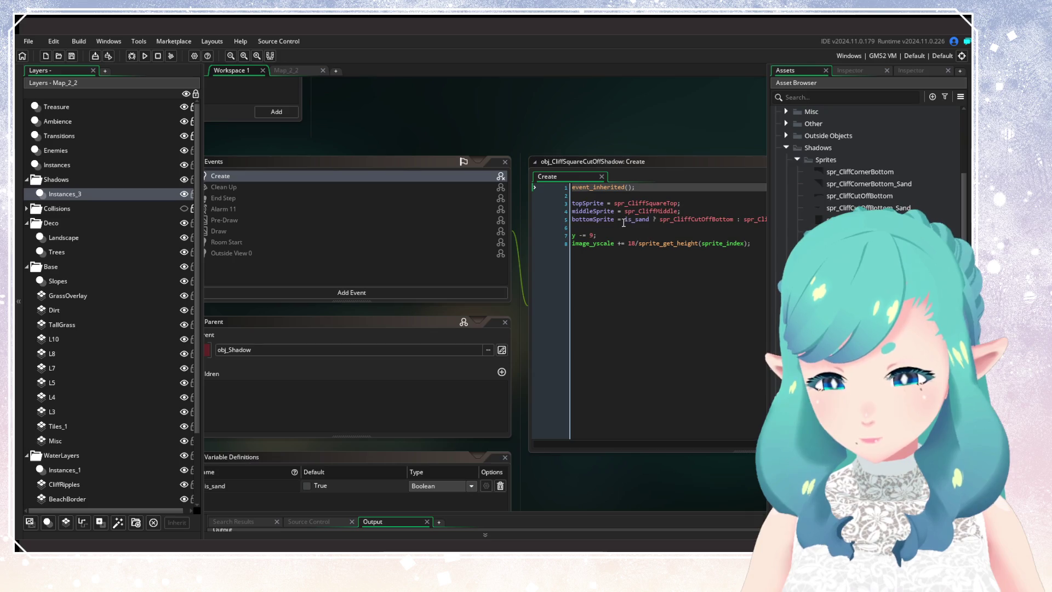
left_click(624, 221)
type("!")
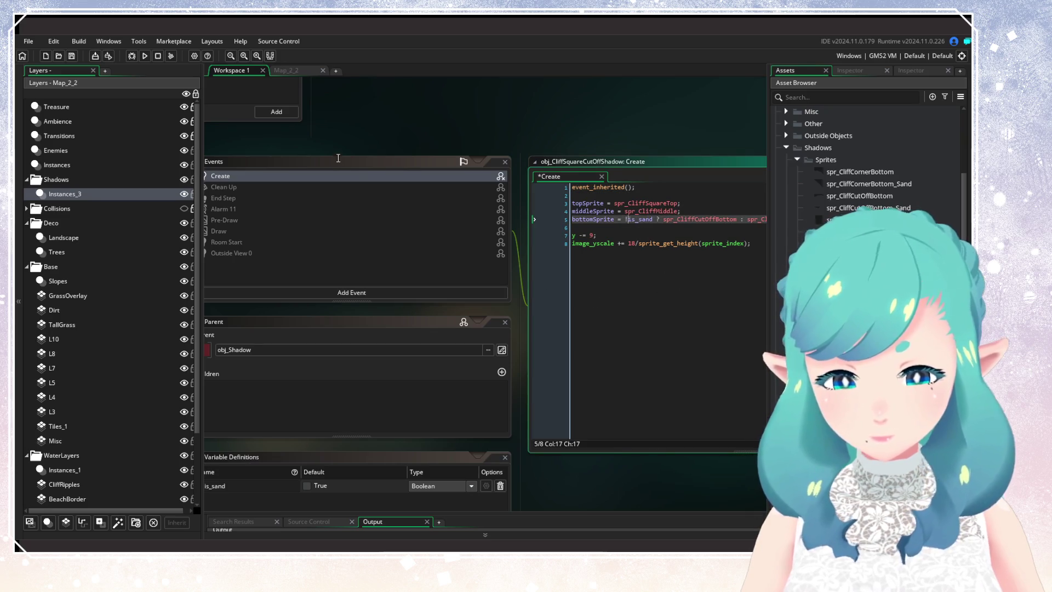
left_click_drag(338, 158, 612, 194)
left_click(474, 197)
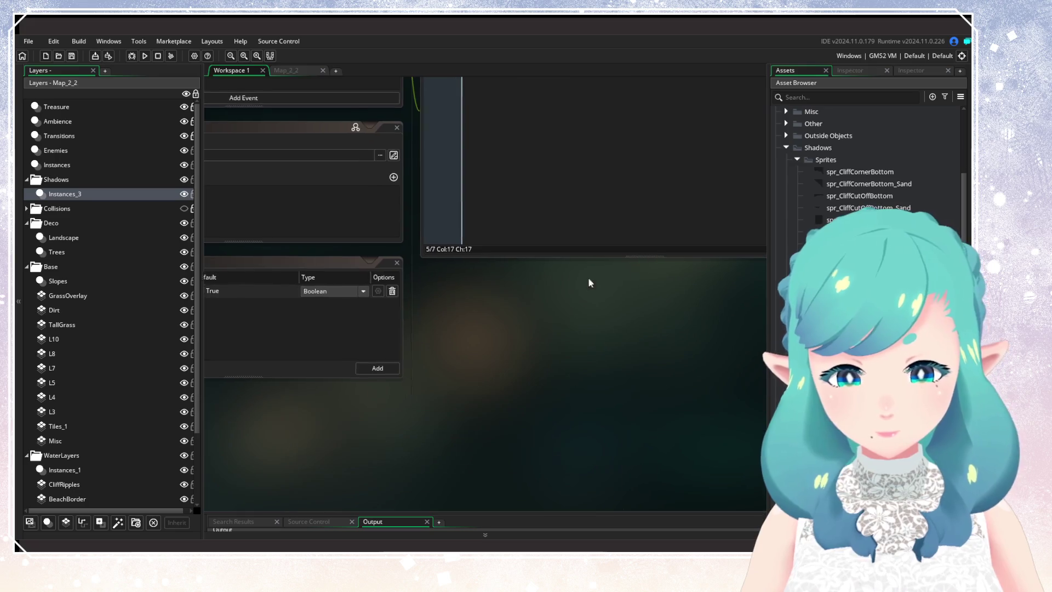
left_click(143, 55)
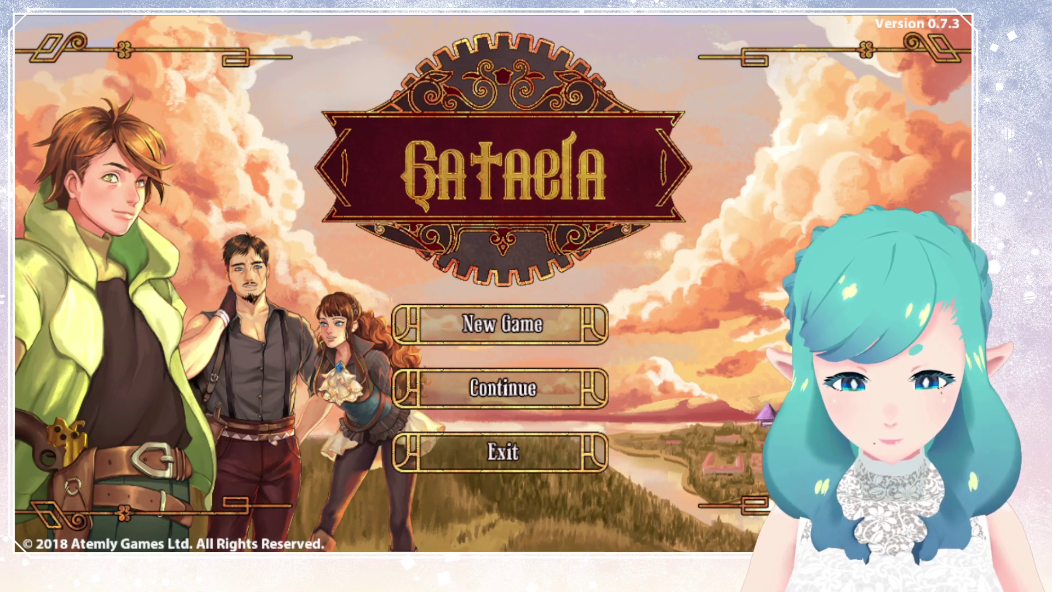
Load the save, walk the hero up the sandy cliff passage, then leave the game
left_click(503, 387)
left_click(270, 449)
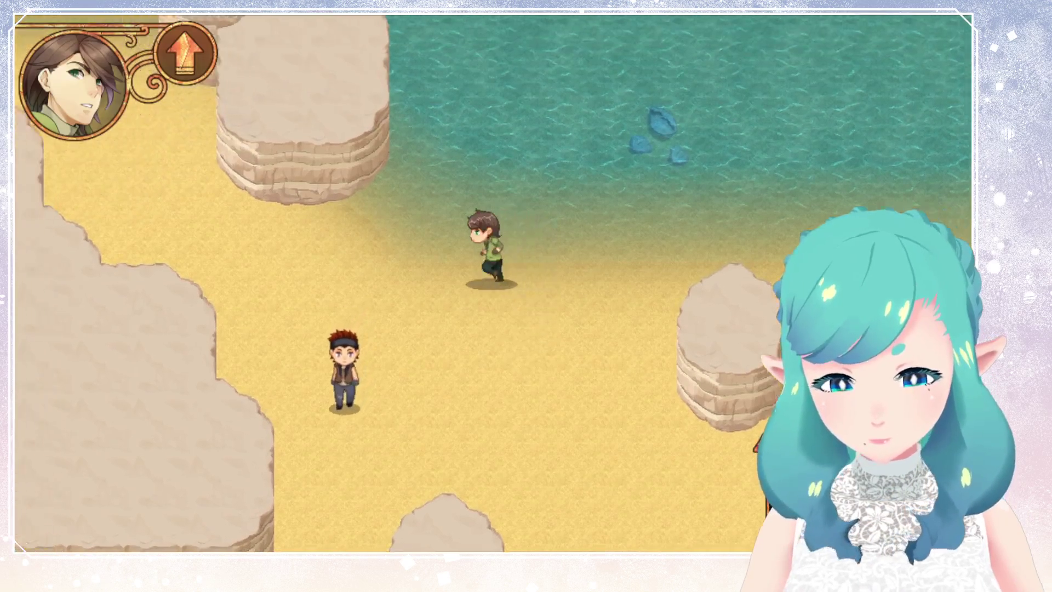
key("Left")
key("Up")
key("Left")
key("Up")
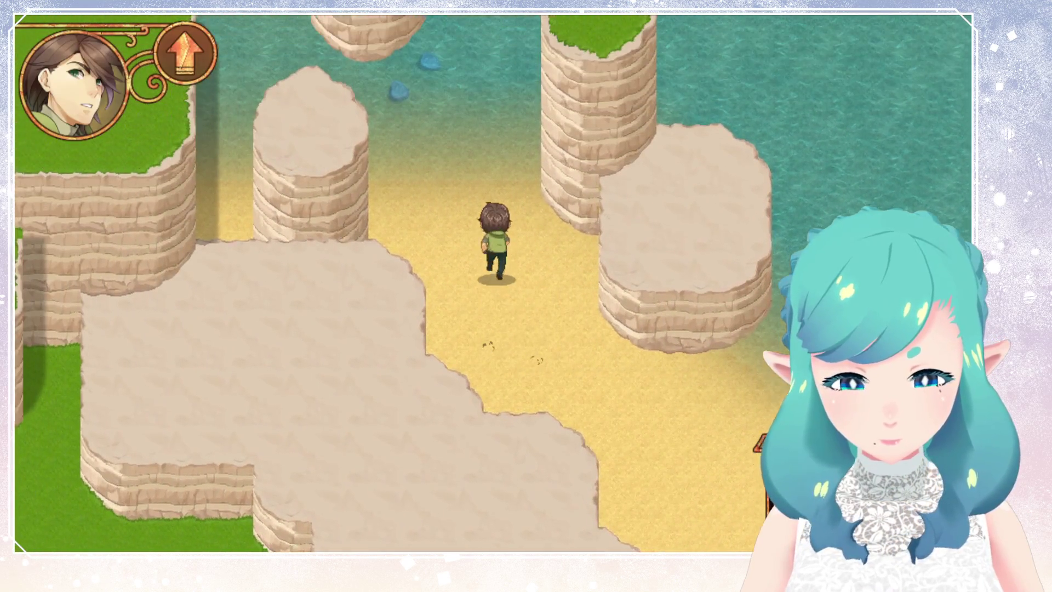
key("Up")
key("Left")
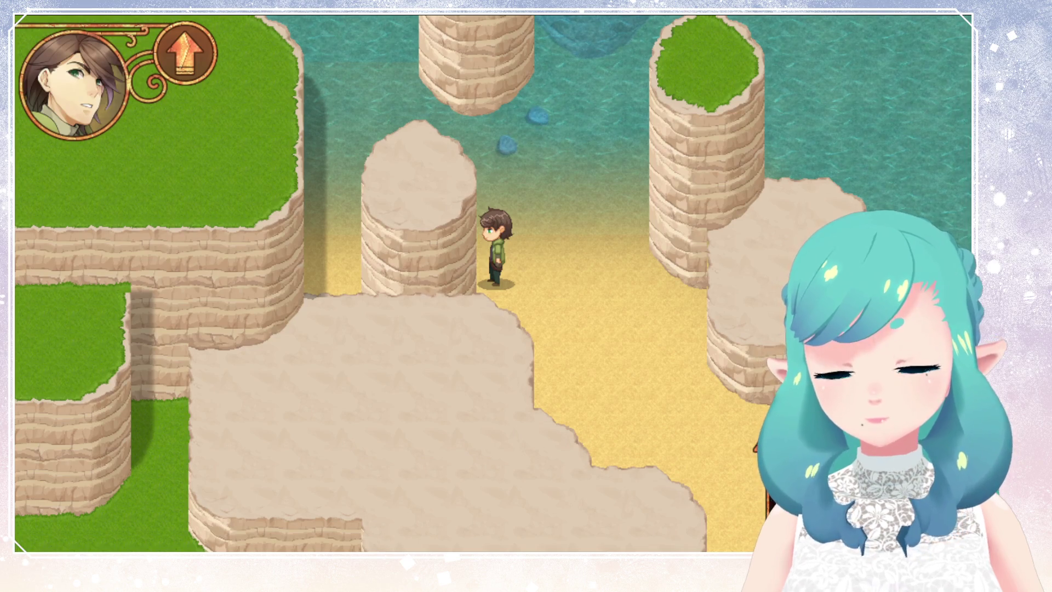
key("alt+Tab")
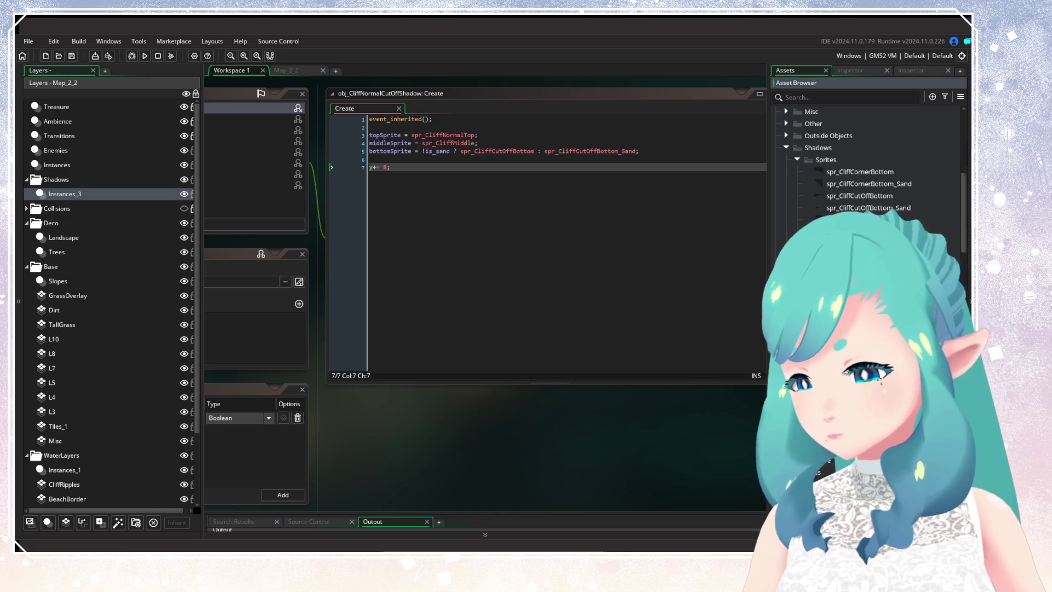
Open the spr_CliffCutOffBottom_Sand sprite in the sprite editor
left_click(865, 183)
left_click(871, 208)
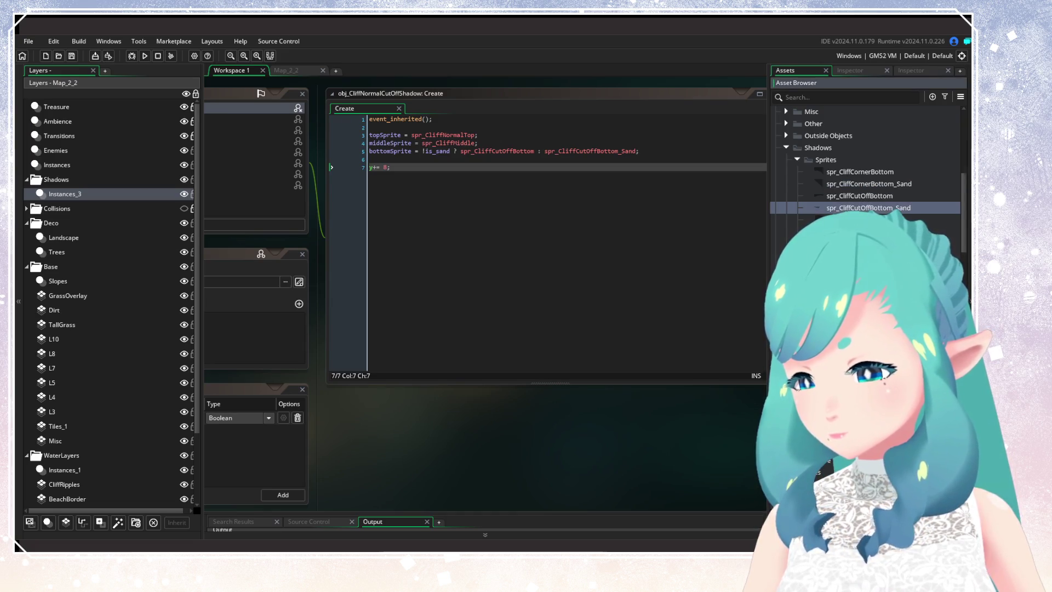
double_click(882, 210)
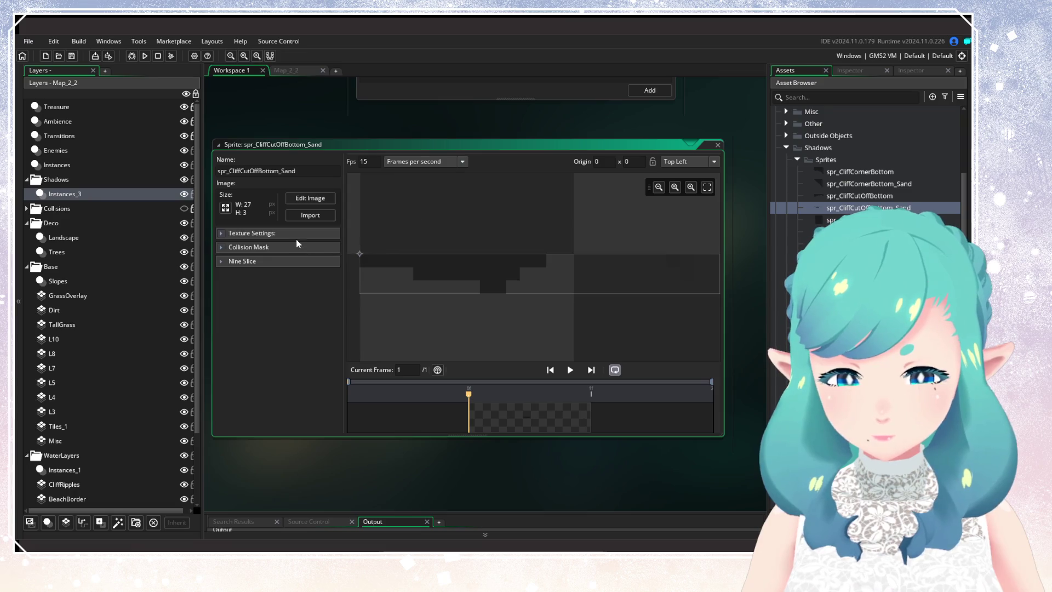
Resize its canvas to 32 pixels wide, anchored middle-right, then run the game
left_click(226, 207)
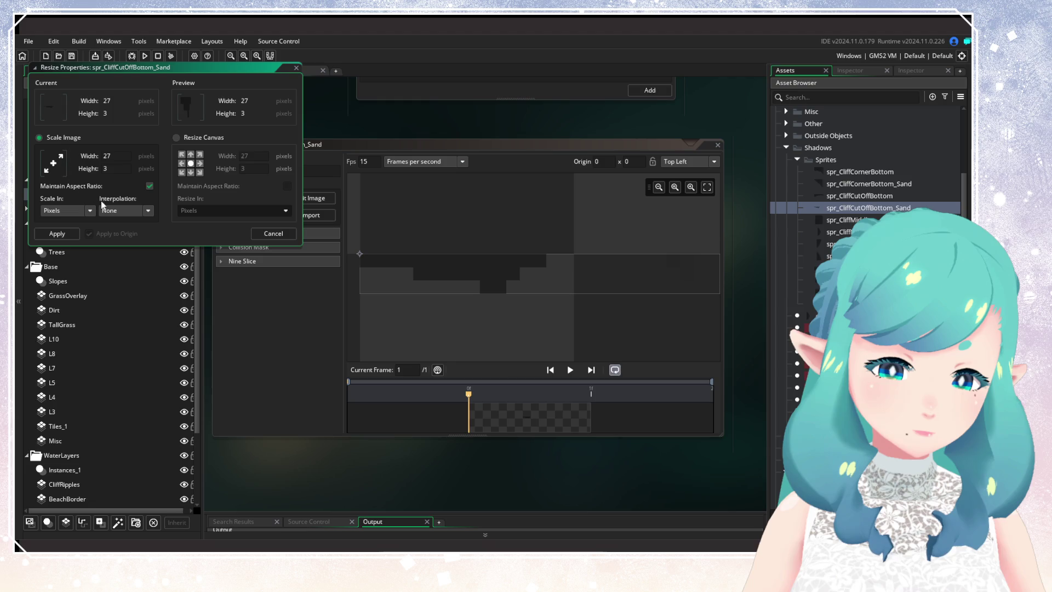
left_click(177, 137)
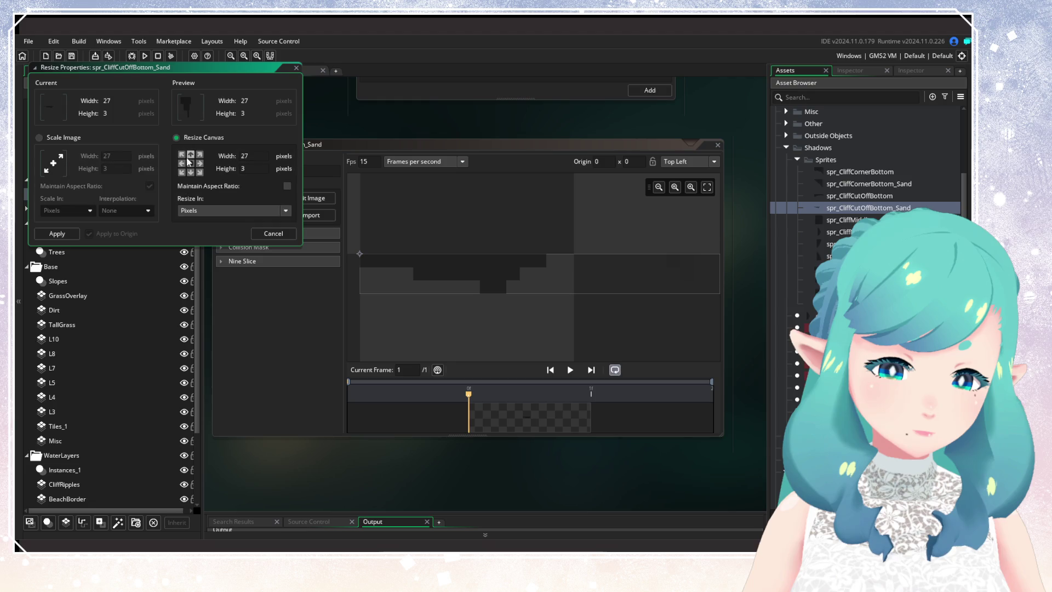
type("32")
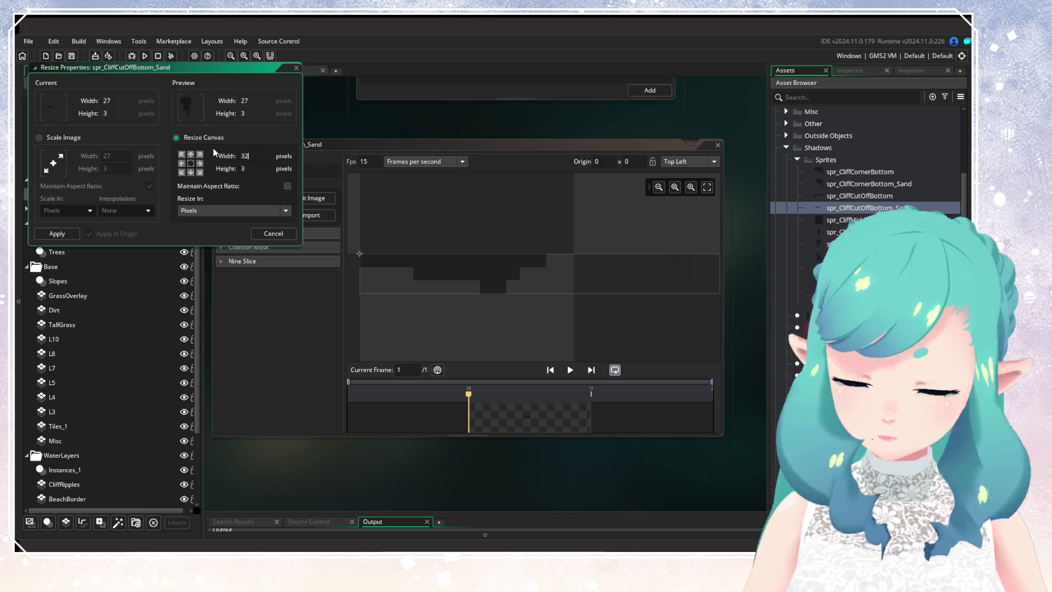
left_click(199, 163)
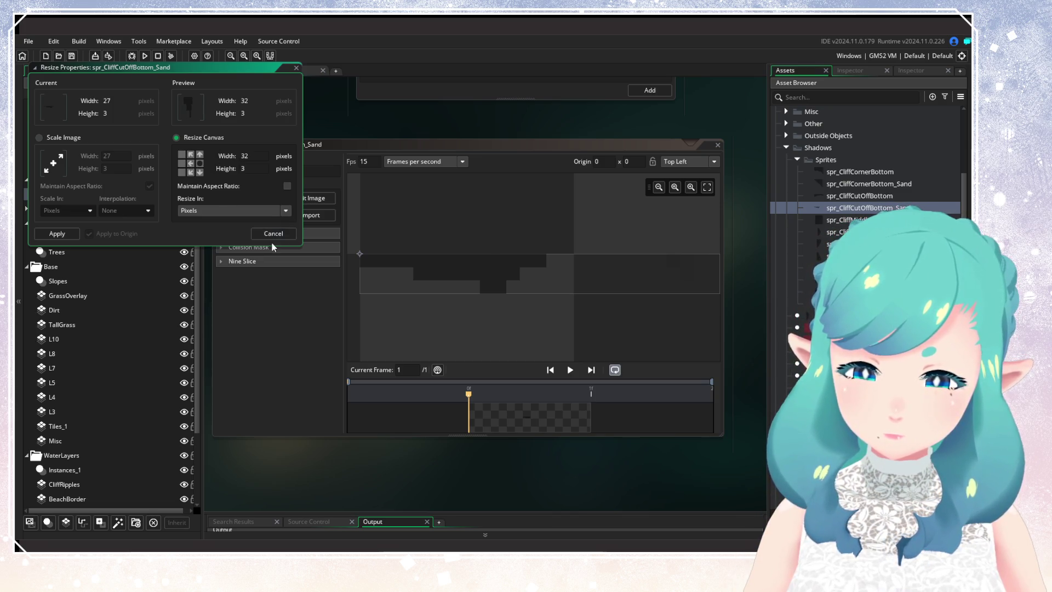
left_click(56, 233)
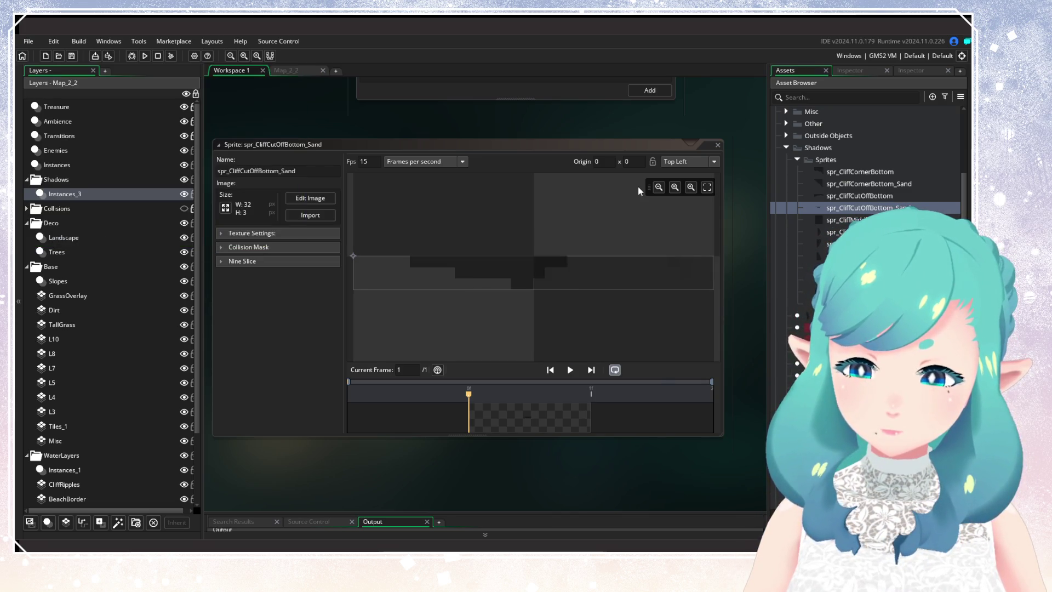
left_click(147, 62)
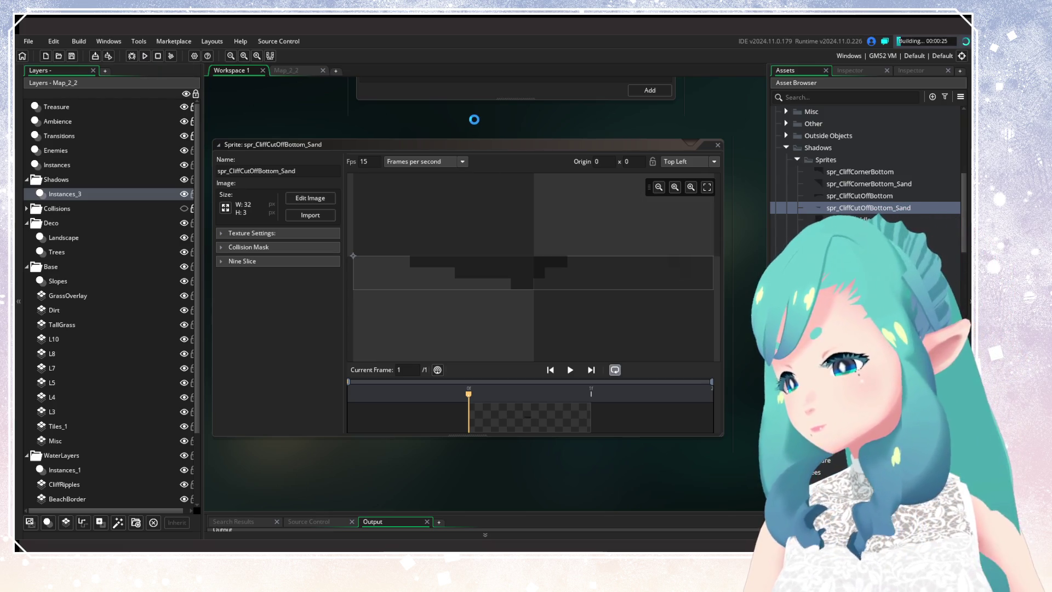
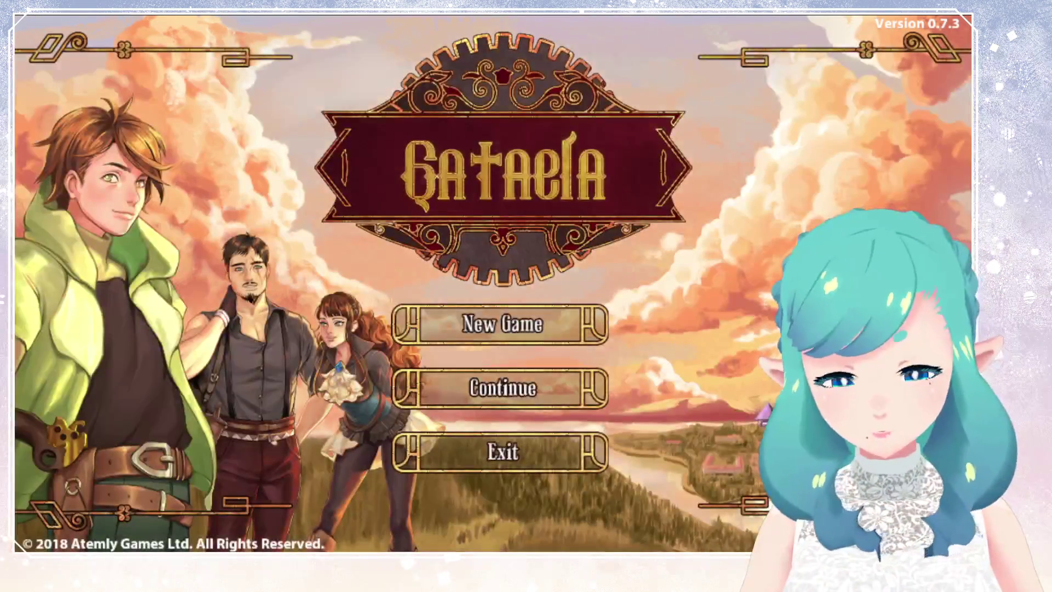
Continue the saved game and run the hero around the sandy beach toward the grass cliff
left_click(502, 385)
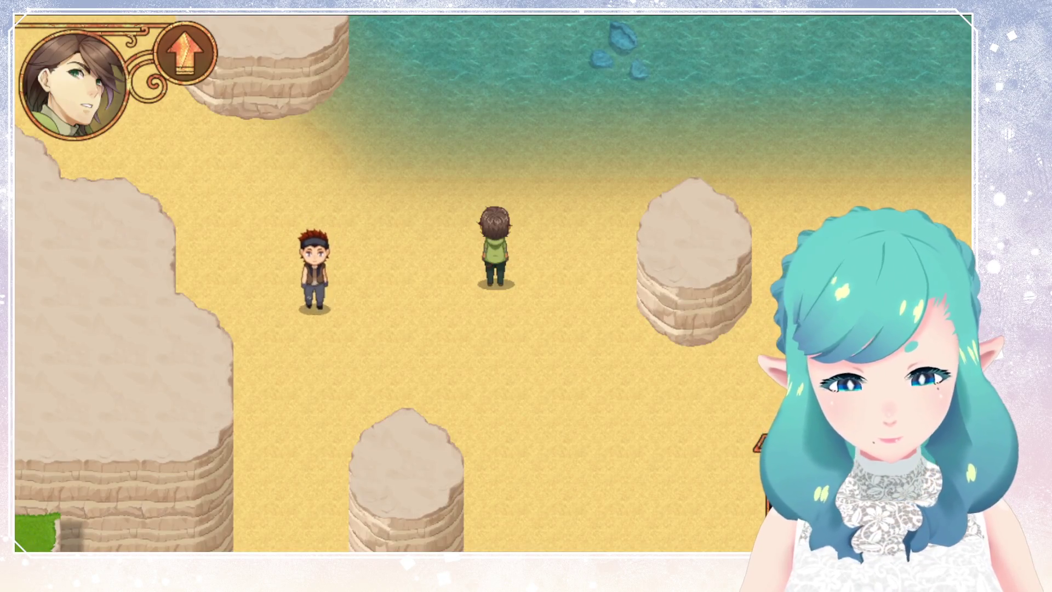
key("Down")
key("Up")
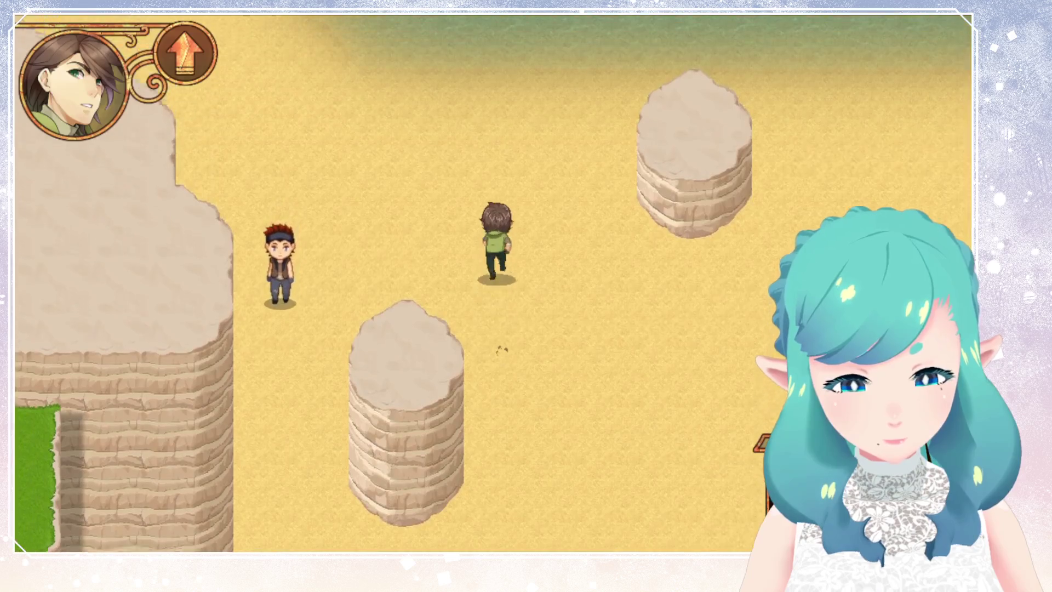
key("Left")
key("Up")
key("Left")
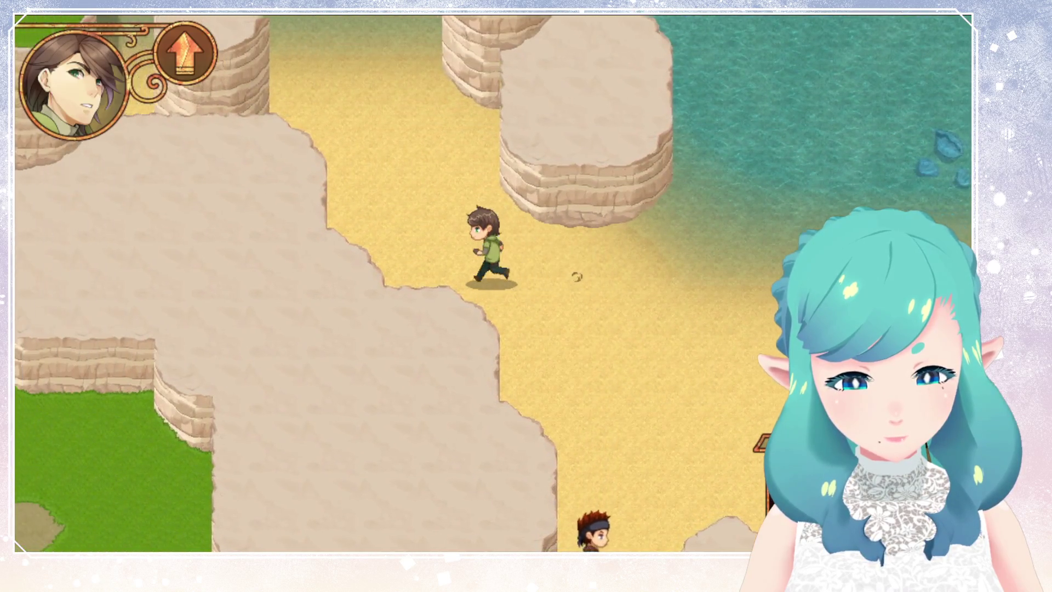
key("Up")
key("Left")
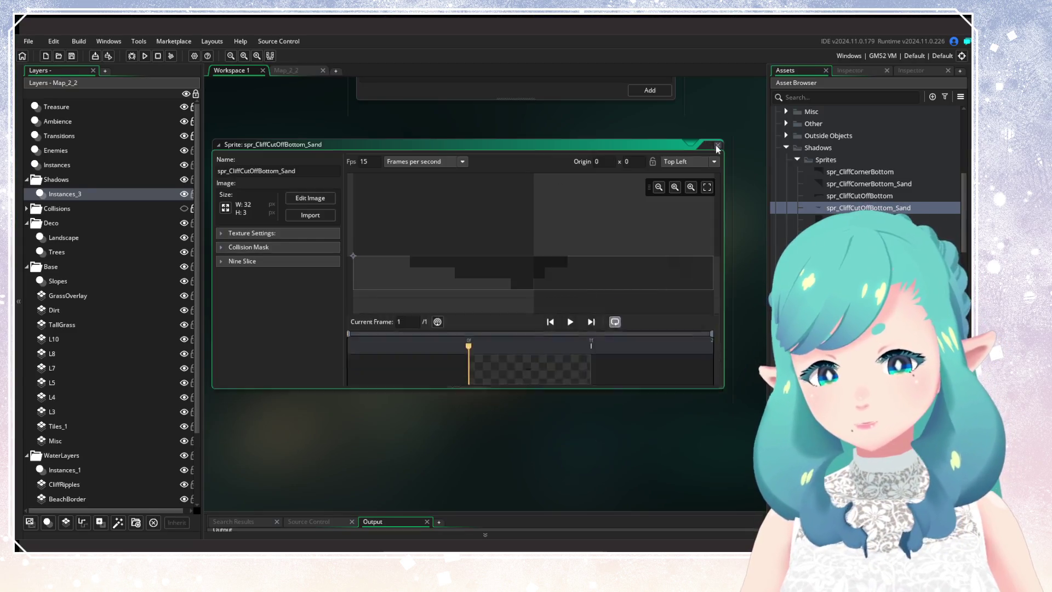
Close the sand cut-off sprite and add an 'if (is_sand){ }' block below the offset line
left_click(717, 146)
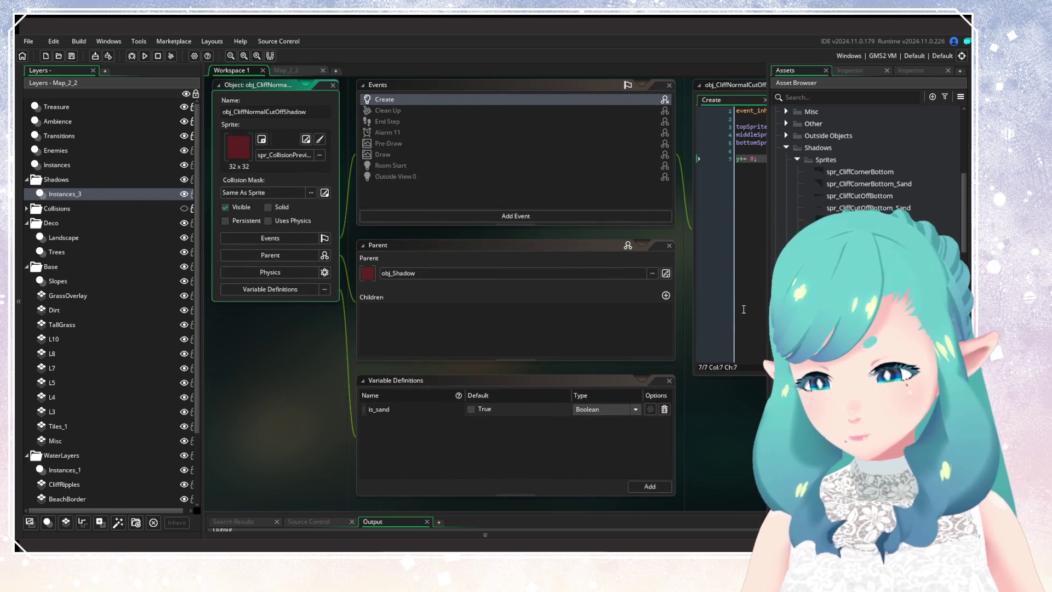
left_click(743, 309)
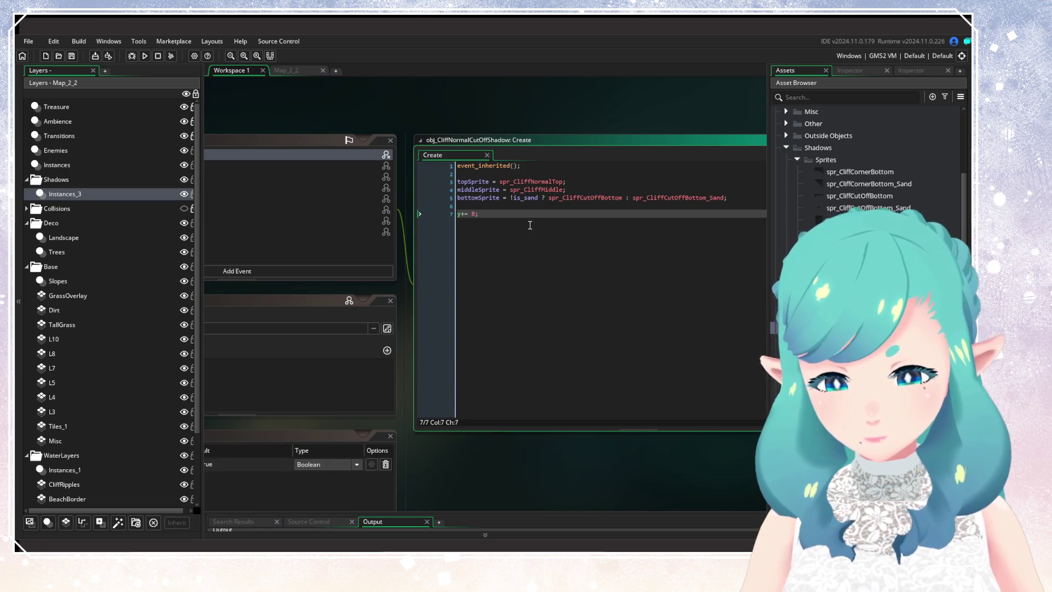
key("Return")
key("Return")
type("if (")
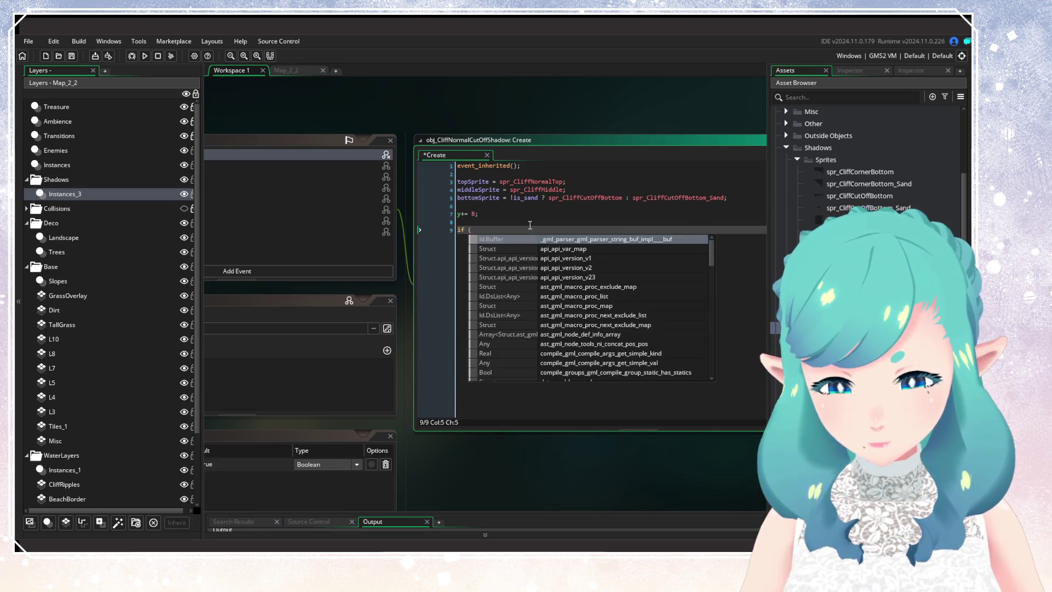
type("i")
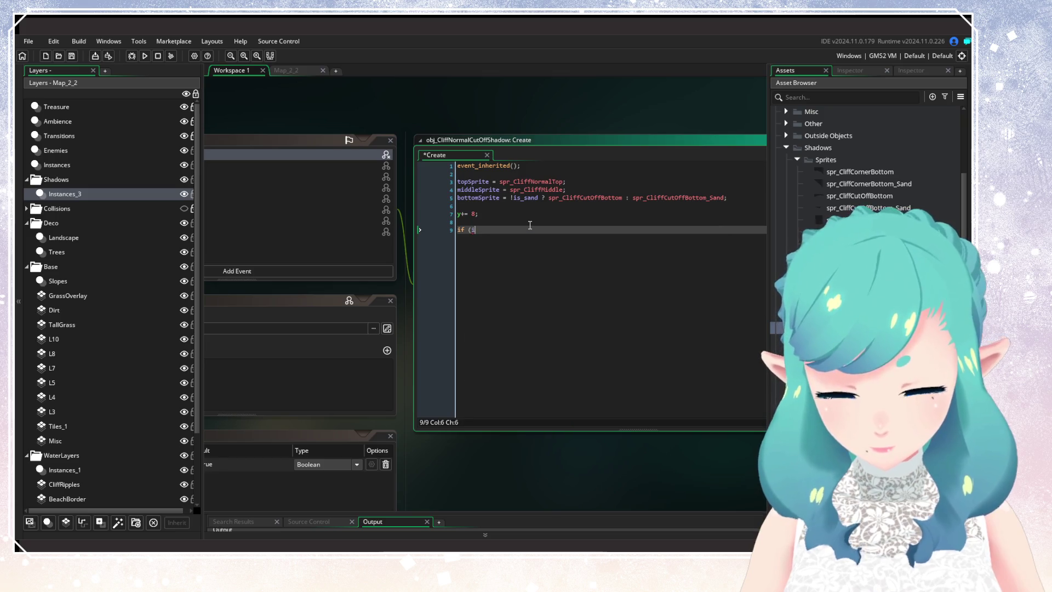
type("s_sand){")
key("Return")
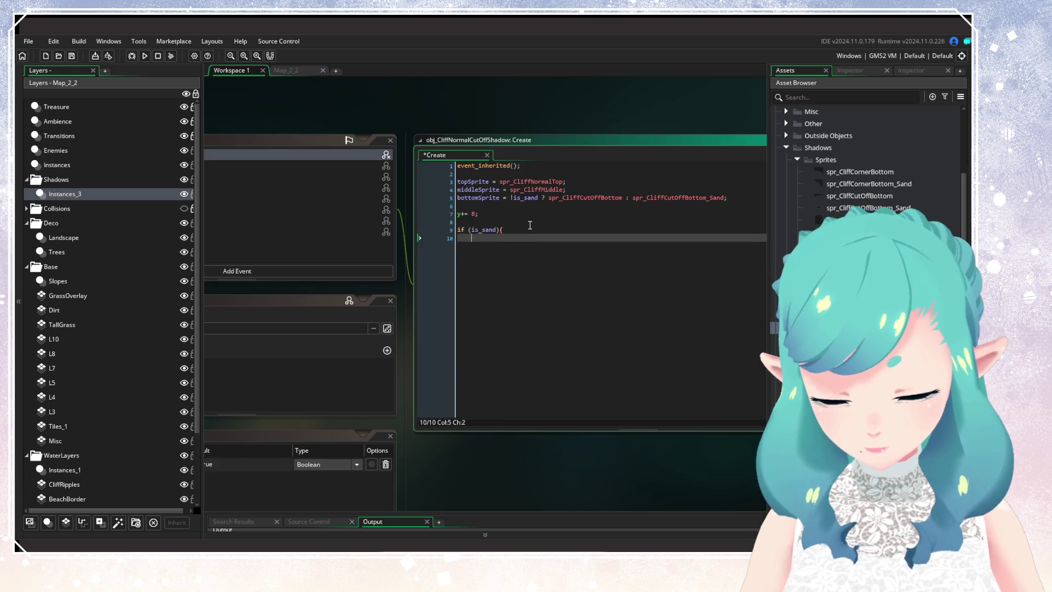
key("Return")
type("}")
key("Up")
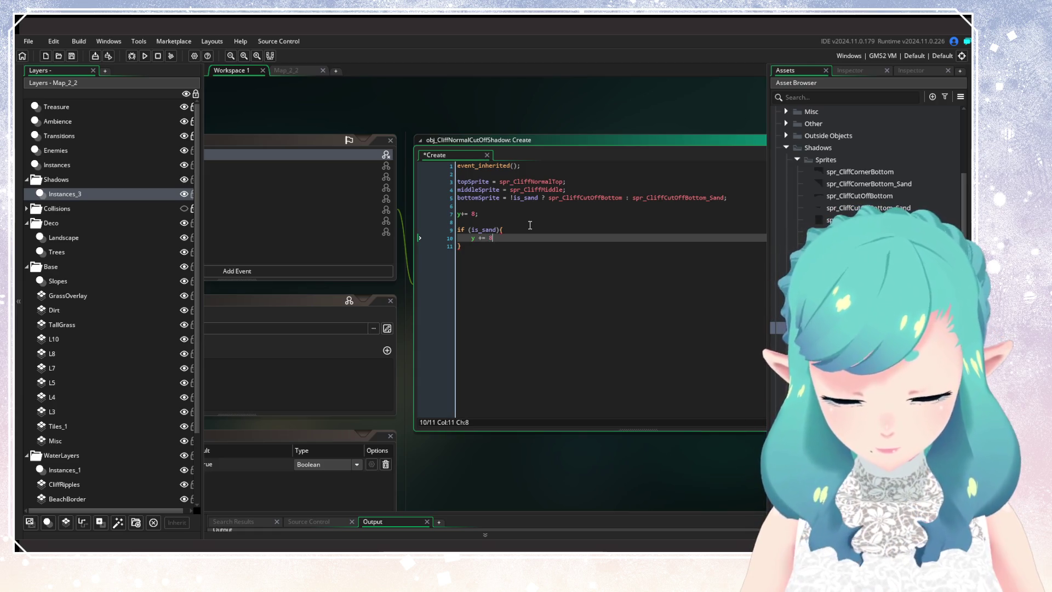
Start a test build and open spr_CliffCornerBottom while it compiles
left_click(145, 57)
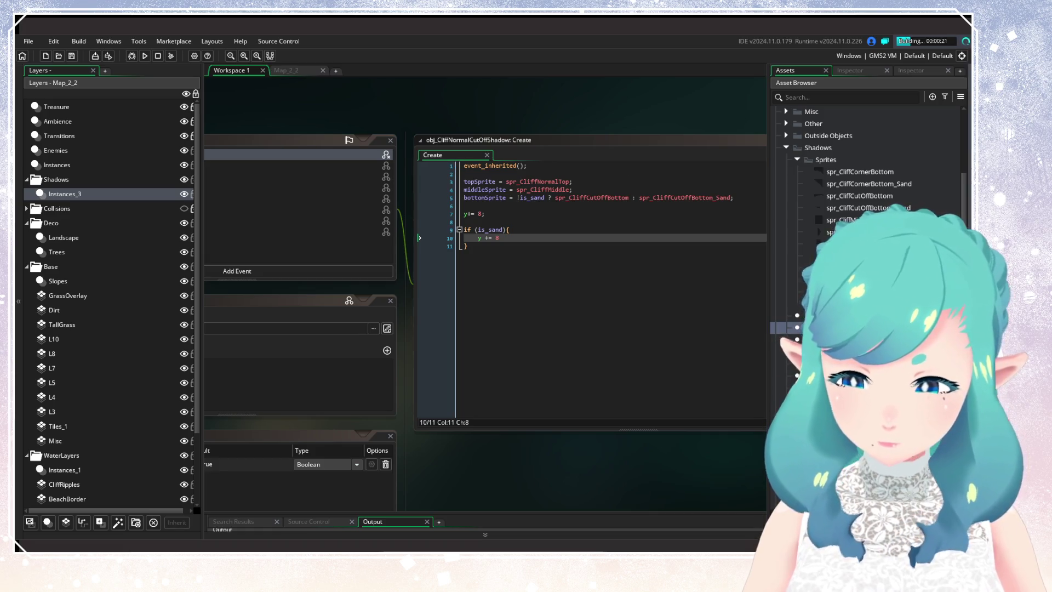
double_click(887, 172)
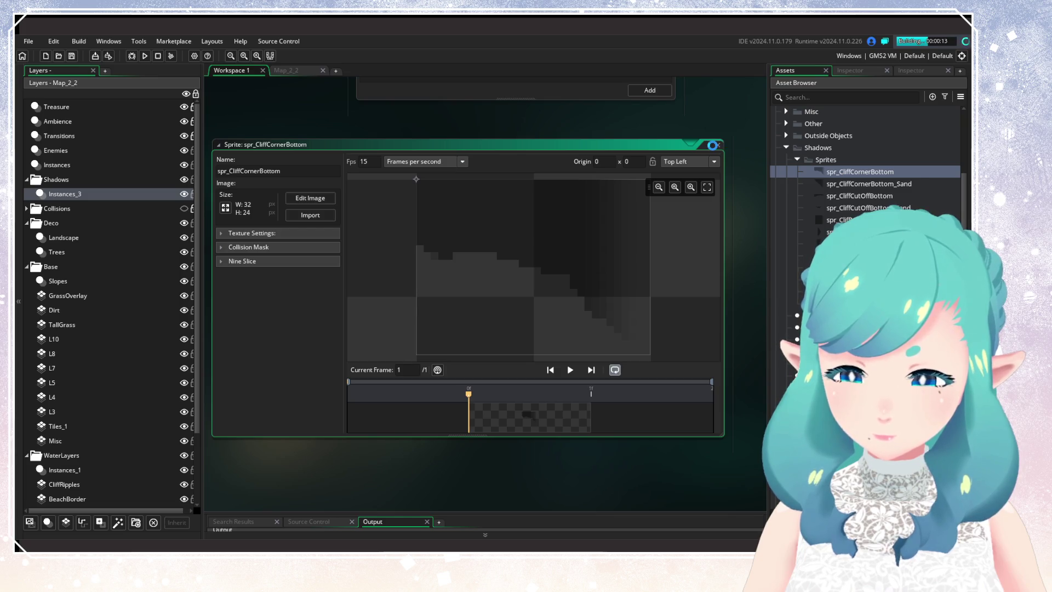
Open spr_CliffCornerBottom_Sand to compare it with the plain corner-bottom sprite
left_click(717, 144)
double_click(859, 185)
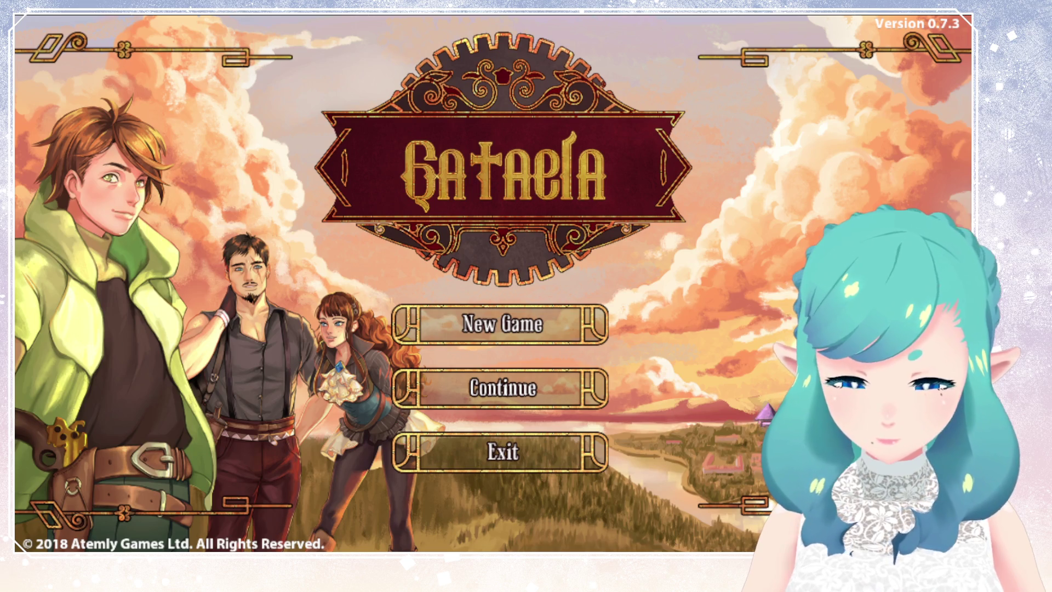
Load the saved game and walk the hero up the beach between the rock pillars
key("Down")
key("Return")
key("Return")
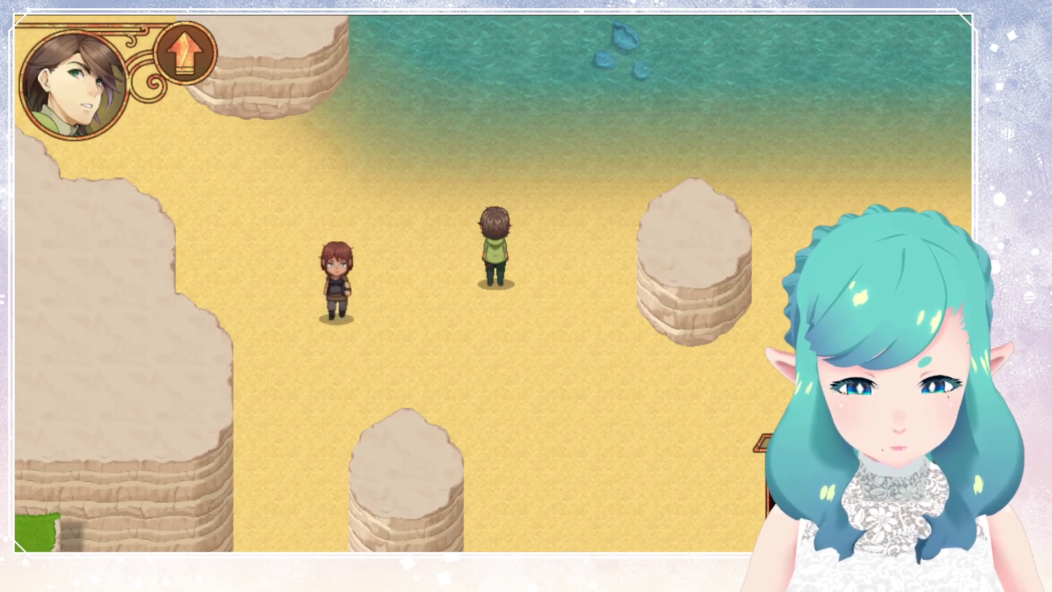
key("Up")
key("Left")
key("Up")
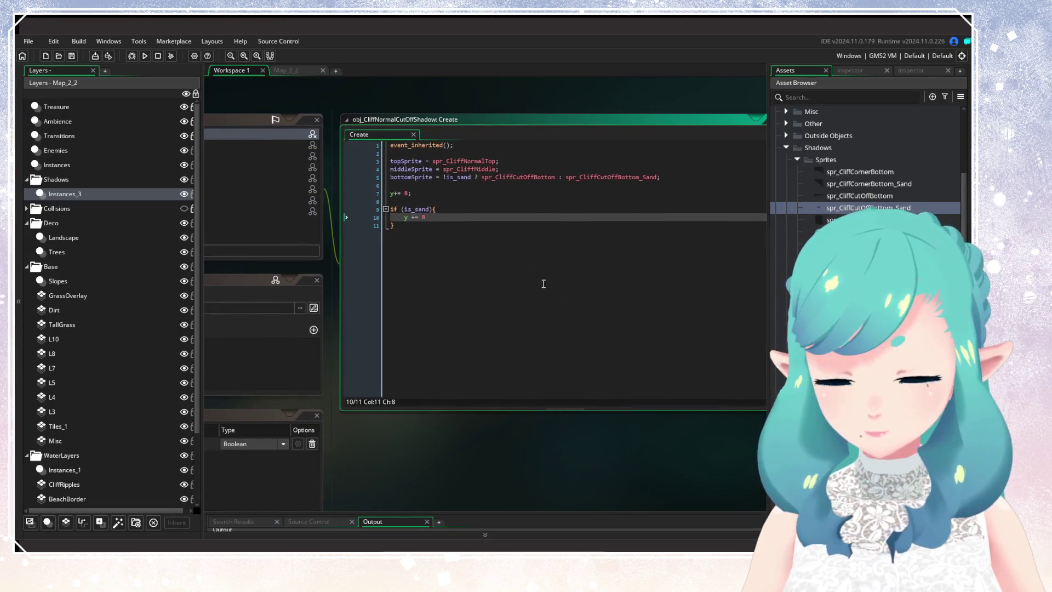
Turn line 7 into a conditional offset on !is_sand, delete the if block, and run a test build
double_click(421, 209)
left_click_drag(421, 209, 406, 192)
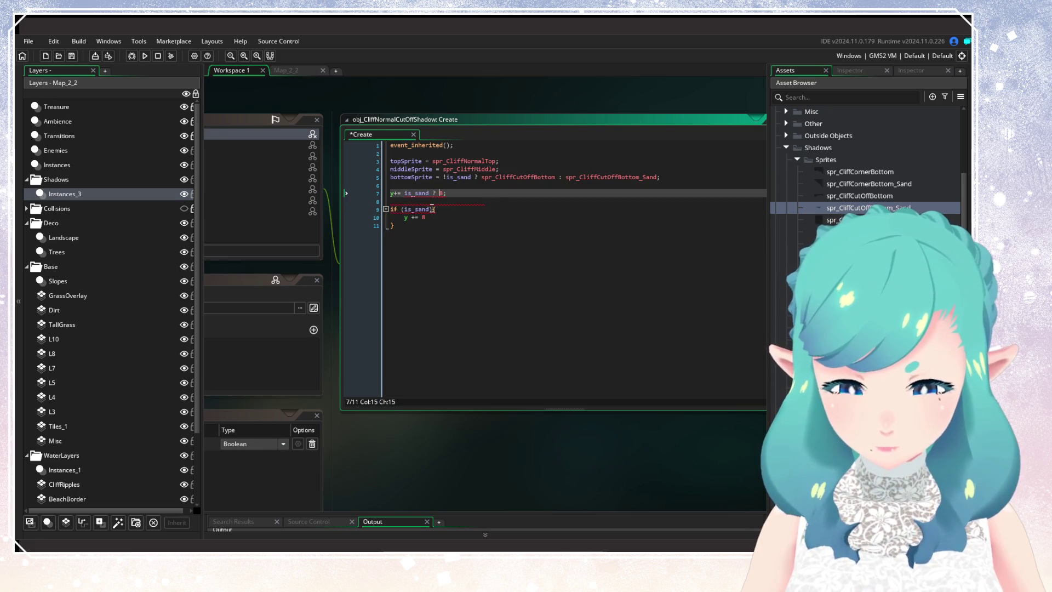
mouse_move(395, 225)
left_mouse_down()
mouse_move(369, 211)
mouse_move(378, 205)
left_mouse_up()
left_click(447, 192)
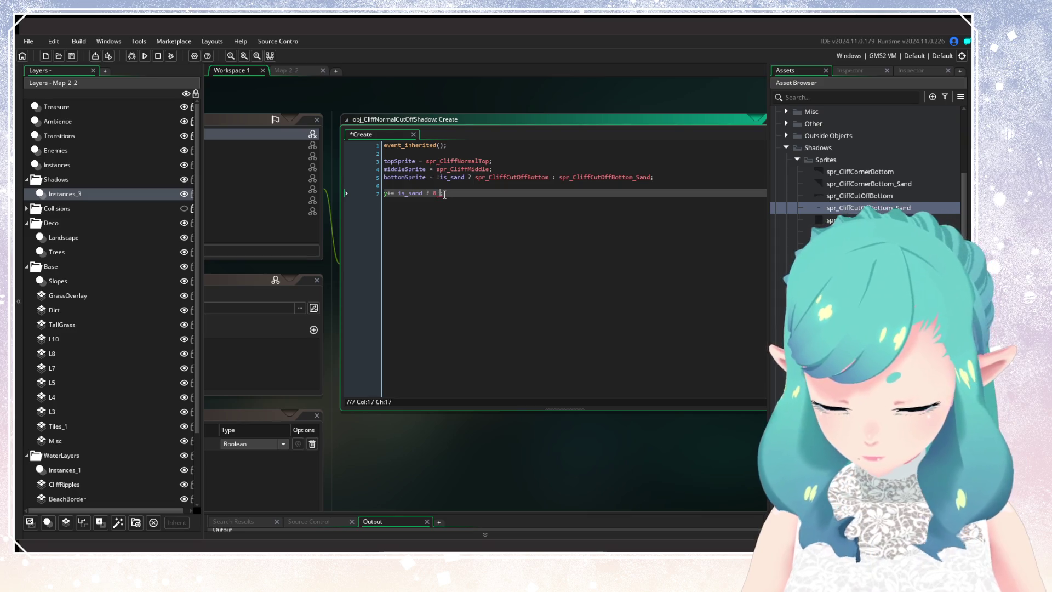
type(": 0")
left_click(398, 193)
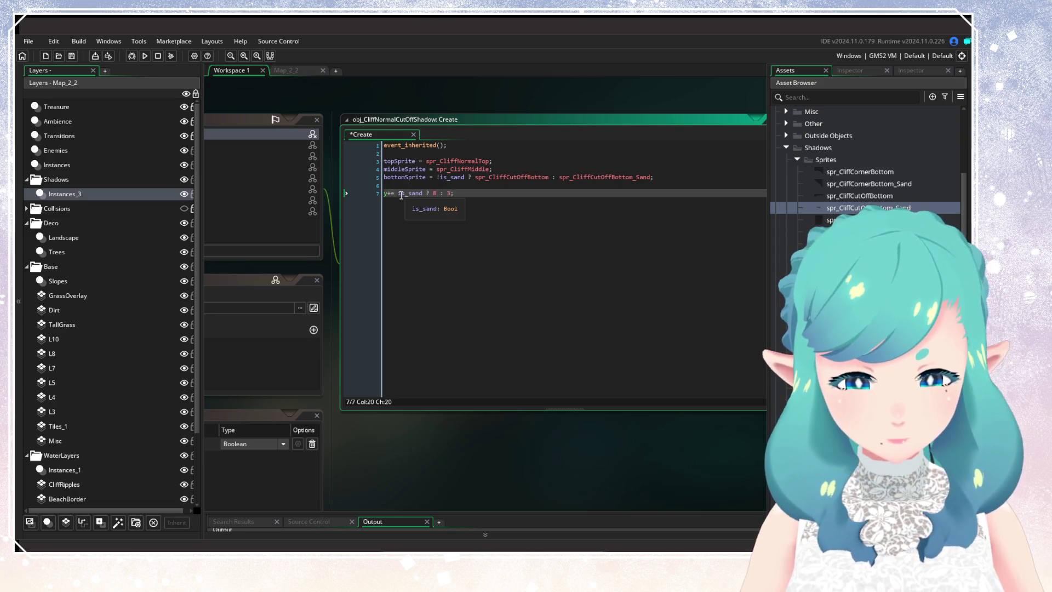
type("!")
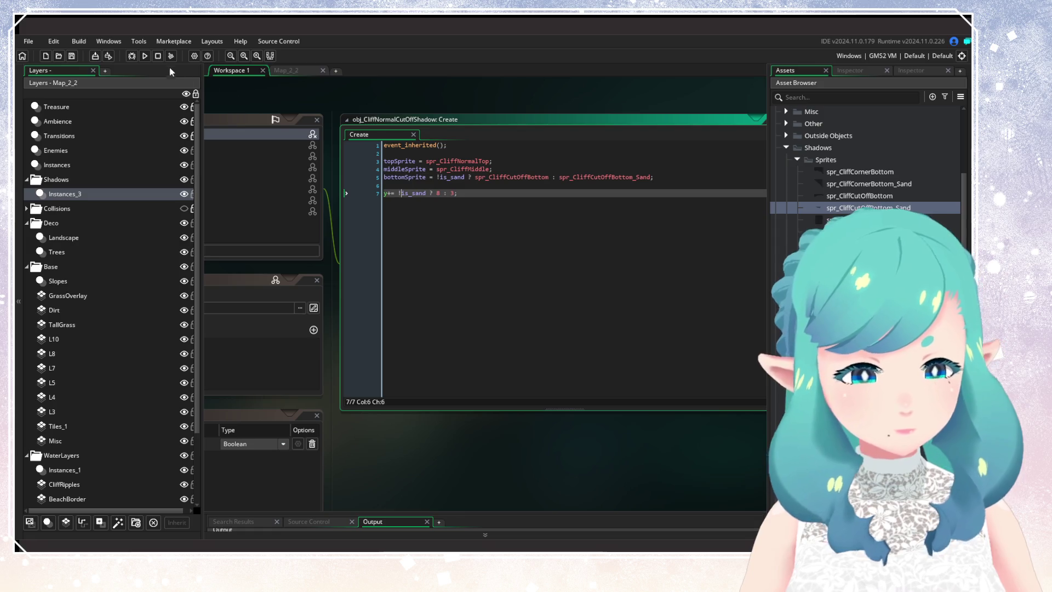
left_click(145, 56)
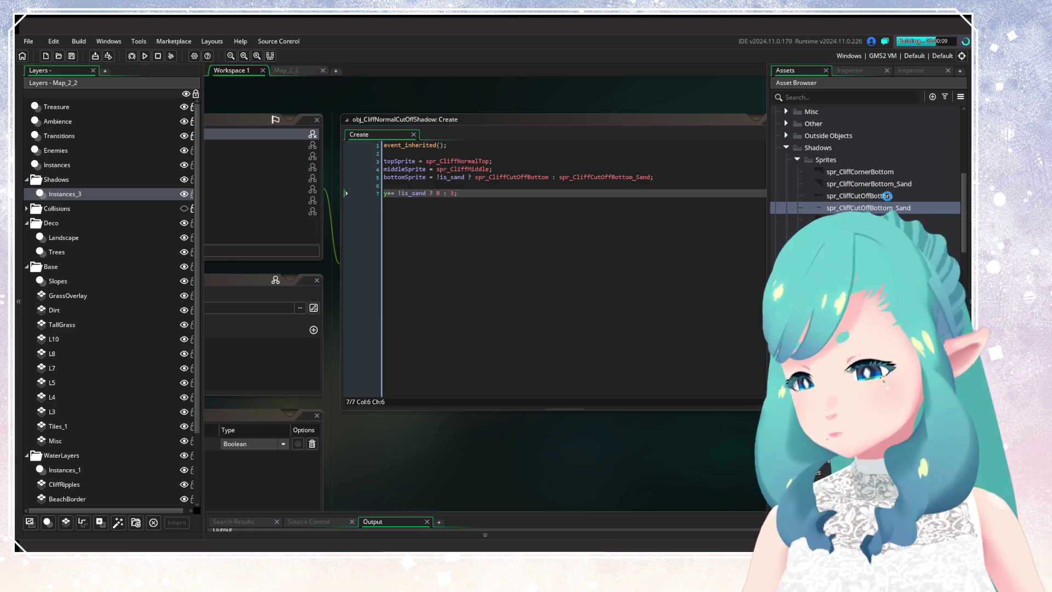
Inspect spr_CliffCutOffBottom and its 32×3 sand variant, then quit the test game
double_click(887, 196)
double_click(876, 208)
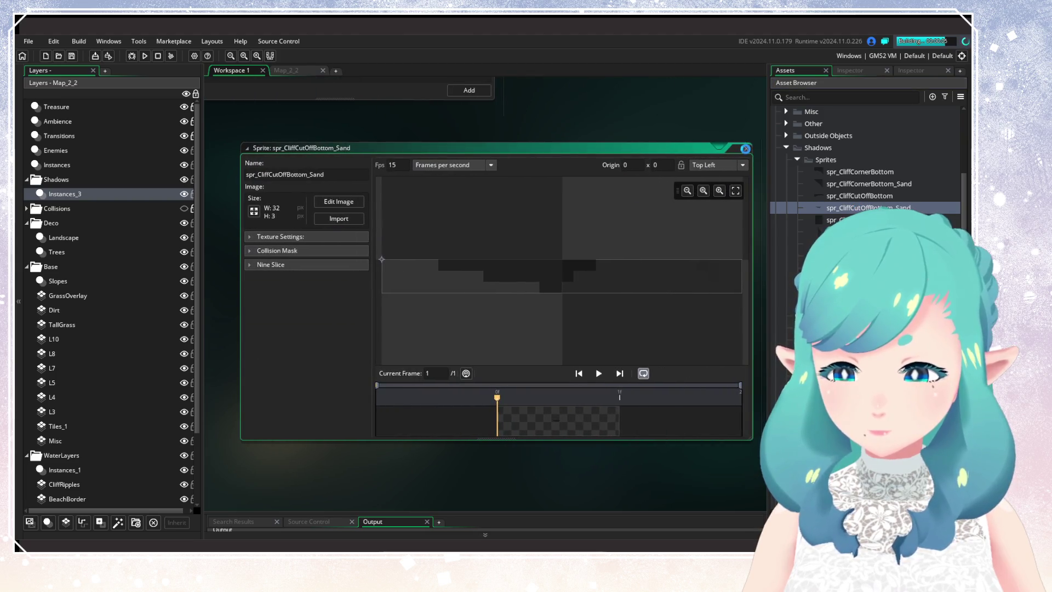
left_click(745, 149)
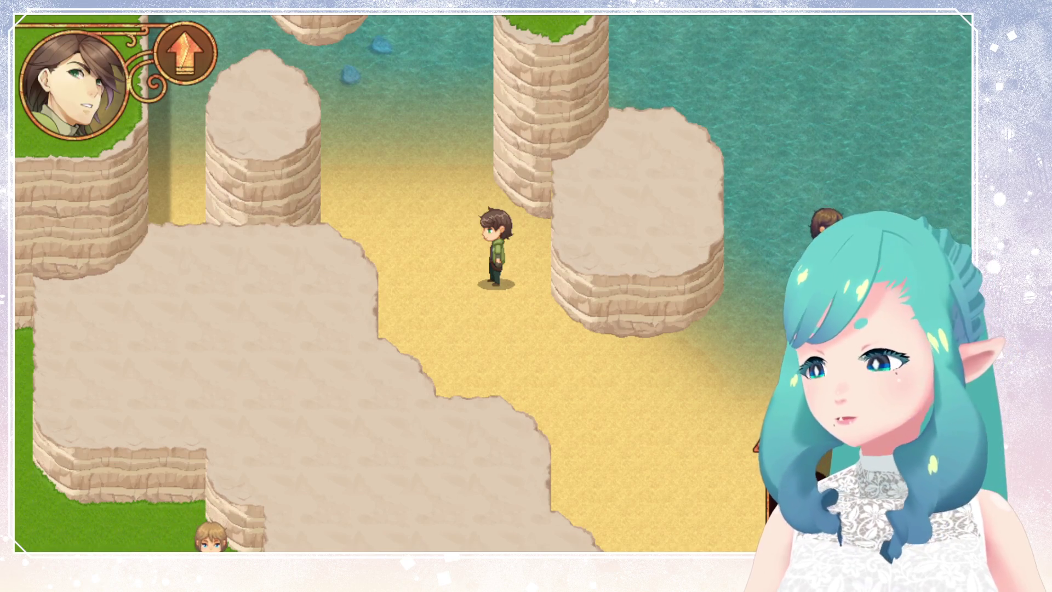
key("alt+F4")
left_click_drag(441, 187, 410, 178)
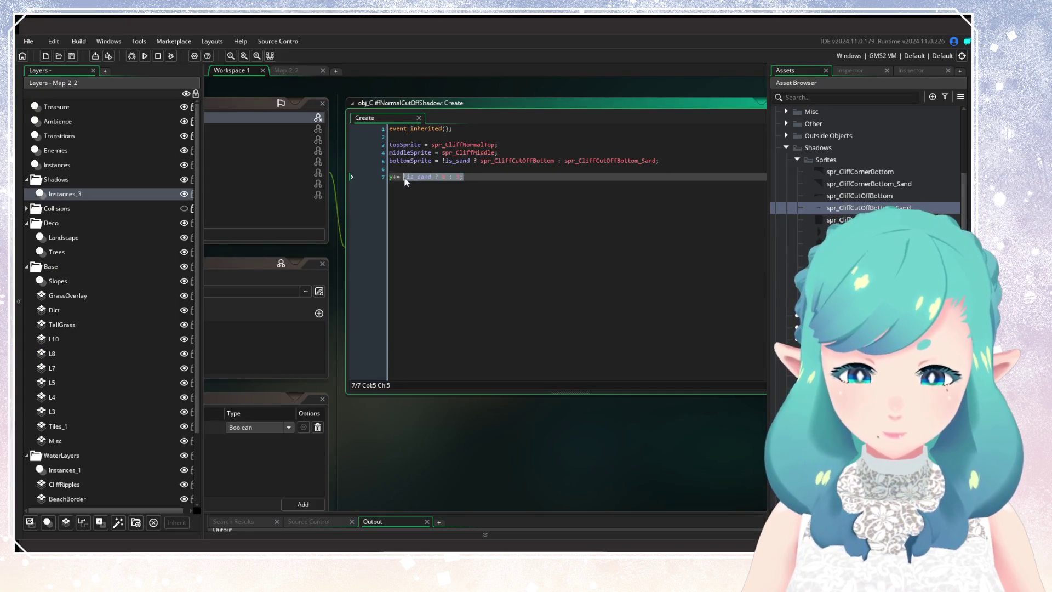
Replace the conditional offset with sprite_get_height(bottomSprite) and save the Create code
type("sprite_hei")
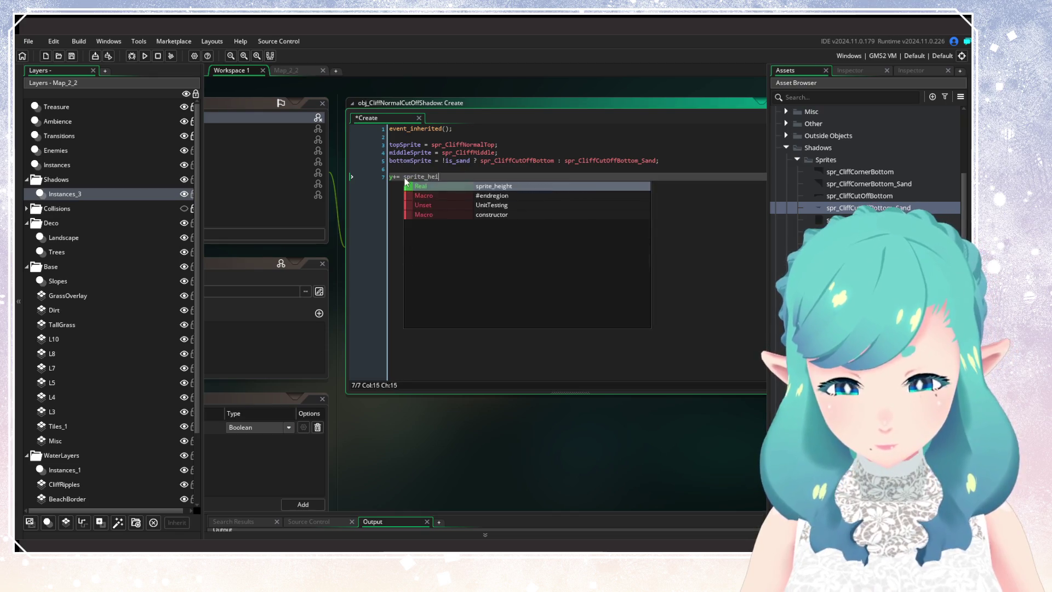
type("ght(bottom")
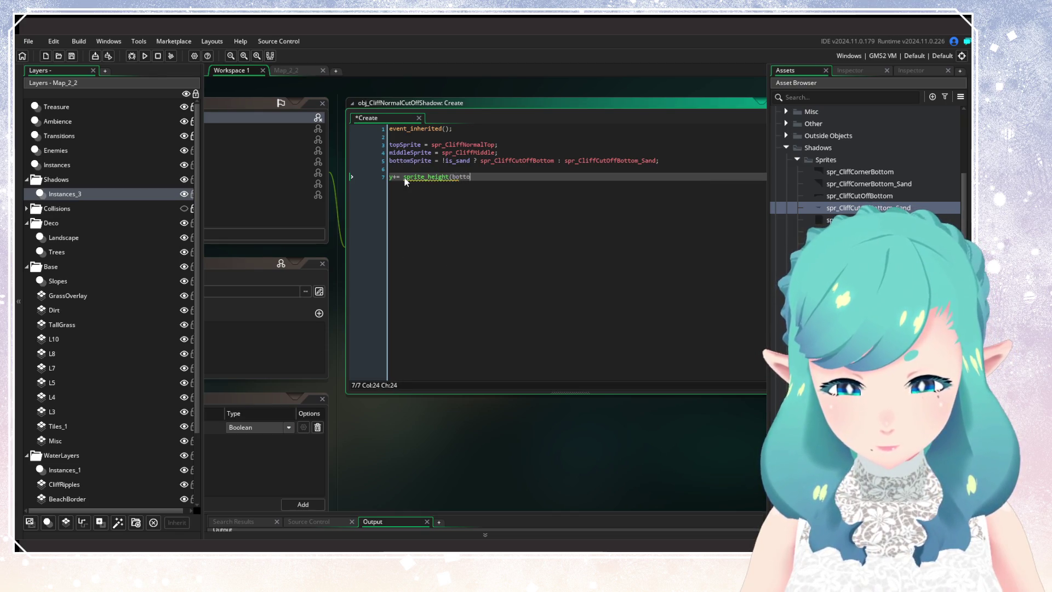
key("Return")
type(")")
key("ctrl+s")
left_click(423, 177)
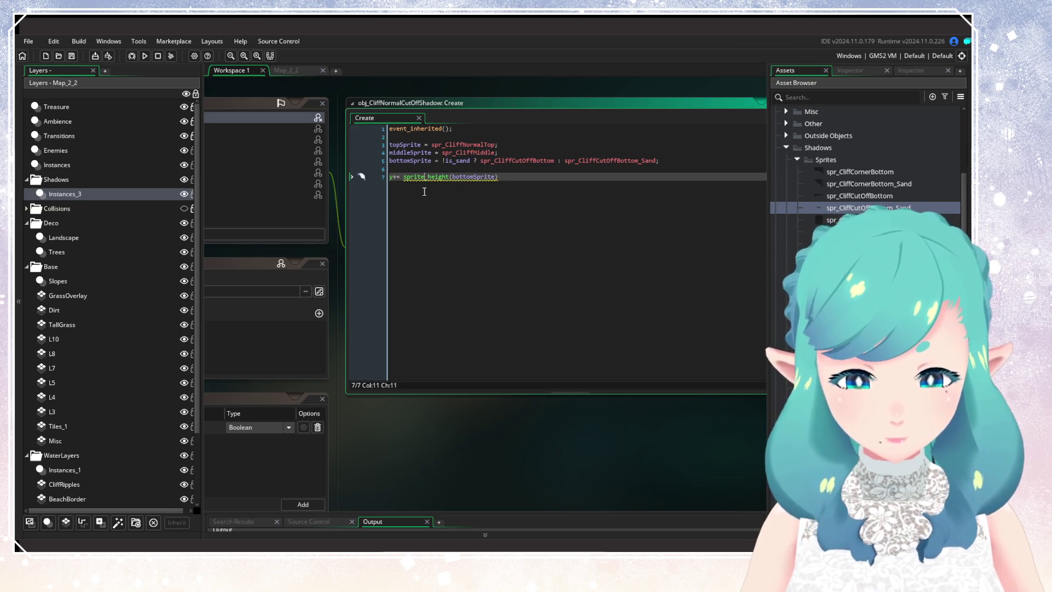
type("_get")
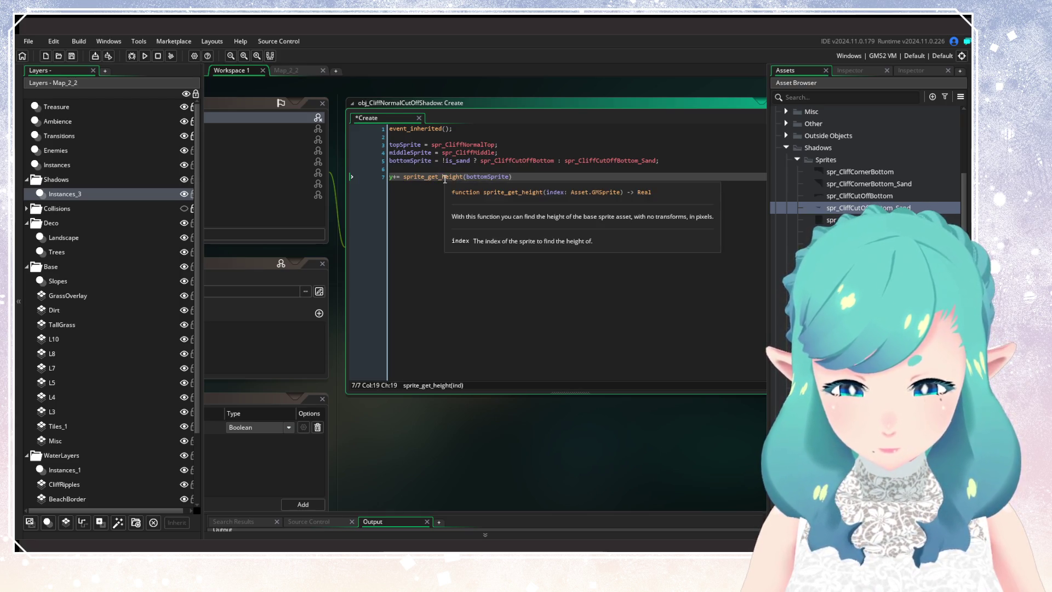
Check the bottomSprite assignment on line 5 and close the shadow object's editor panels
left_click(509, 161)
scroll(482, 200, "left", 5)
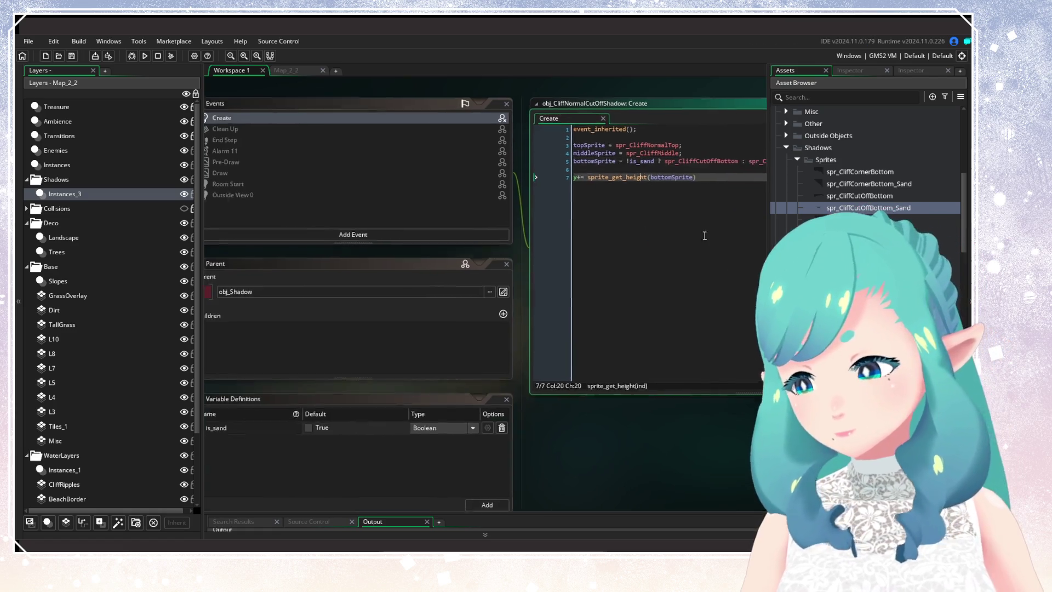
scroll(352, 133, "left", 5)
scroll(489, 148, "up", 1)
left_click(462, 150)
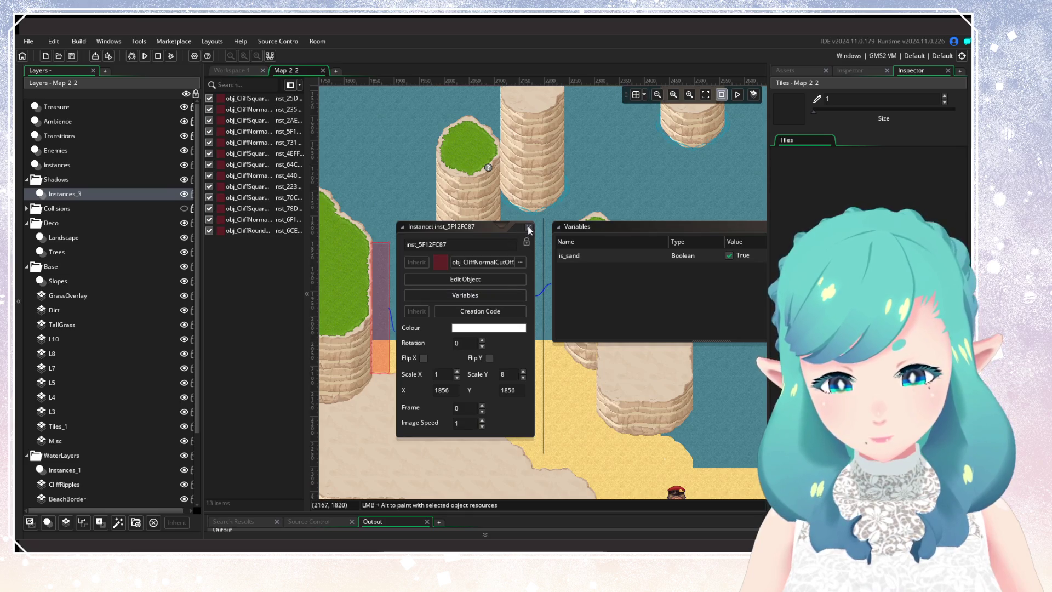
Inspect an existing cliff shadow instance in Map_2_2 and turn on the room grid
scroll(439, 267, "down", 3)
scroll(439, 266, "left", 2)
left_click(439, 267)
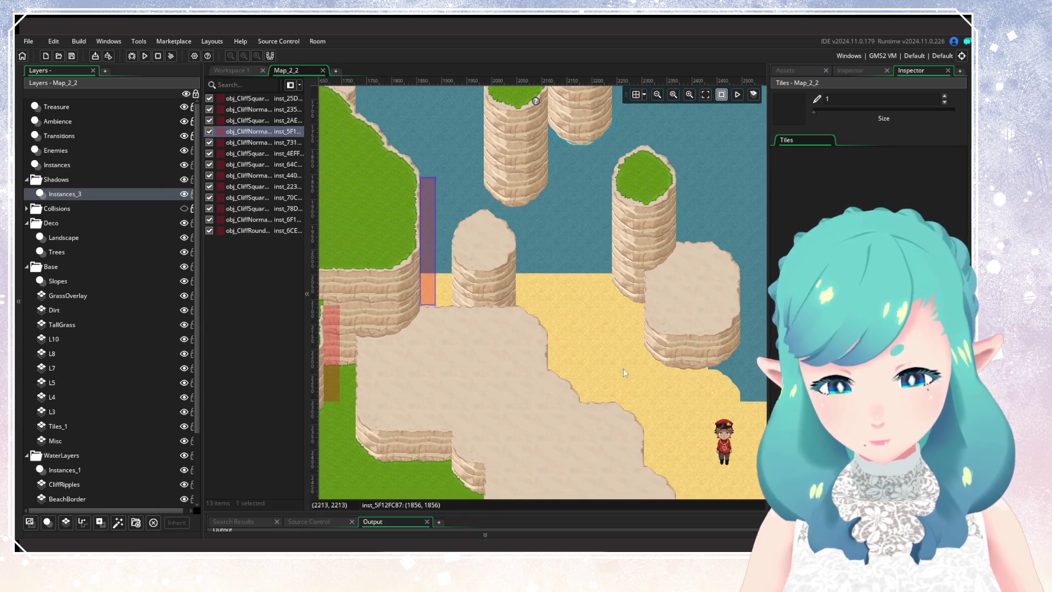
scroll(645, 277, "down", 4)
left_click(635, 95)
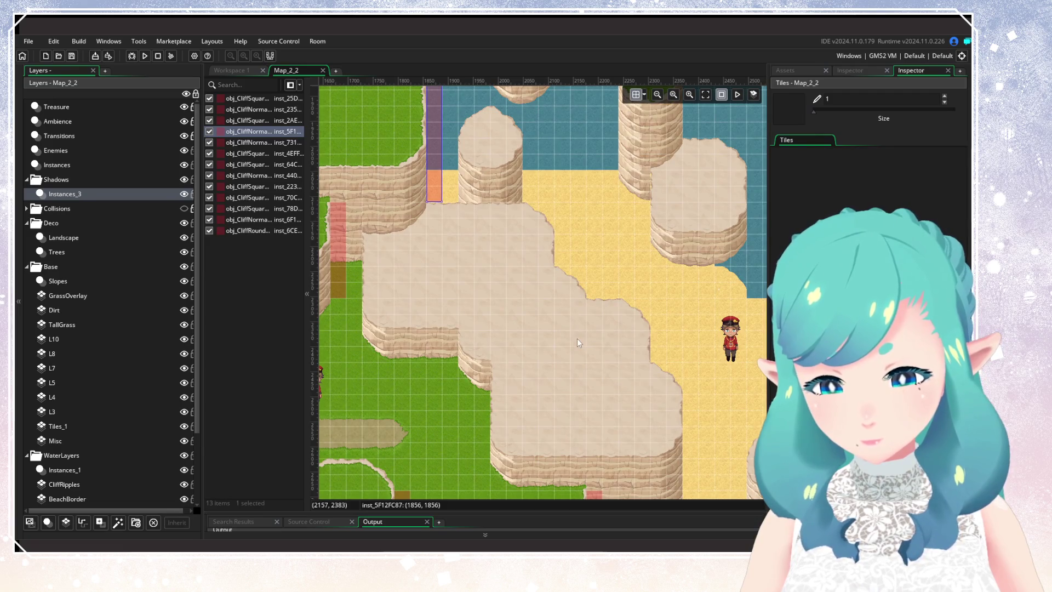
left_click(579, 343)
scroll(579, 343, "up", 2)
scroll(657, 246, "right", 3)
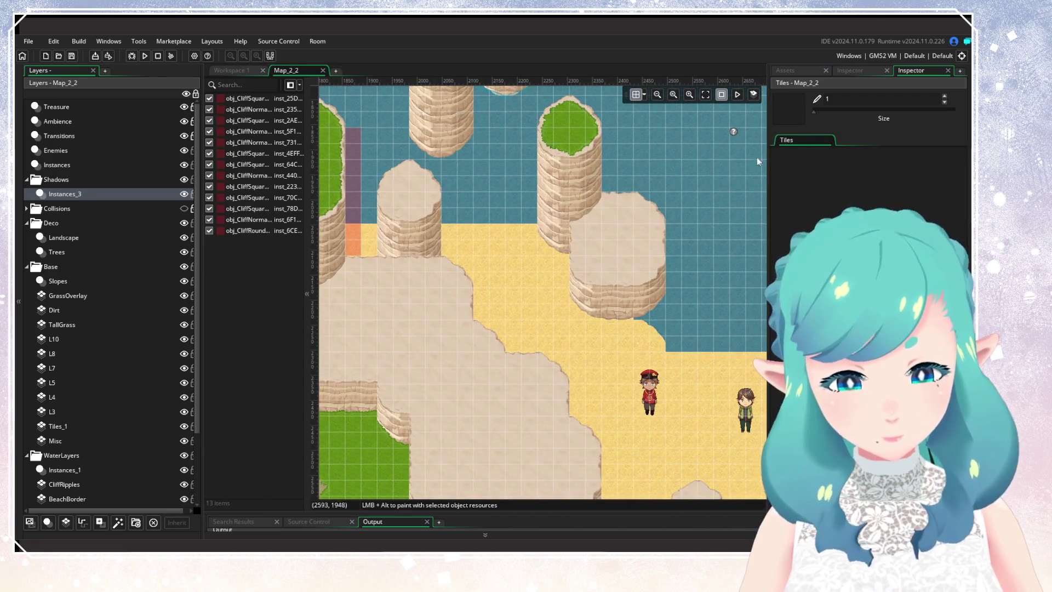
Place a new obj_CliffRoundShadow instance on the sand beside the cliff and open its object
left_click(784, 70)
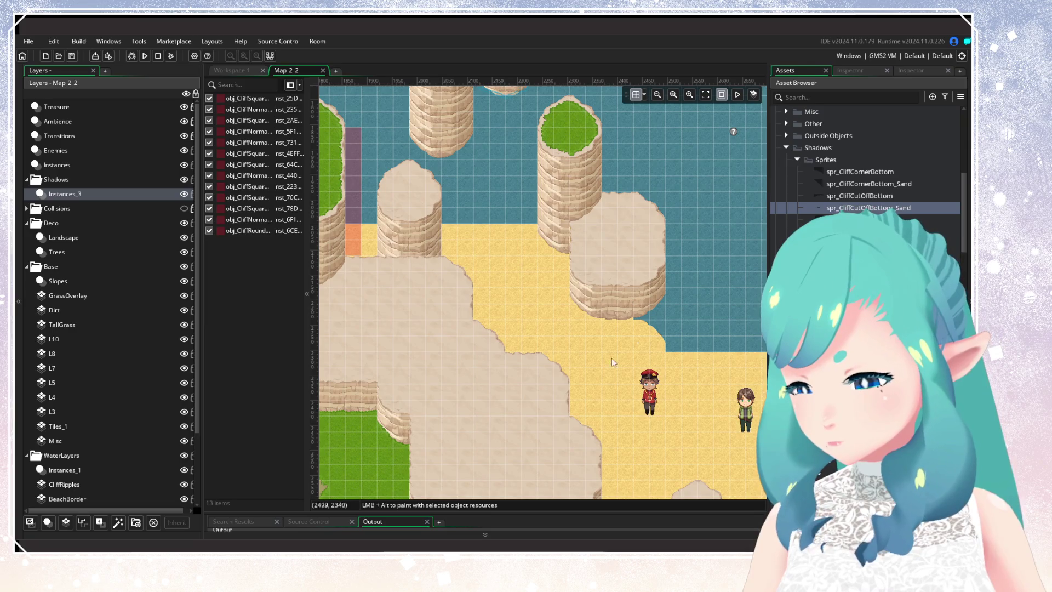
left_click(858, 350)
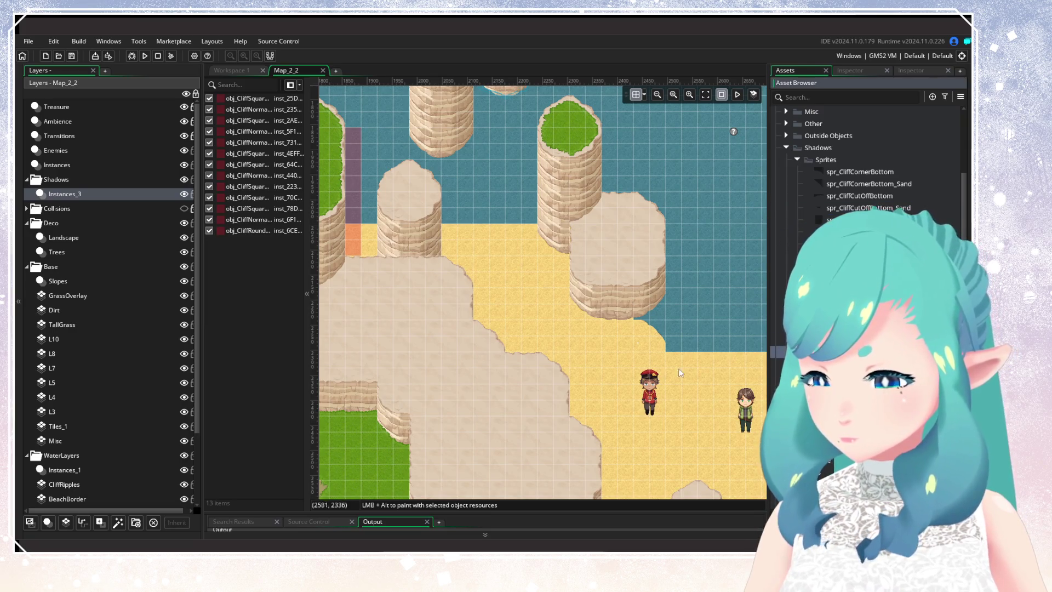
scroll(680, 373, "left", 2)
left_click(544, 281, "alt")
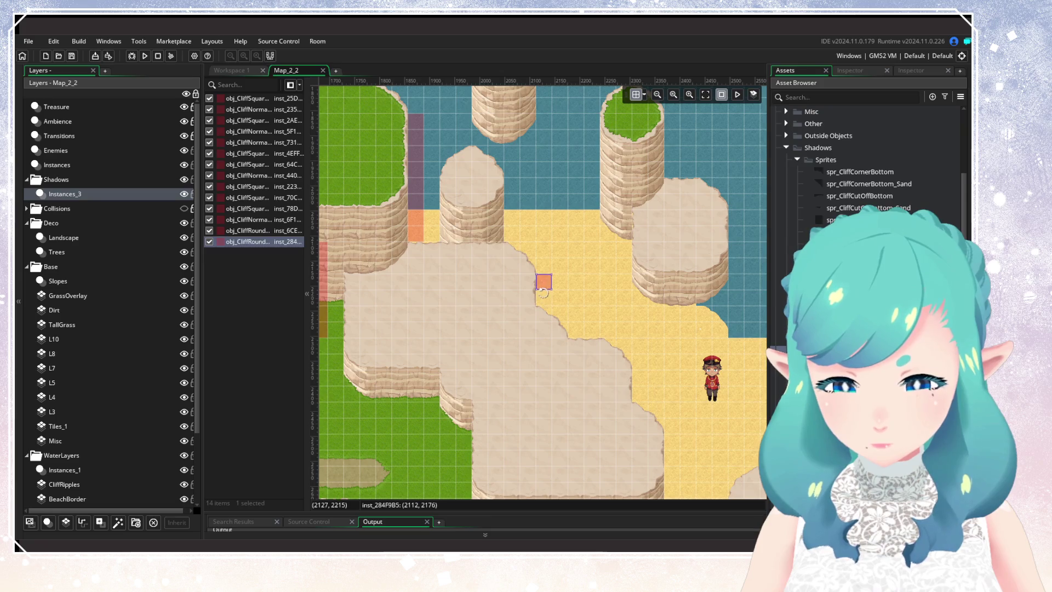
left_click(584, 325)
scroll(584, 326, "right", 2)
scroll(584, 326, "up", 1)
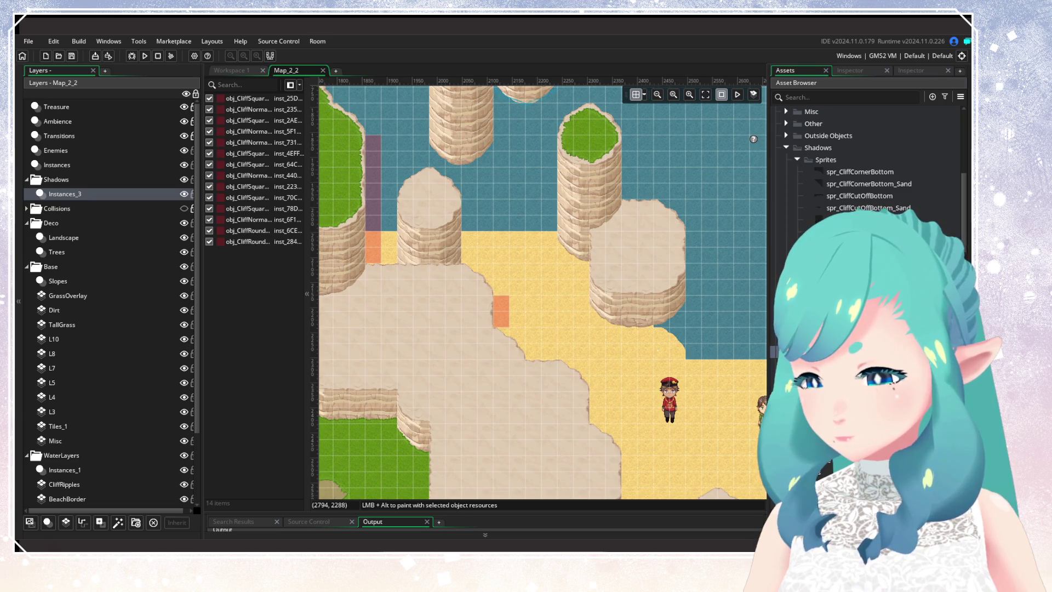
double_click(854, 230)
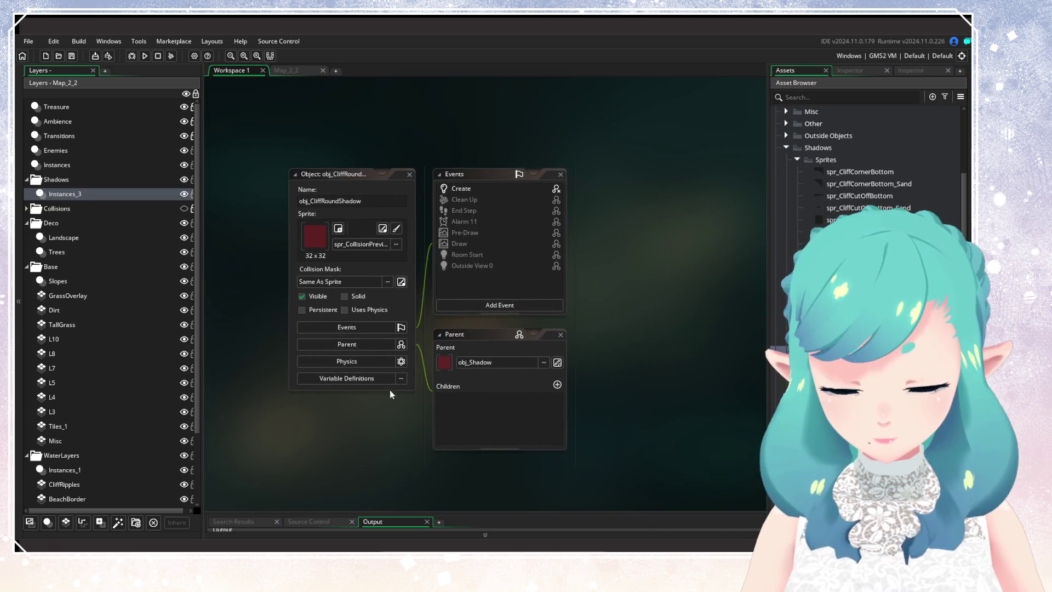
Add a Boolean variable definition is_sand, defaulting to false, to obj_CliffRoundShadow
left_click(374, 380)
left_click(726, 486)
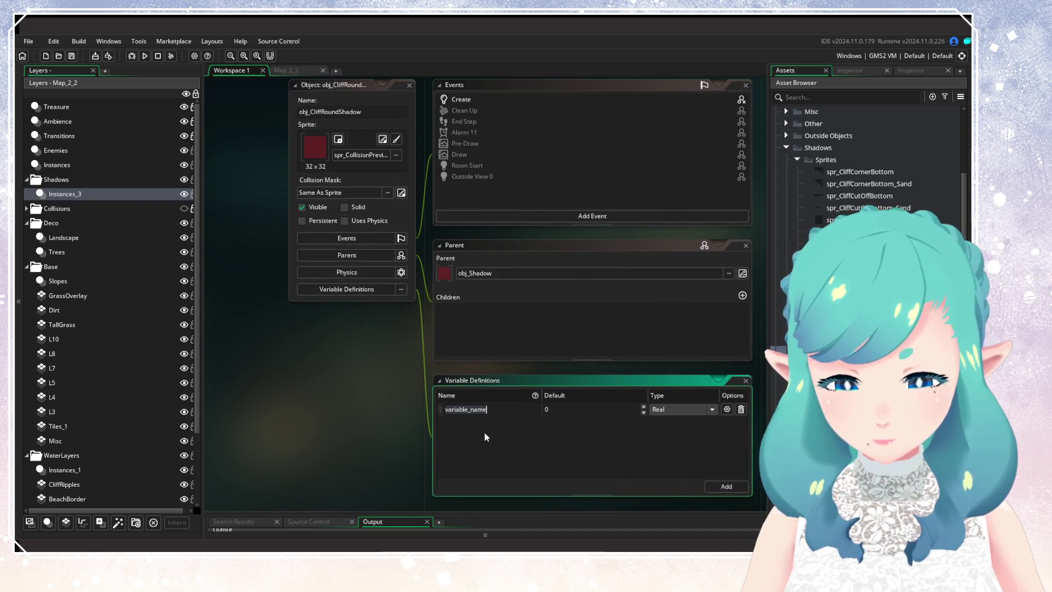
type("is_sand")
key("Return")
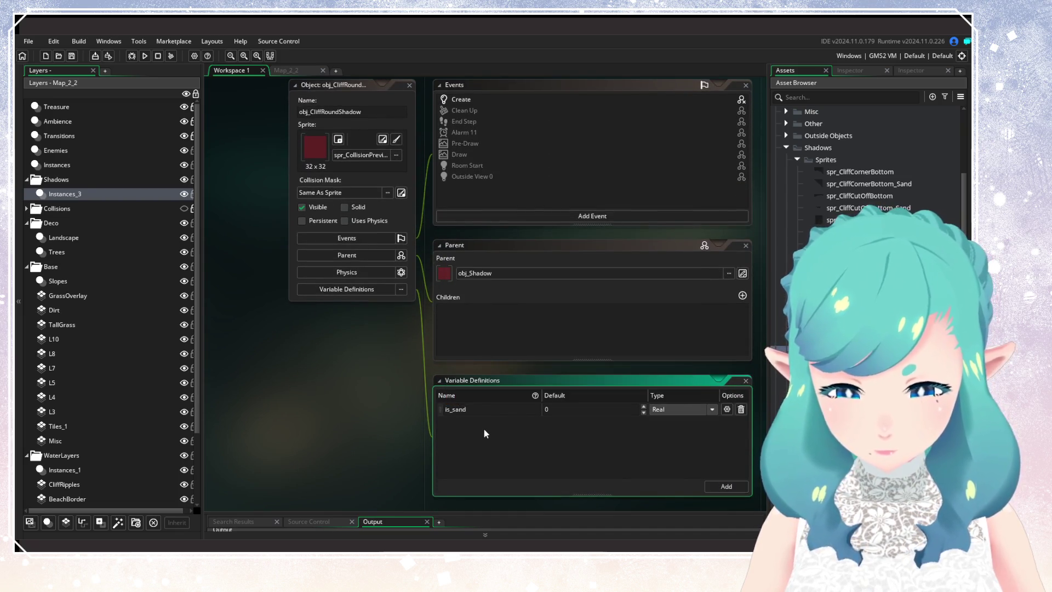
left_click(676, 409)
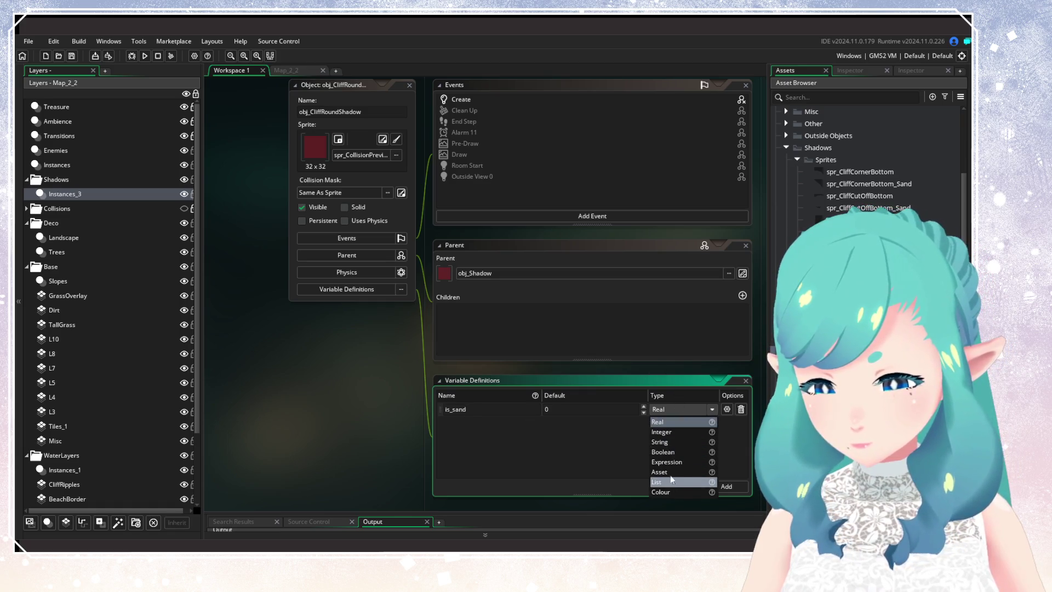
left_click(671, 458)
left_click(548, 408)
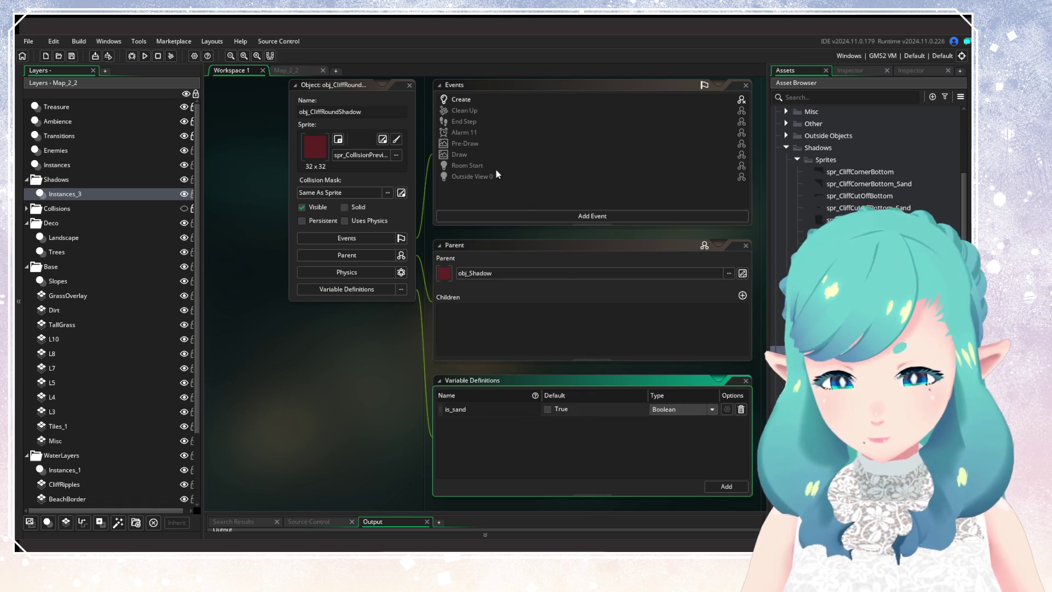
left_click(461, 99)
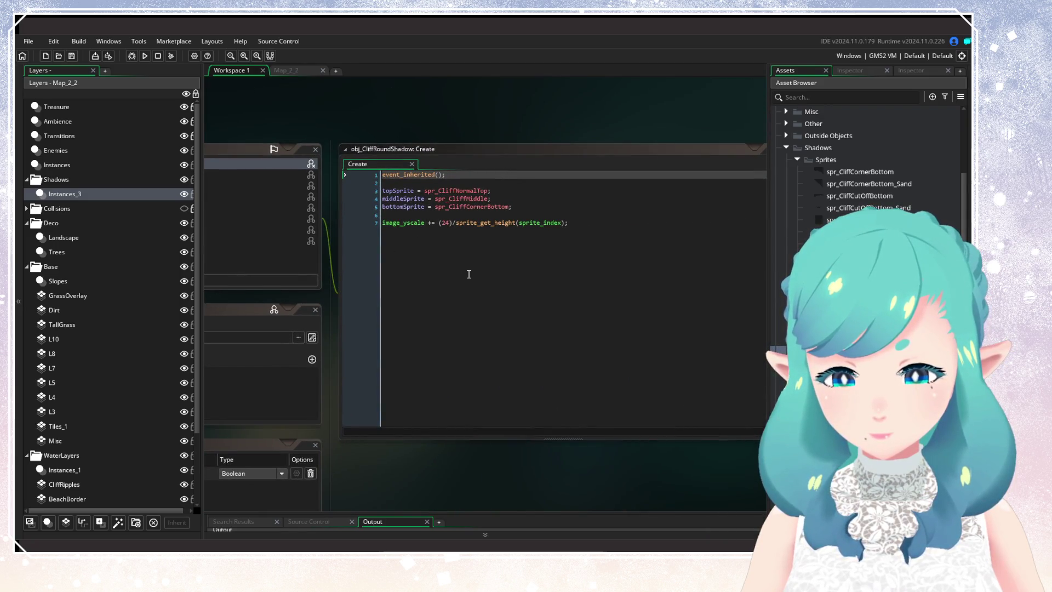
Set bottomSprite to spr_CliffCornerBottom, or spr_CliffCornerBottom_Sand when is_sand, save, and run a test build
left_click(441, 207)
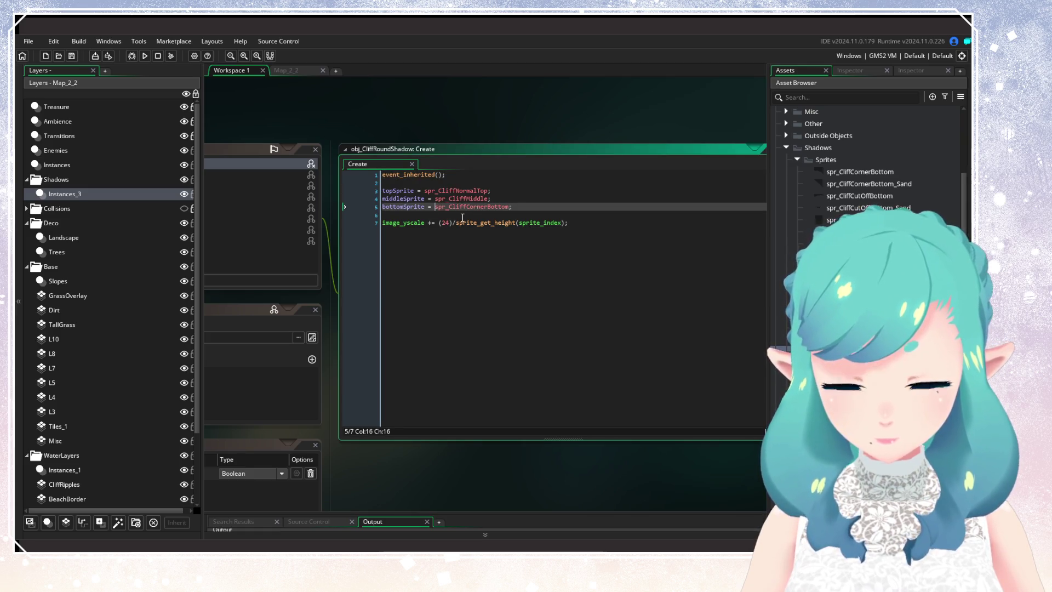
type("is_sand ?")
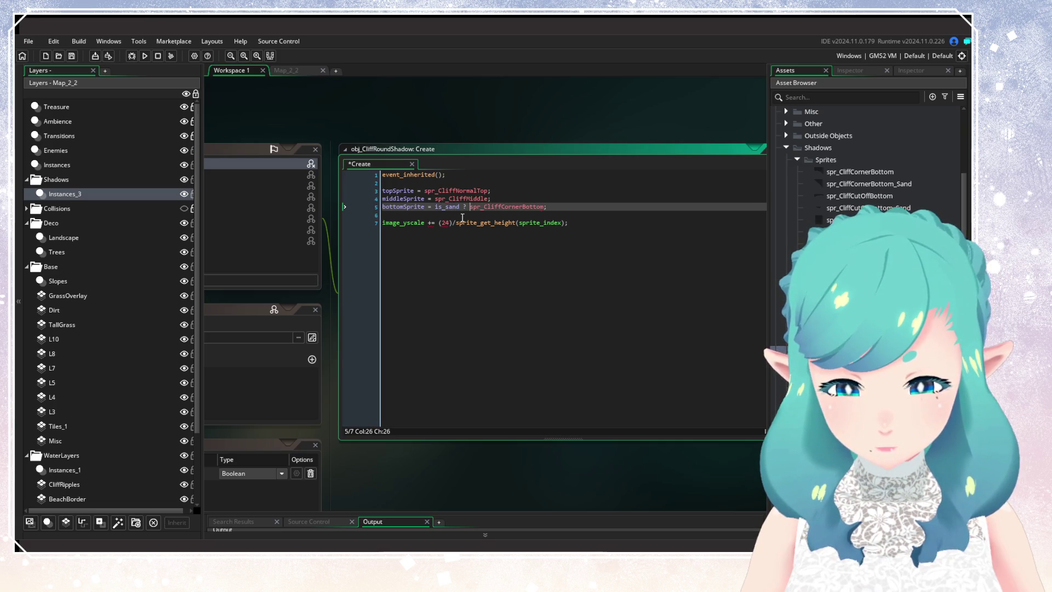
type("!")
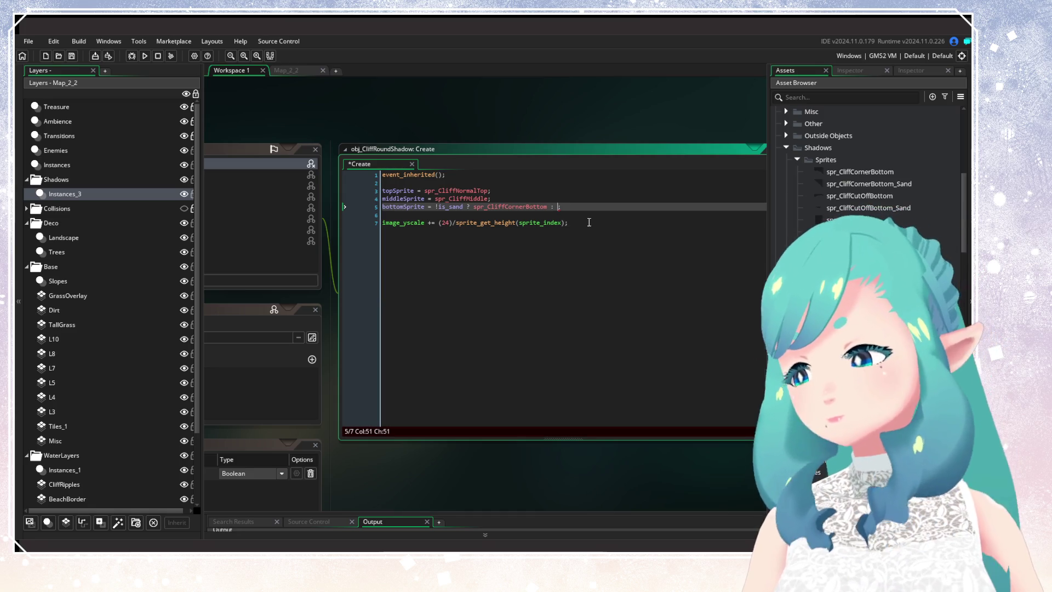
type("spr_CliffC")
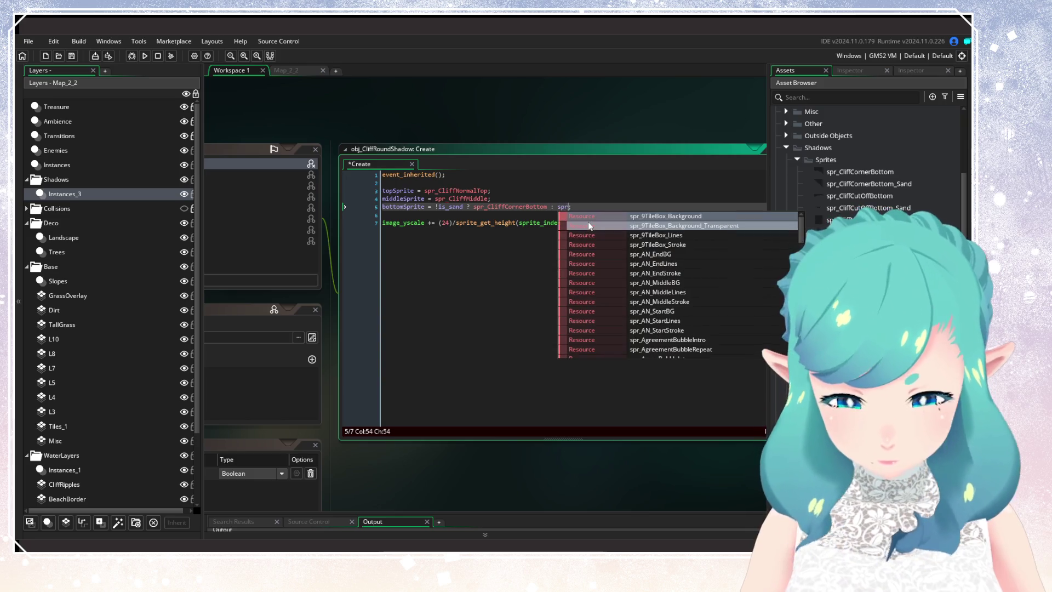
type("orner")
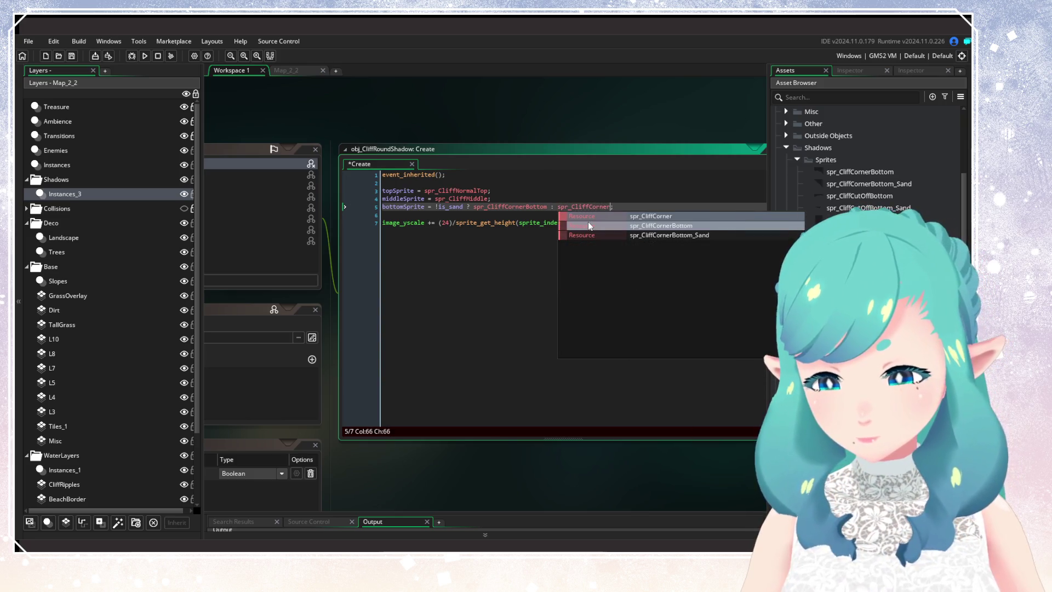
key("Down")
key("Return")
key("ctrl+s")
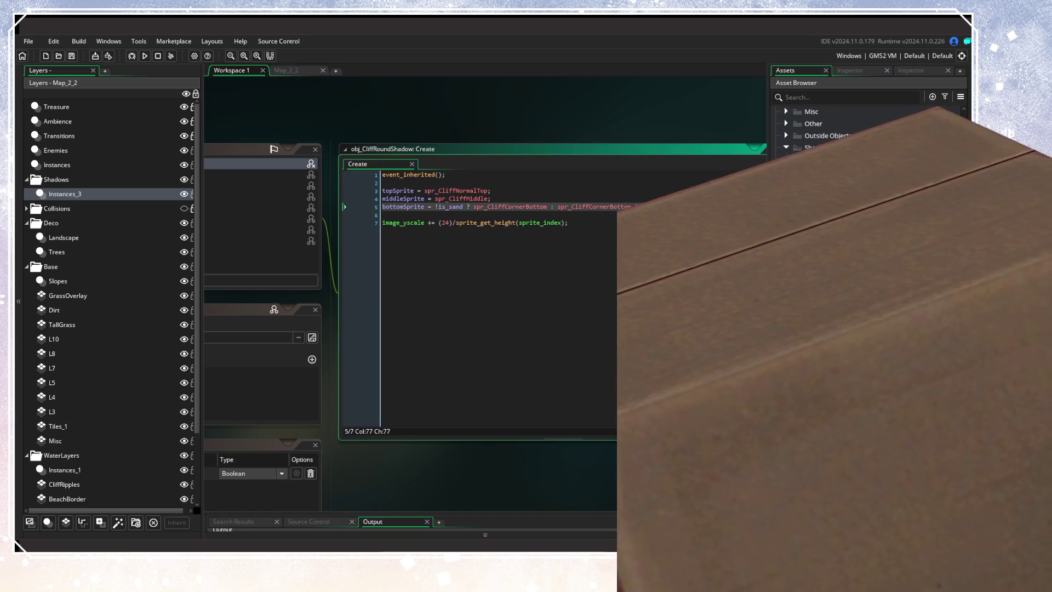
left_click(525, 222)
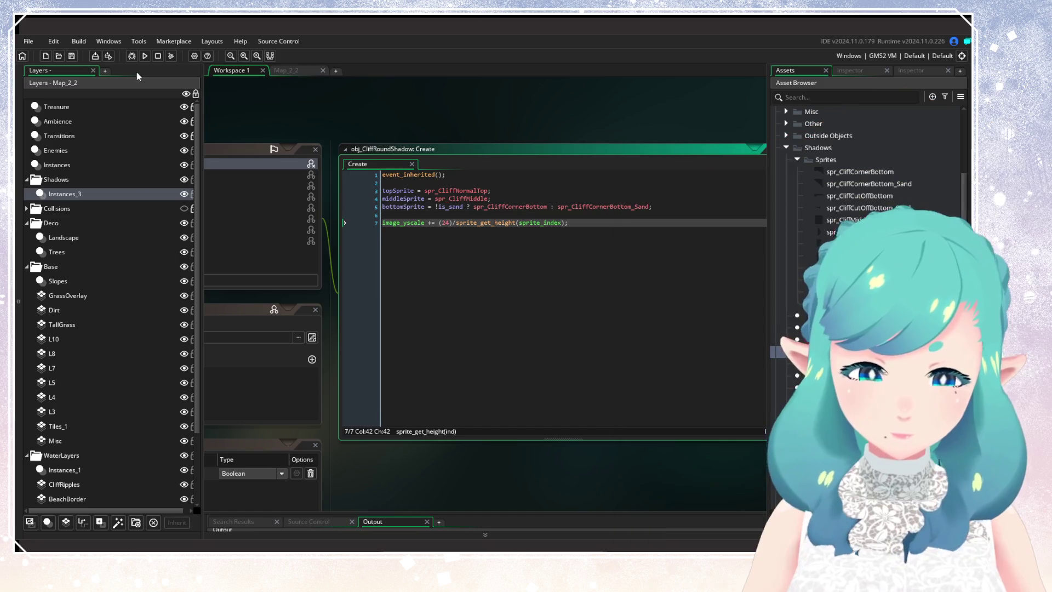
left_click(145, 56)
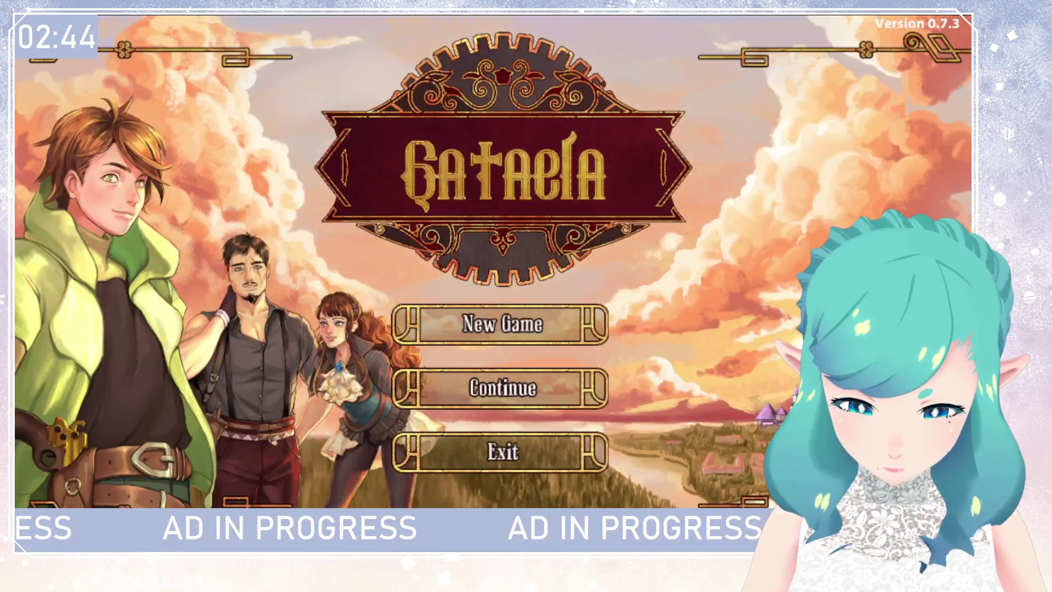
Continue from save slot 1, walk the character across the beach cliffs, then quit the game
key("Down")
key("Return")
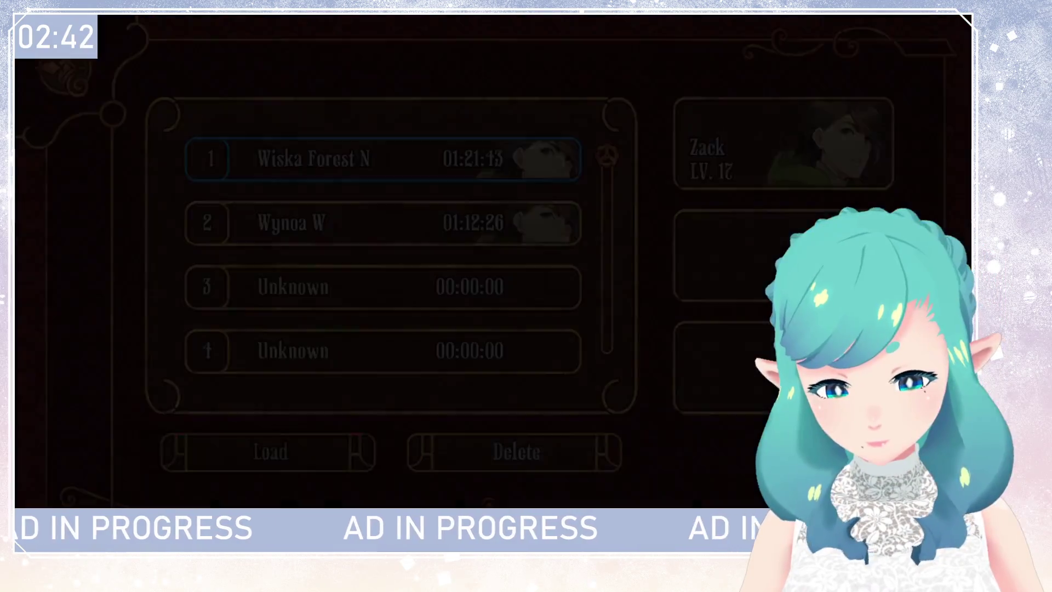
key("Return")
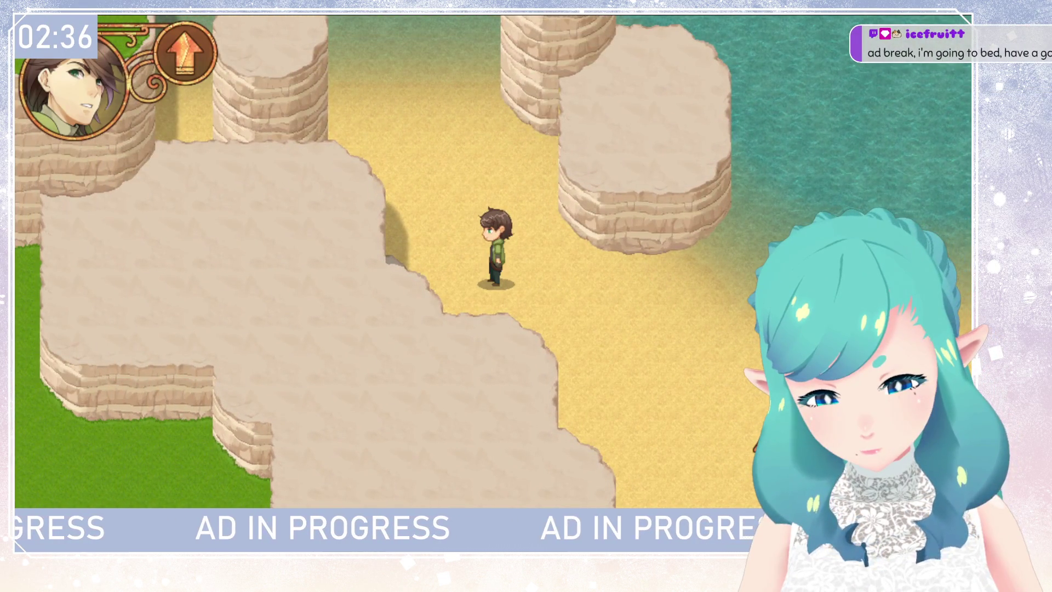
key("Left")
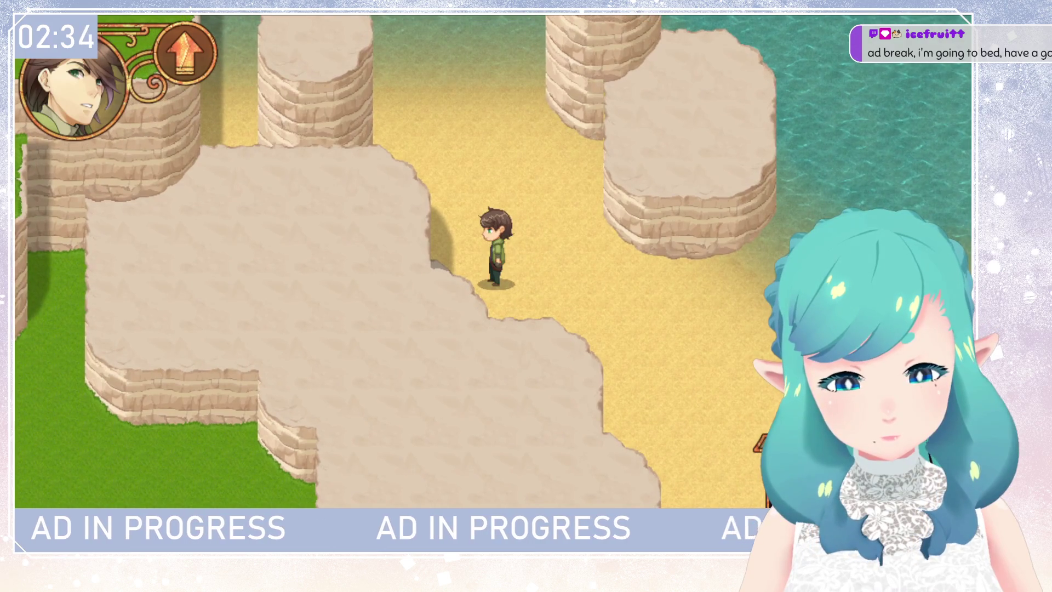
key("Escape")
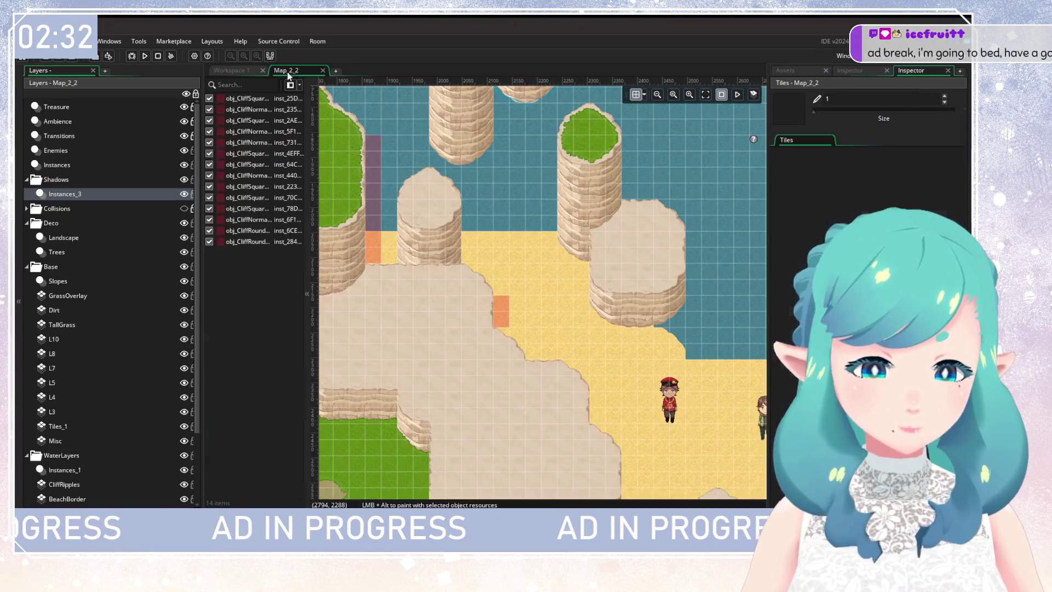
Override is_sand to True on the new round cliff shadow instance and launch a test build
double_click(501, 312)
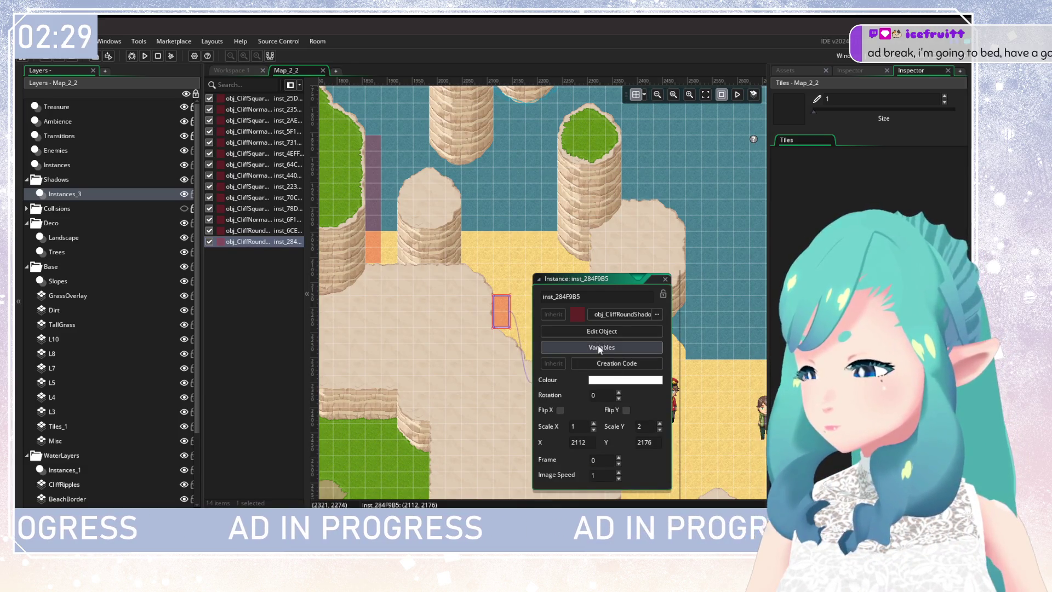
left_click(599, 347)
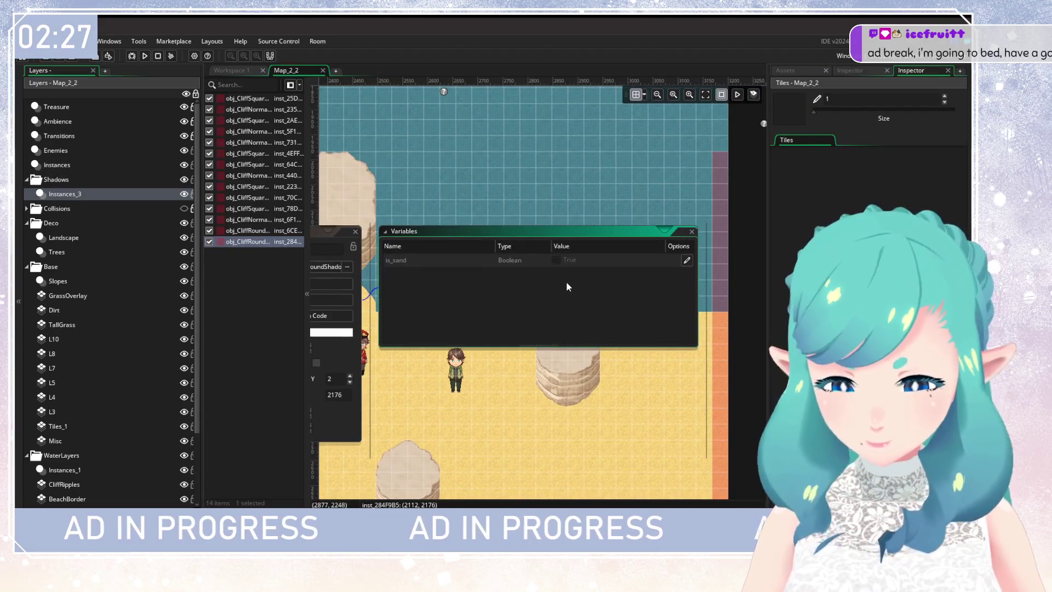
left_click(687, 260)
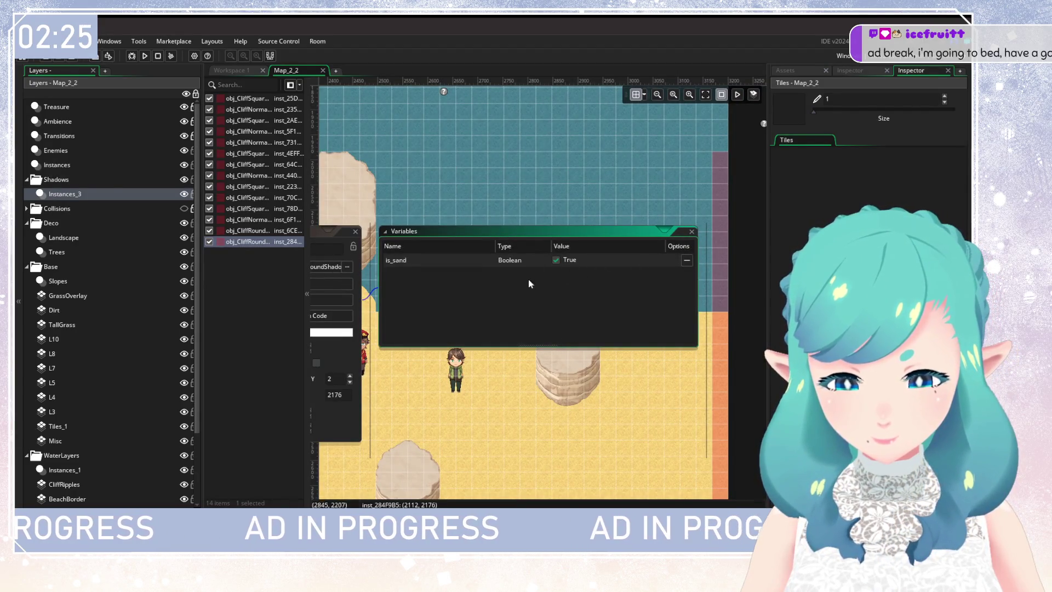
key("Escape")
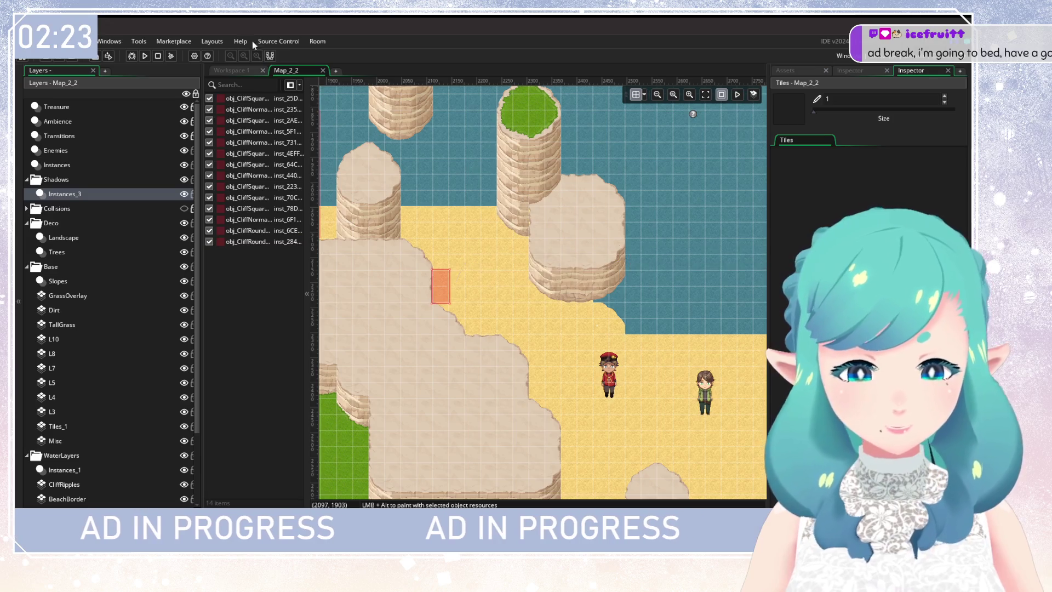
left_click(158, 56)
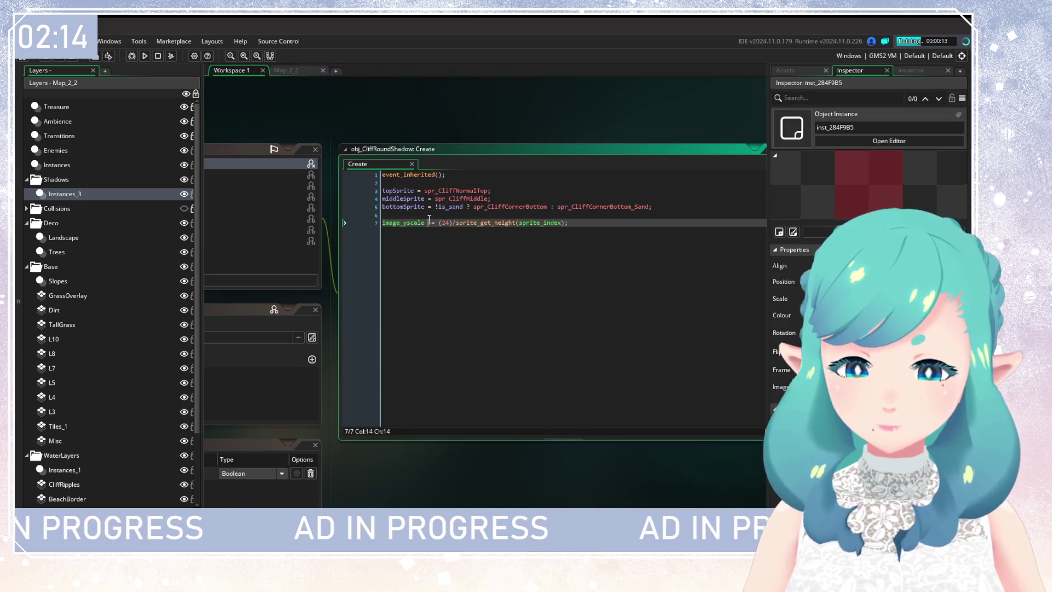
Put the caret in line 7's sprite_index, then browse the Shadows sprites and open spr_CliffCornerBottom_Sand
left_click(537, 223)
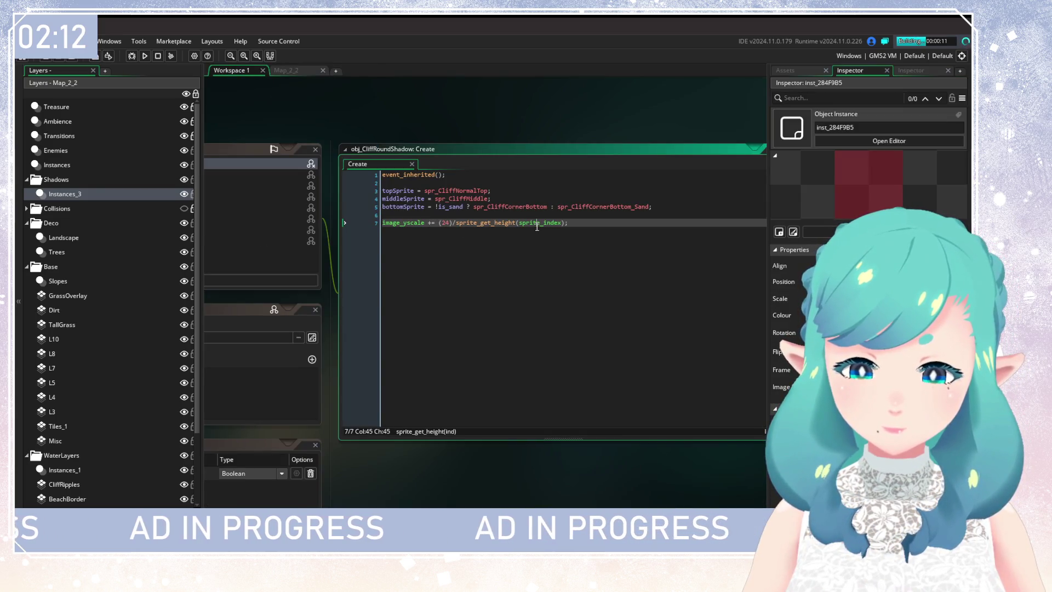
key("Left")
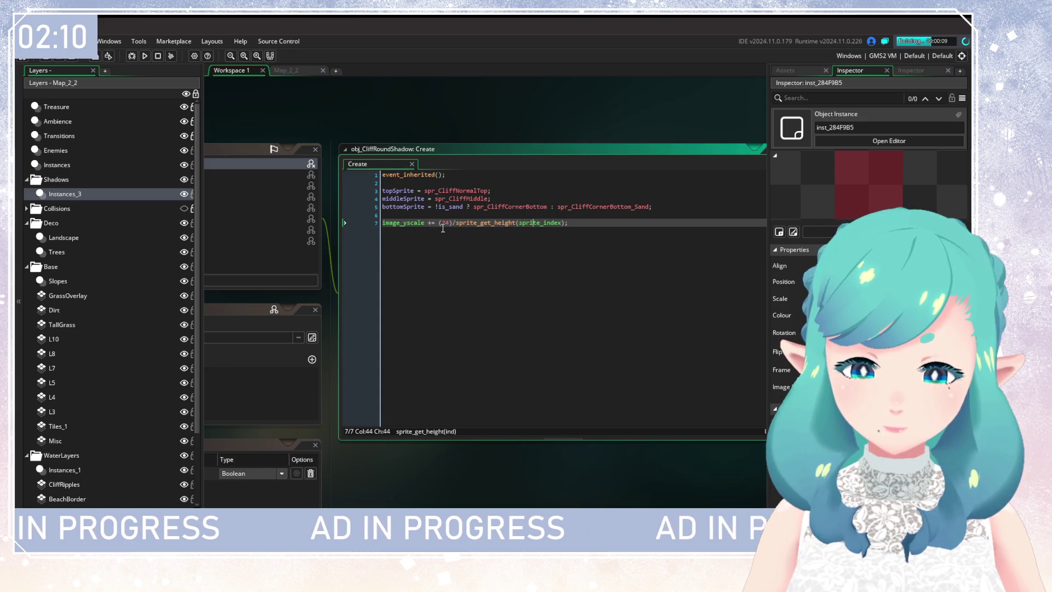
mouse_move(416, 224)
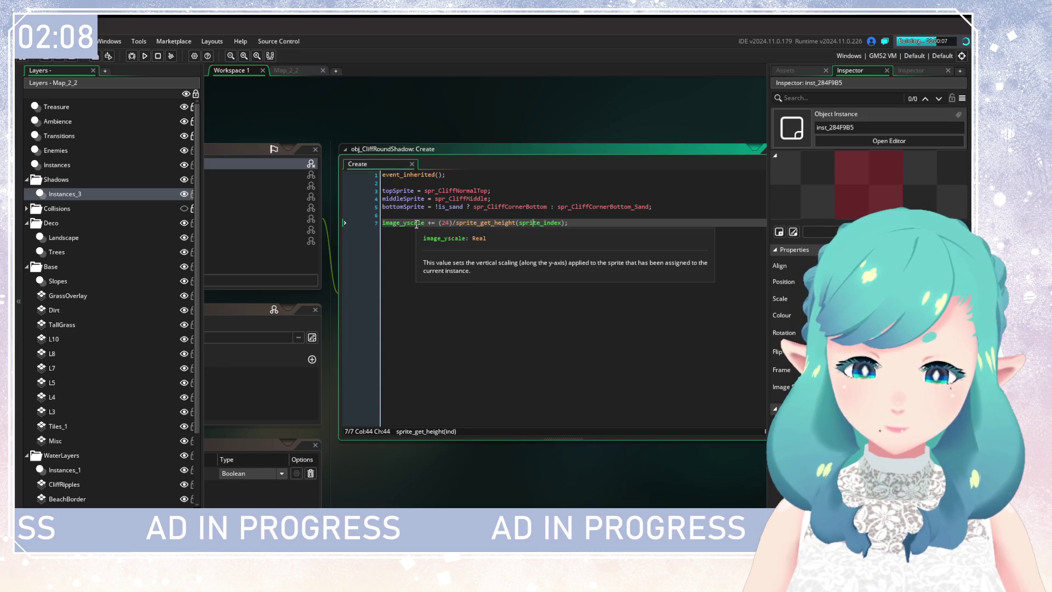
left_click(799, 70)
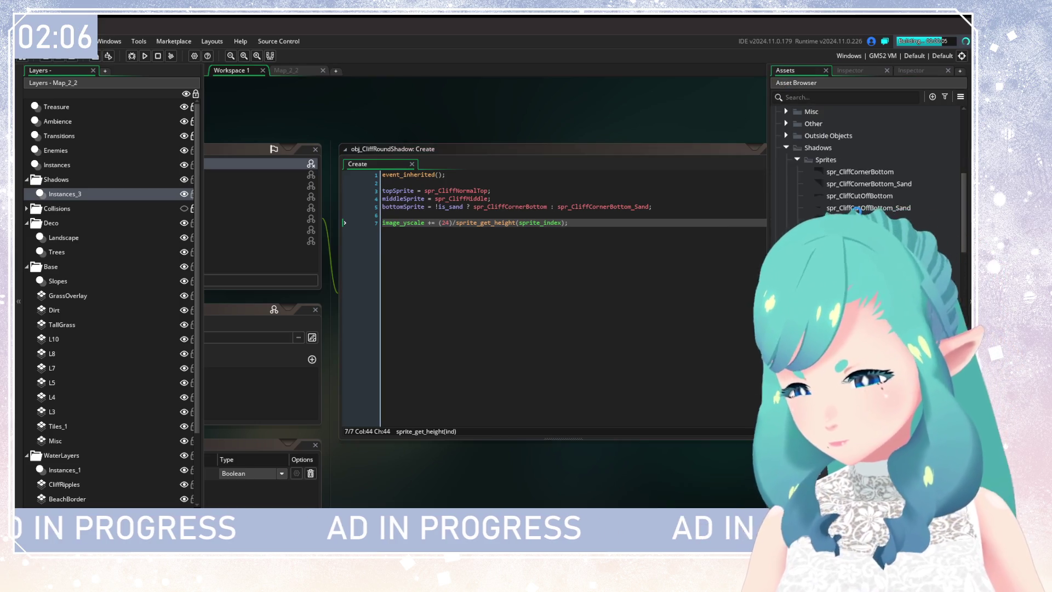
left_click(854, 208)
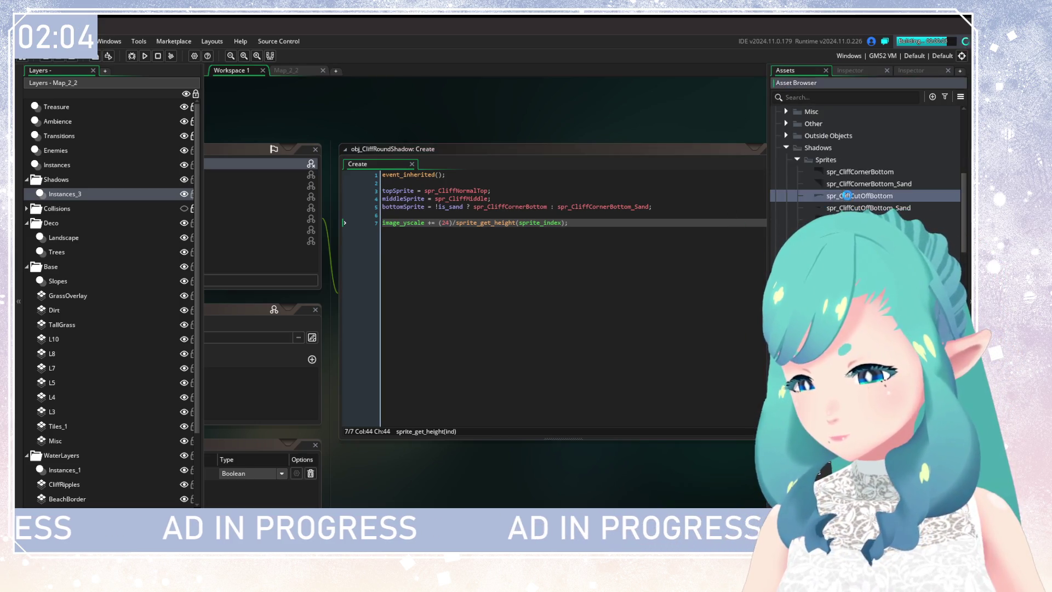
left_click(854, 220)
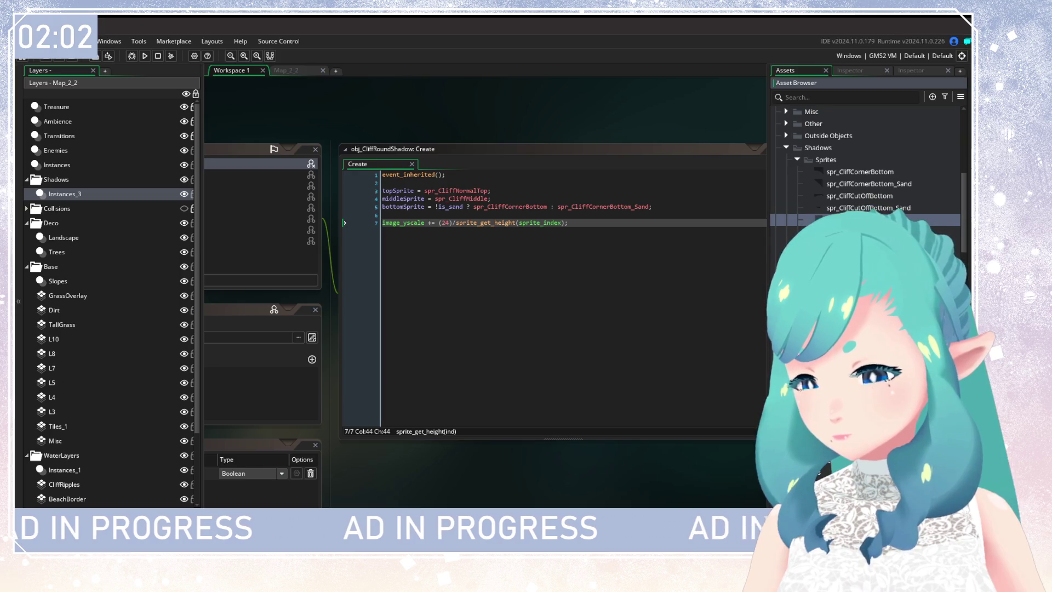
double_click(863, 195)
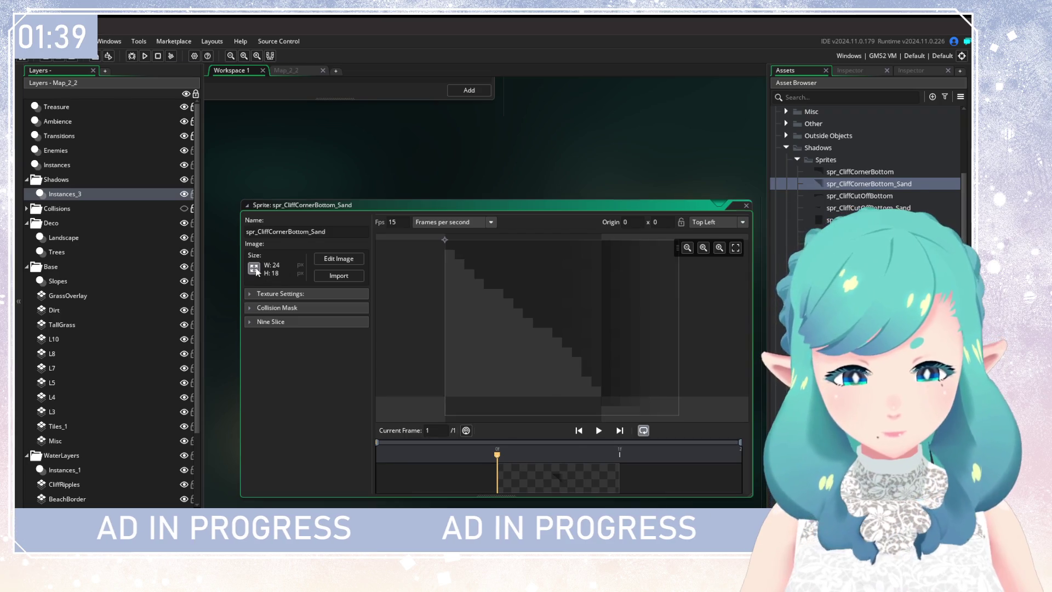
Resize spr_CliffCornerBottom_Sand's canvas to width 32 and compare it with spr_CliffCornerBottom
type("32")
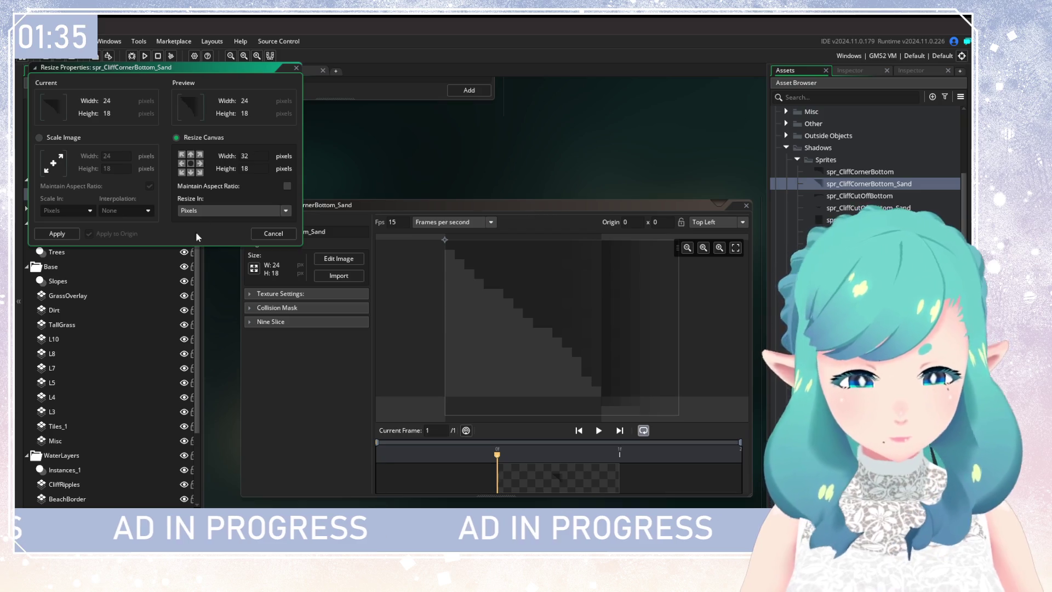
left_click(57, 234)
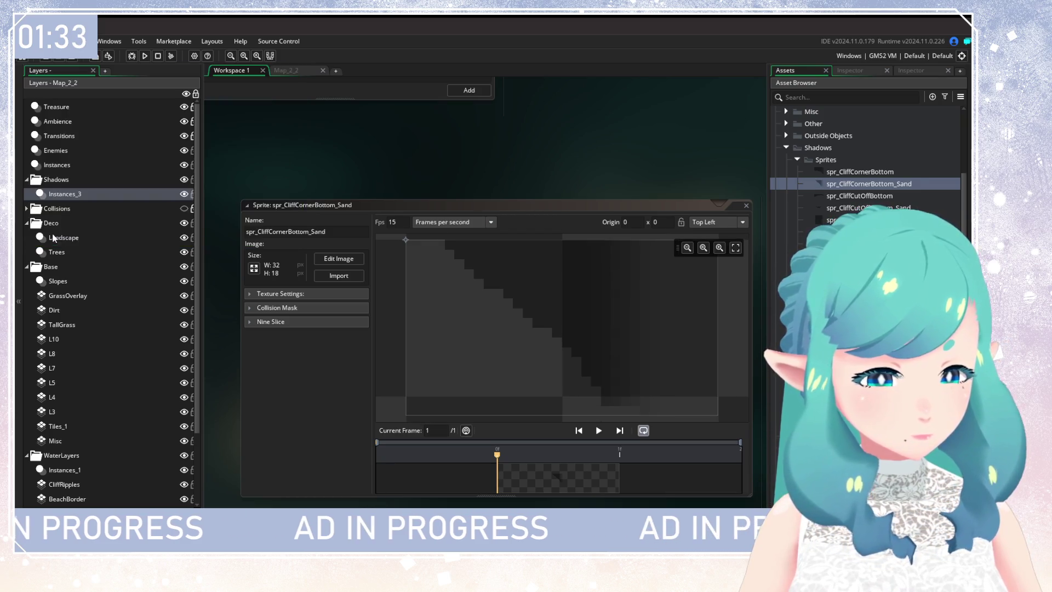
double_click(859, 171)
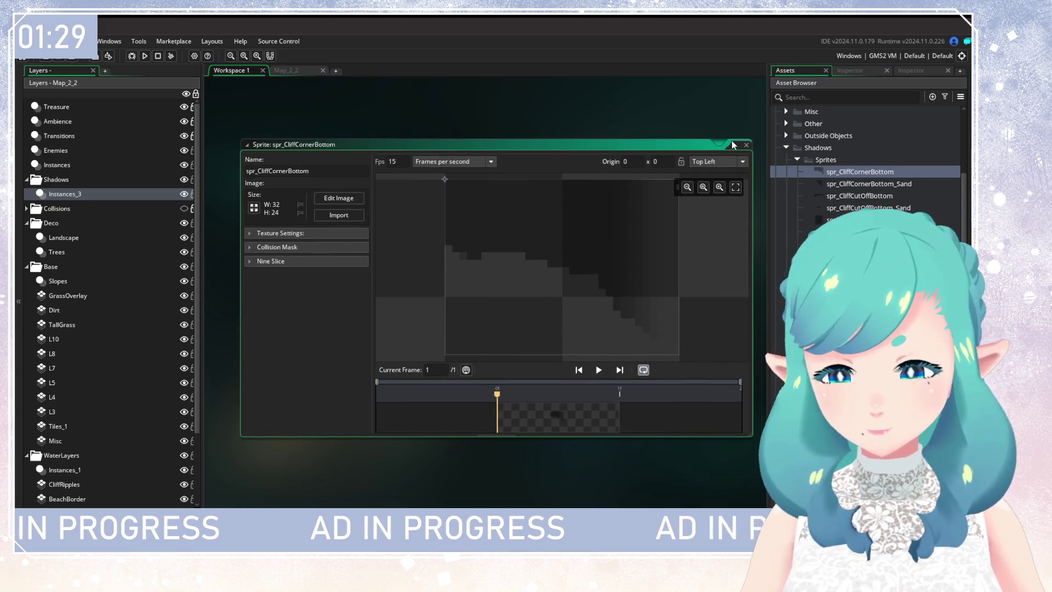
left_click(746, 144)
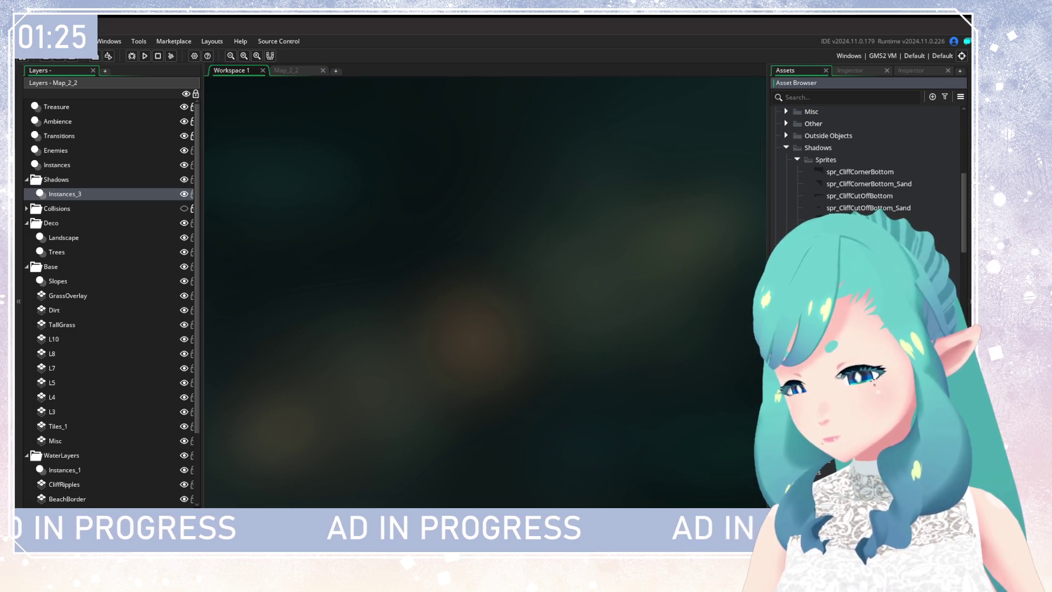
In obj_CliffRoundShadow's Create code, replace the fixed 24 with sprite_get_height(bottomSprite), then run the game
double_click(838, 236)
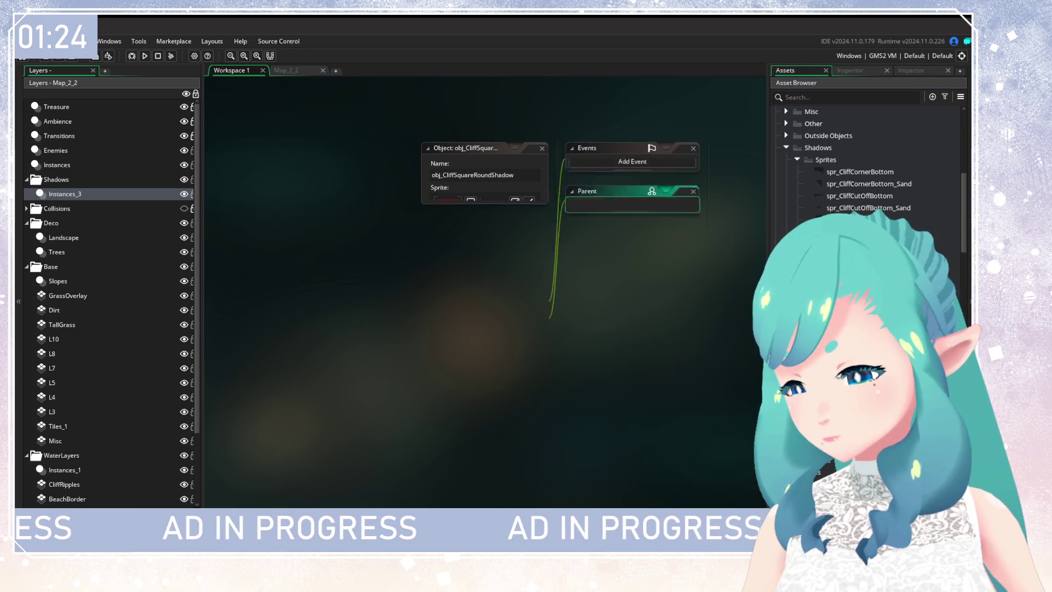
left_click(542, 148)
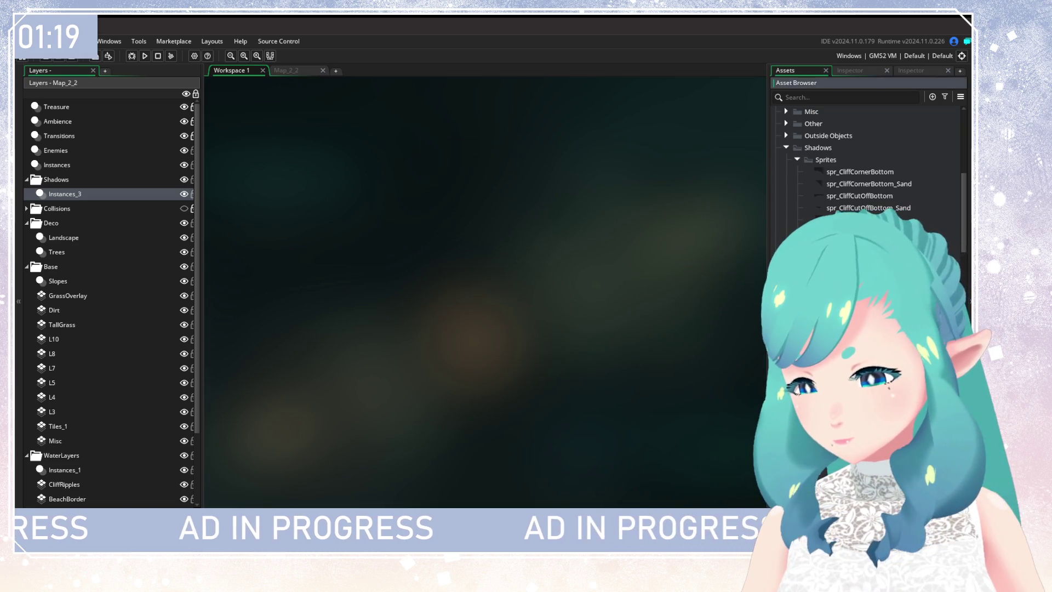
double_click(844, 223)
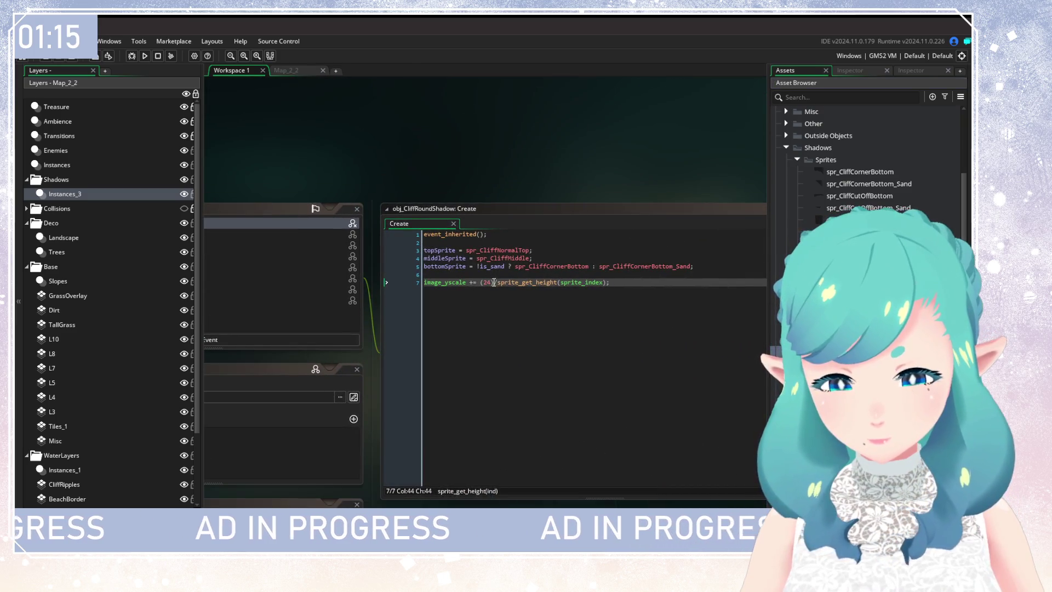
double_click(484, 281)
type("sprite_height")
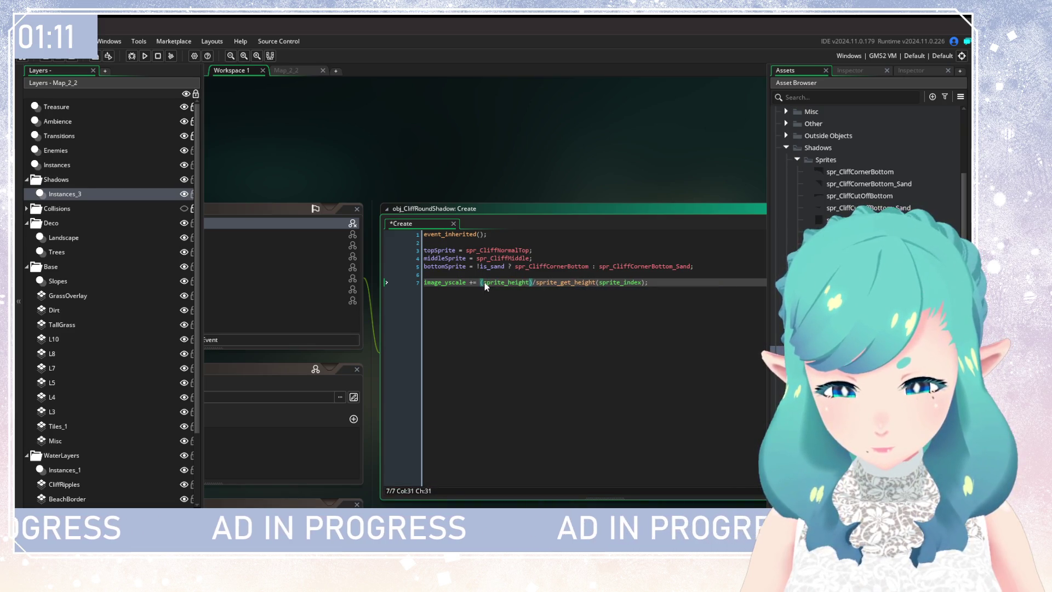
key("BackSpace")
key("BackSpace")
key("BackSpace")
key("BackSpace")
type("get_h")
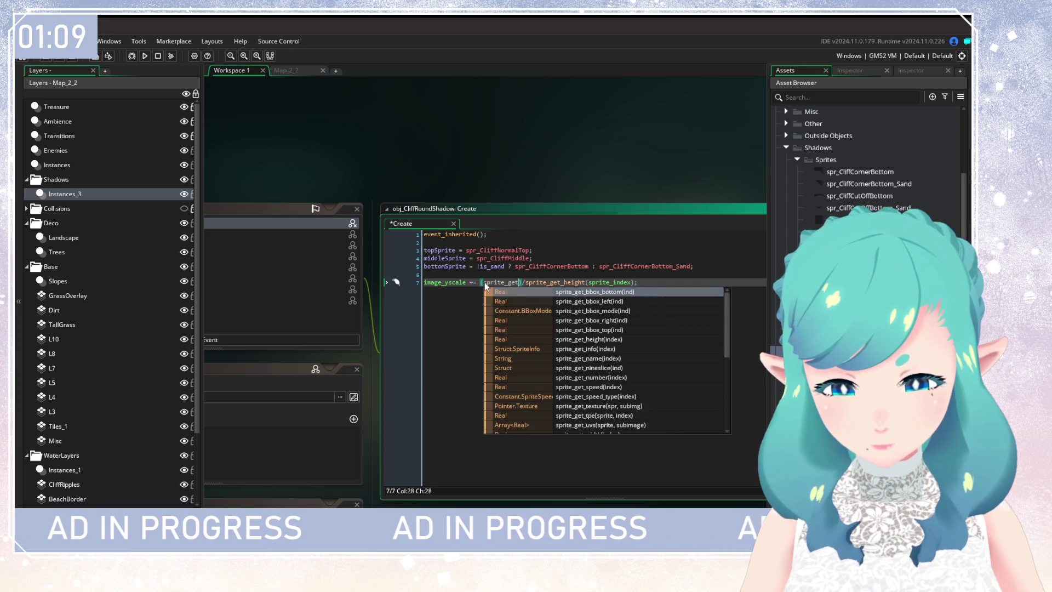
type("eight(")
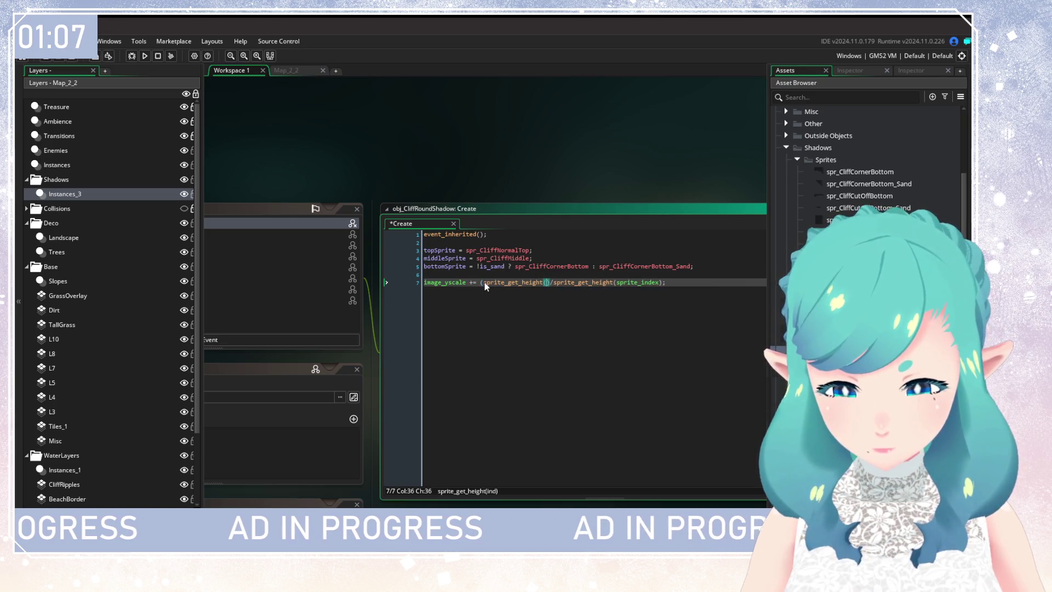
type("bottom_sprite")
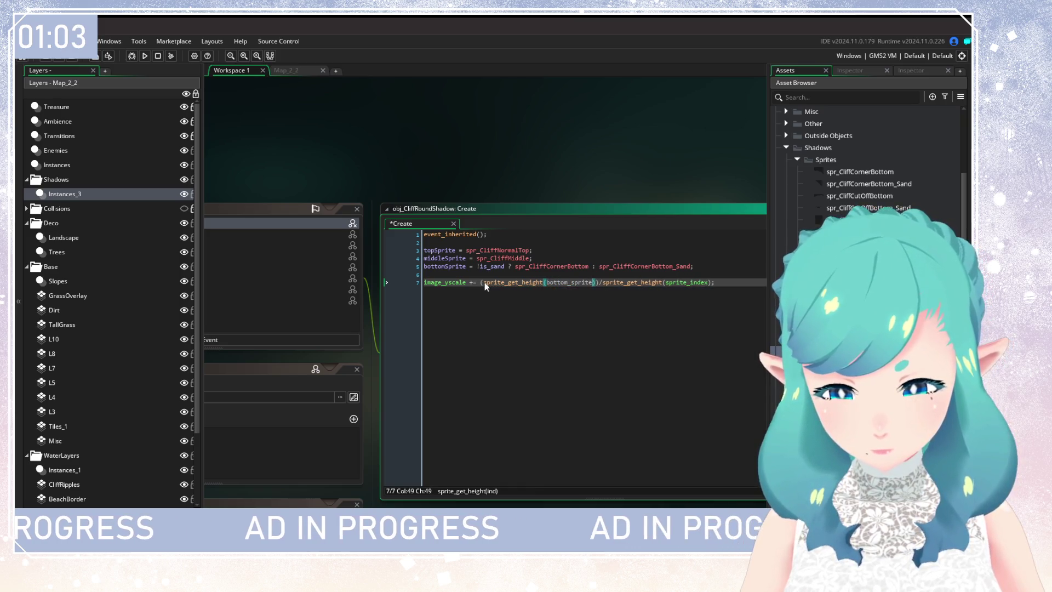
left_click(481, 268)
left_click(567, 283)
type("S")
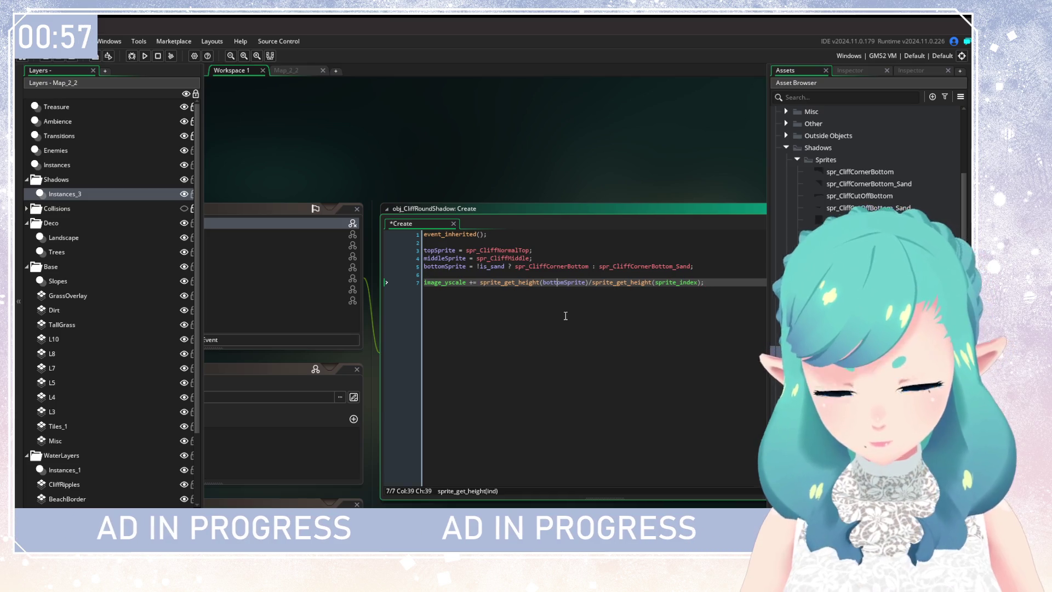
left_click(147, 55)
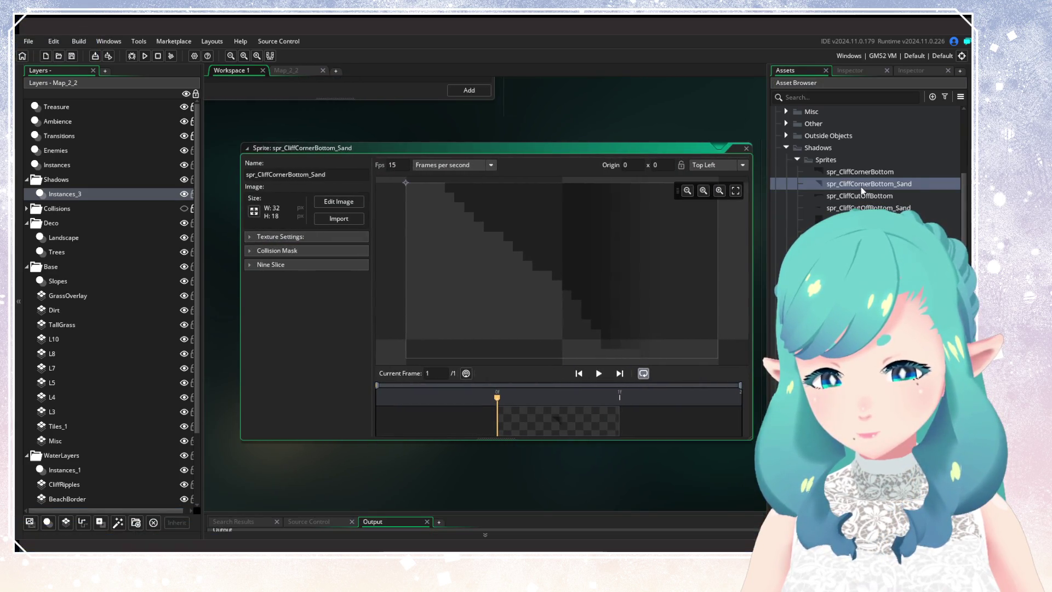
Close the sand corner sprite editor and review obj_CliffRoundShadow's yscale line and its parent obj_Shadow
left_click(746, 149)
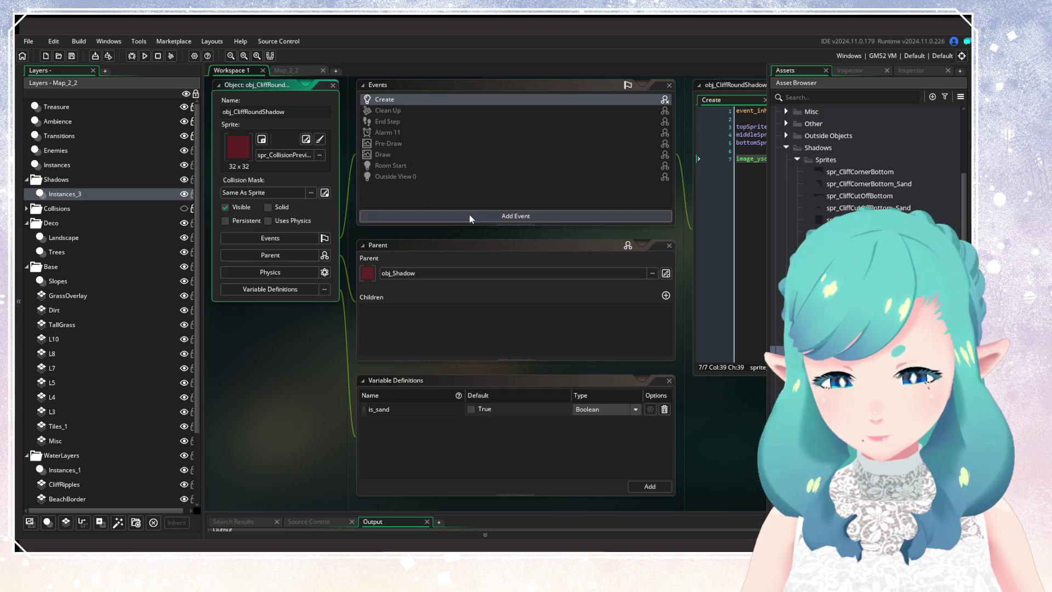
mouse_move(501, 258)
left_mouse_down()
mouse_move(393, 281)
mouse_move(363, 311)
left_mouse_up()
left_click(620, 245)
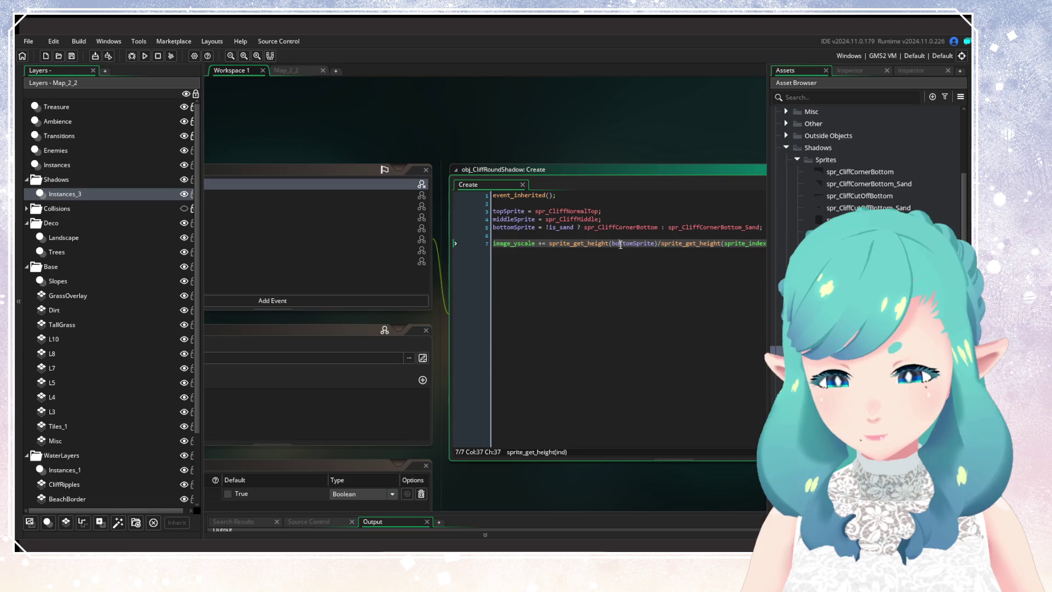
left_click(436, 346)
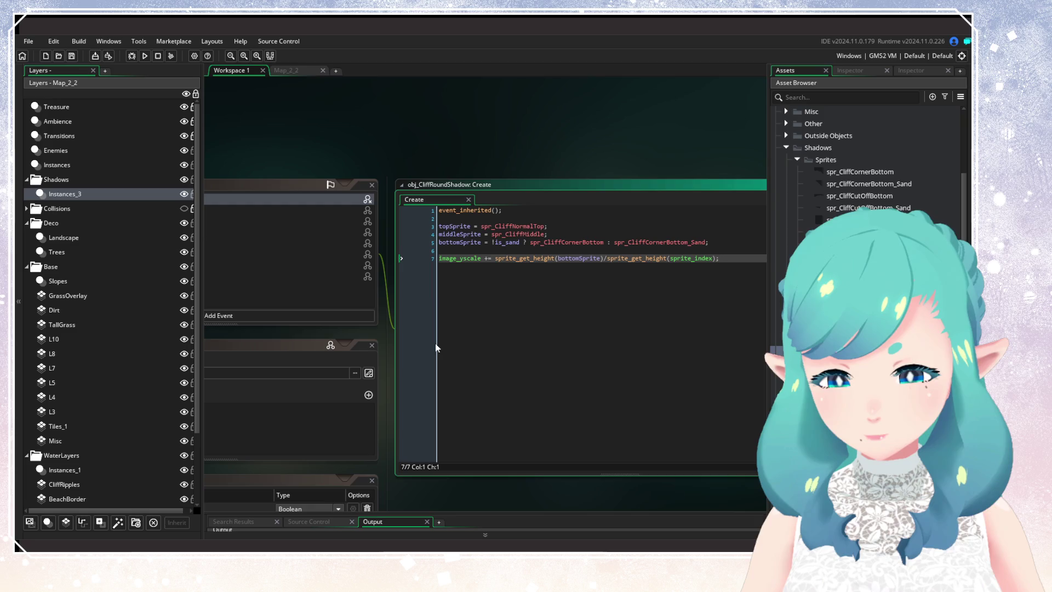
left_click_drag(436, 347, 668, 301)
left_click(601, 326)
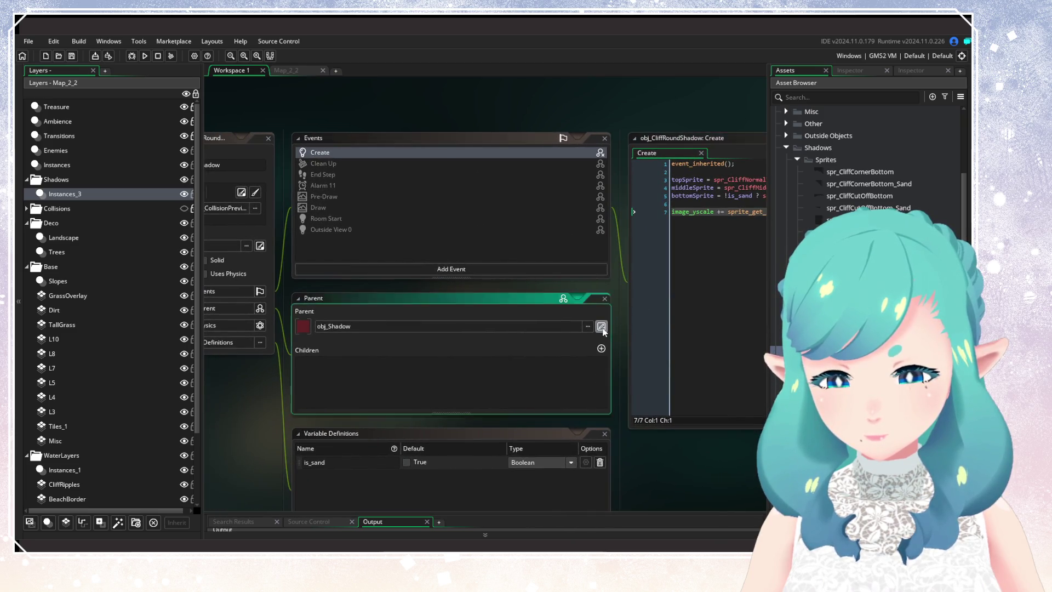
Open obj_Shadow's Draw and Pre-Draw events and read how bottomSprite and middleHeight are calculated
double_click(399, 222)
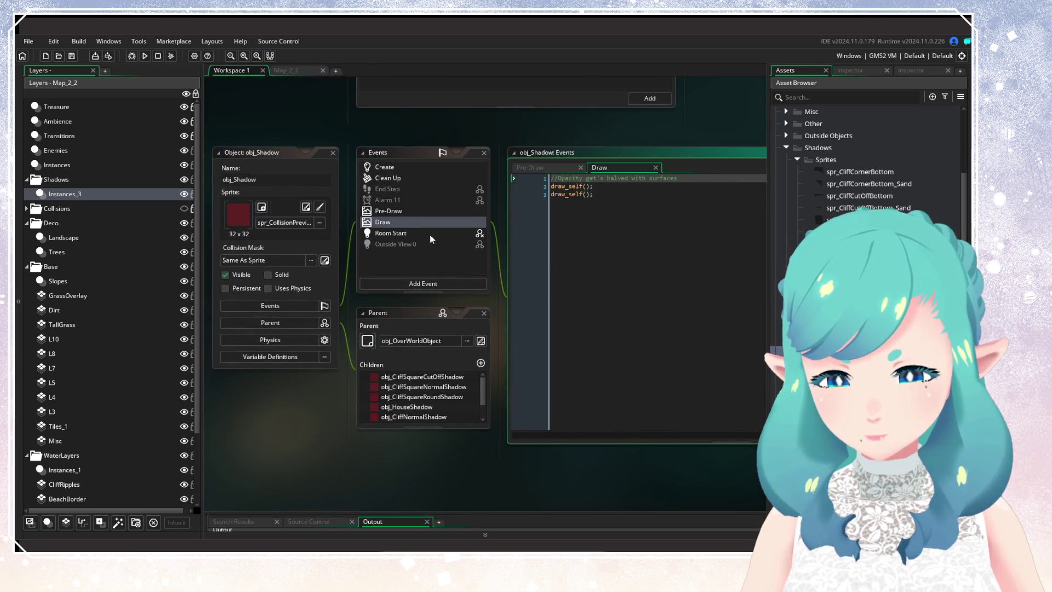
double_click(406, 213)
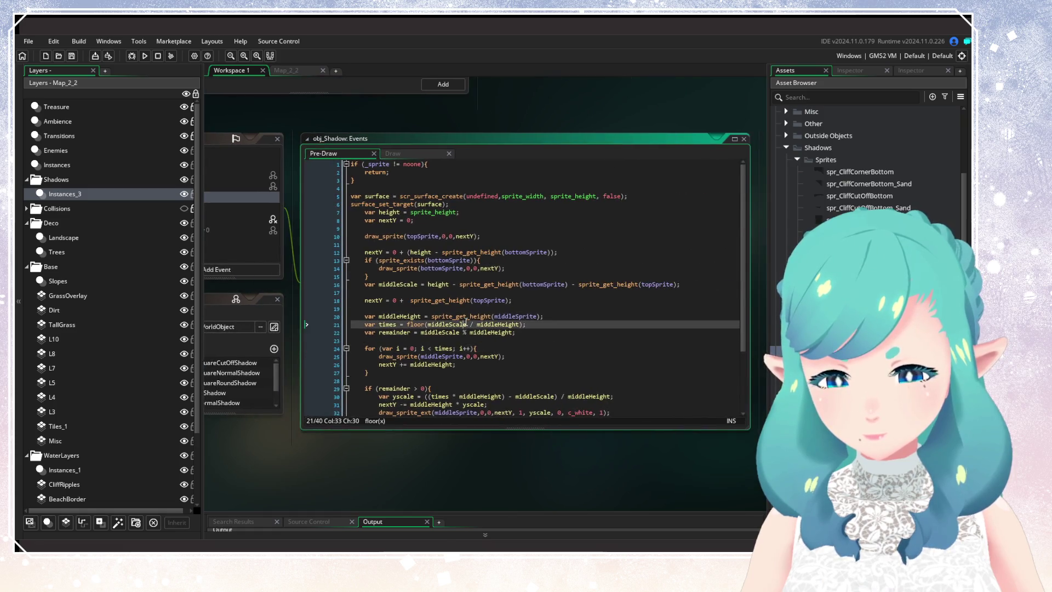
left_click(524, 376)
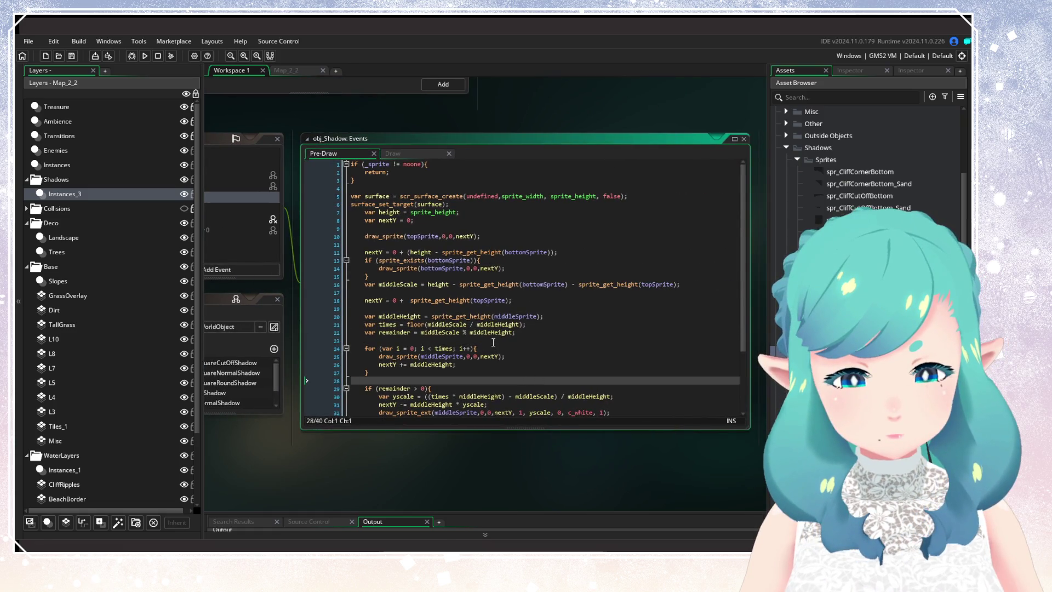
scroll(493, 342, "down", 3)
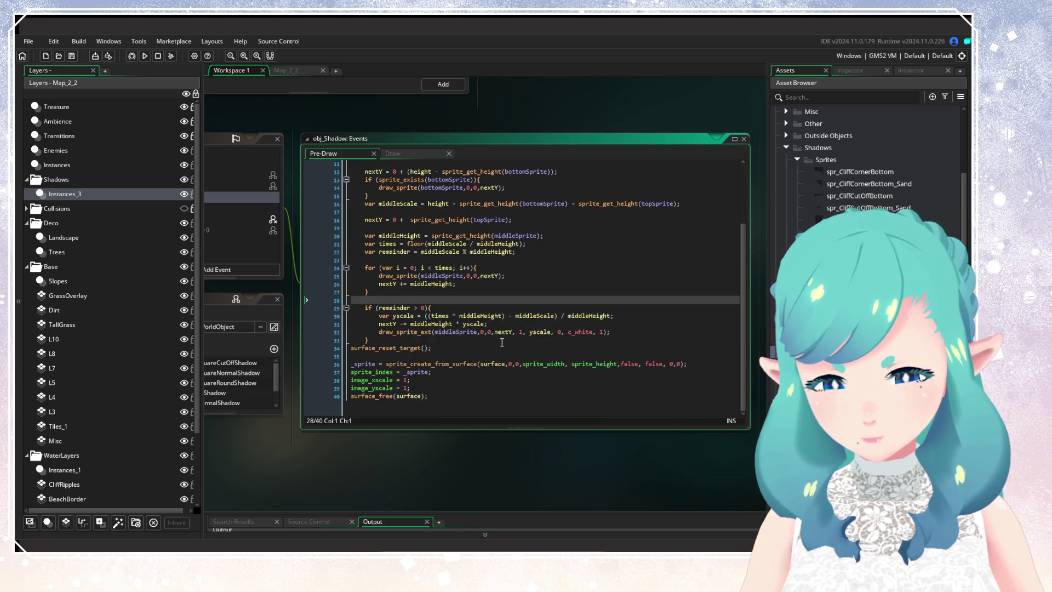
scroll(378, 351, "up", 2)
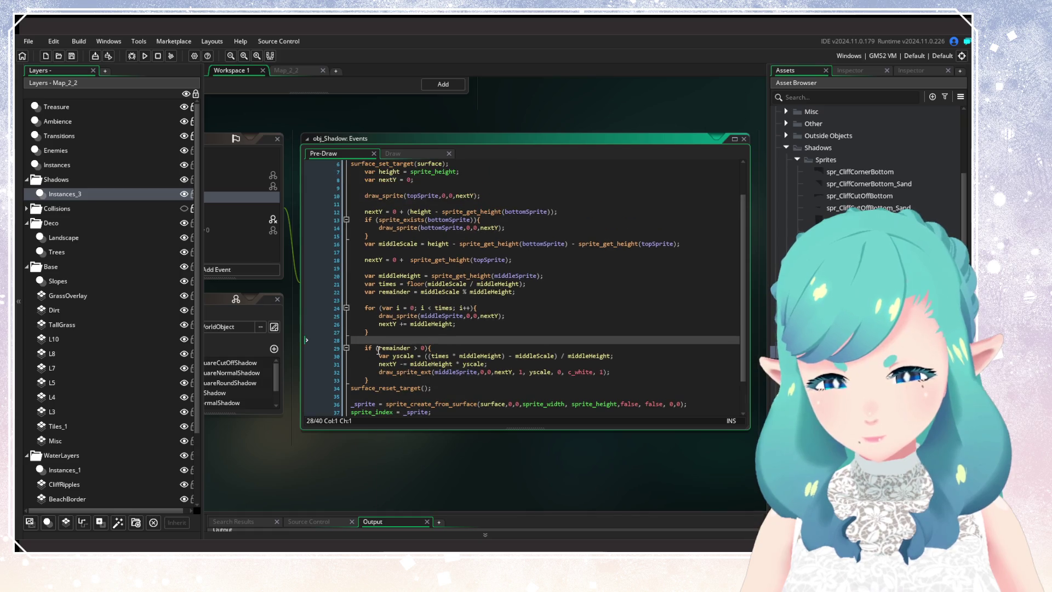
left_click(540, 244)
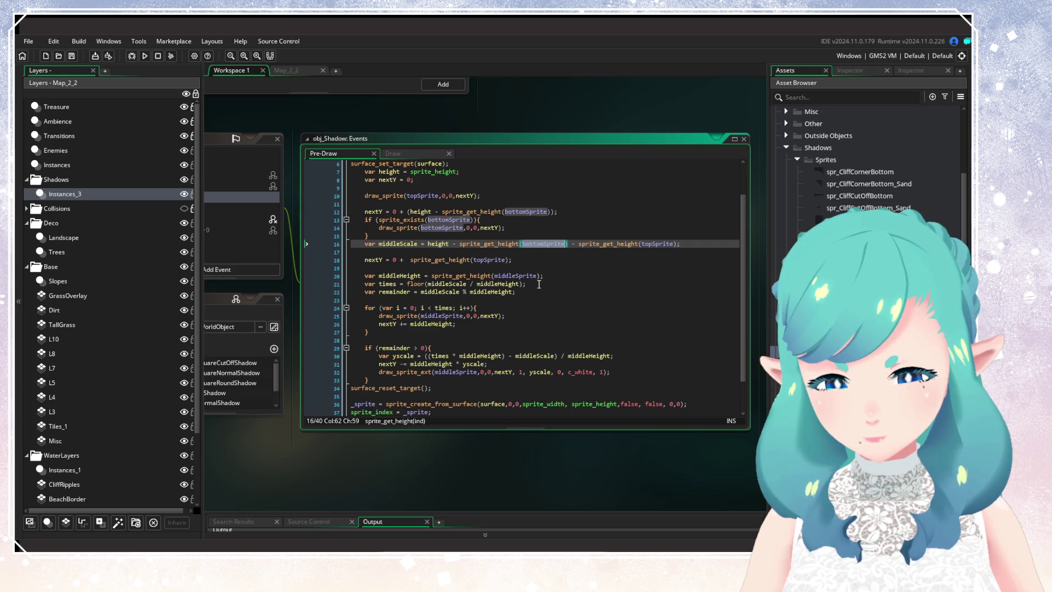
left_click(539, 277)
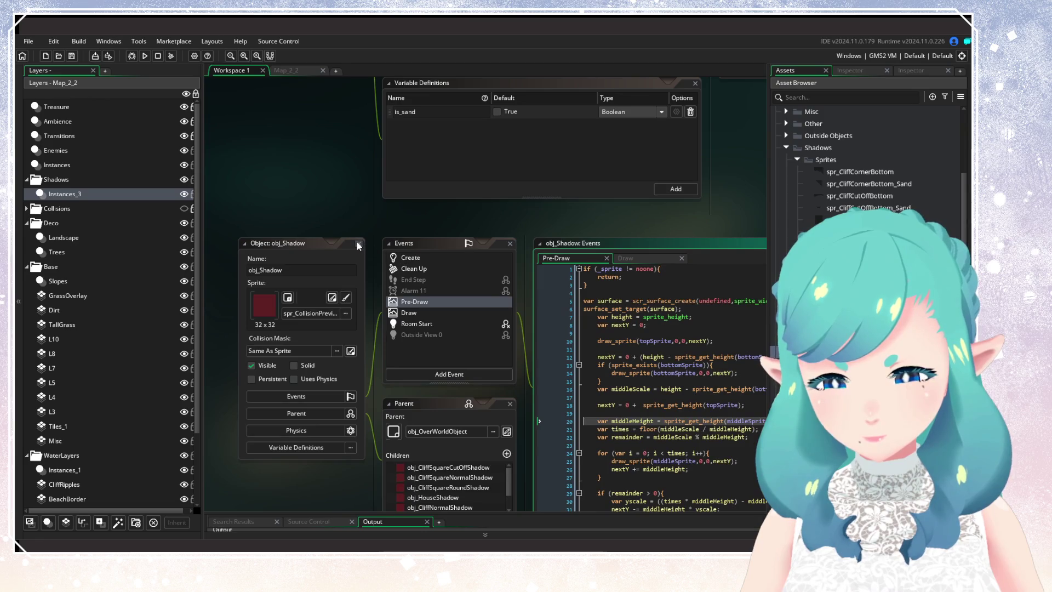
Close obj_Shadow and compare spr_CliffCornerBottom_Sand with spr_CliffCornerBottom side by side
left_click(358, 243)
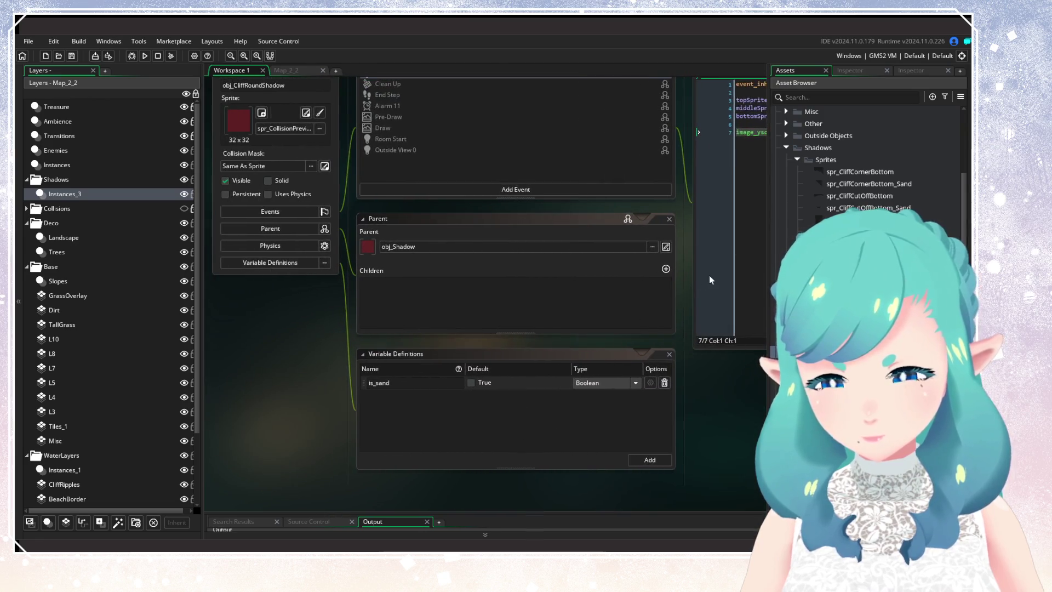
left_click(711, 280)
left_click(597, 274)
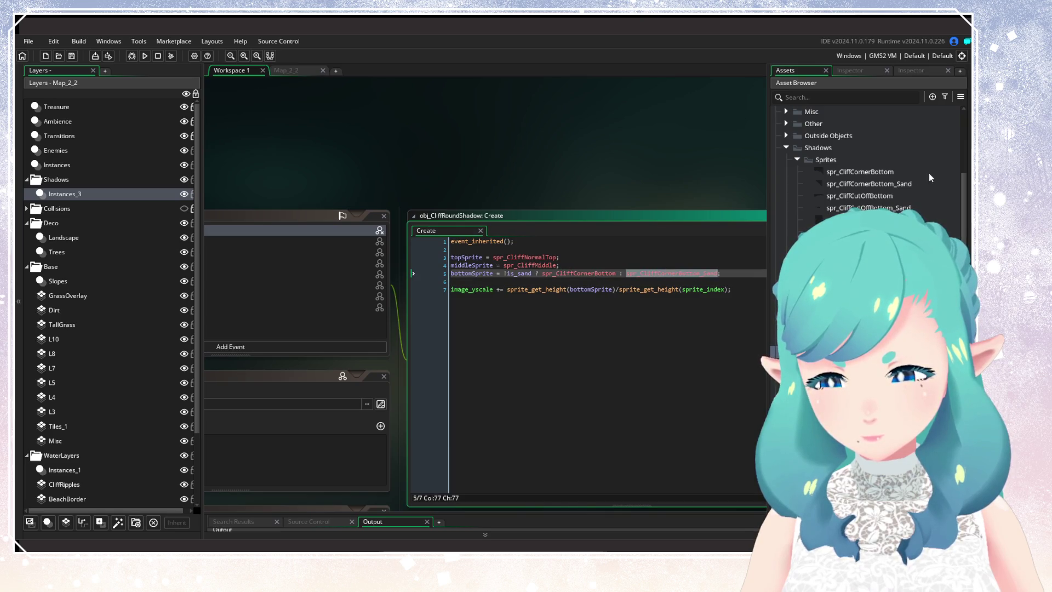
double_click(889, 185)
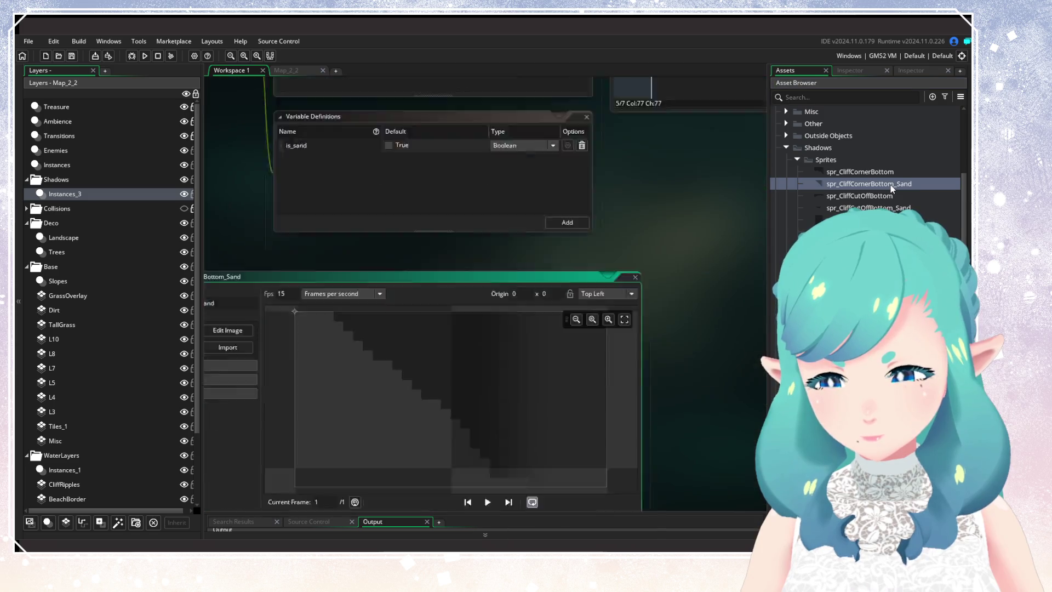
double_click(876, 172)
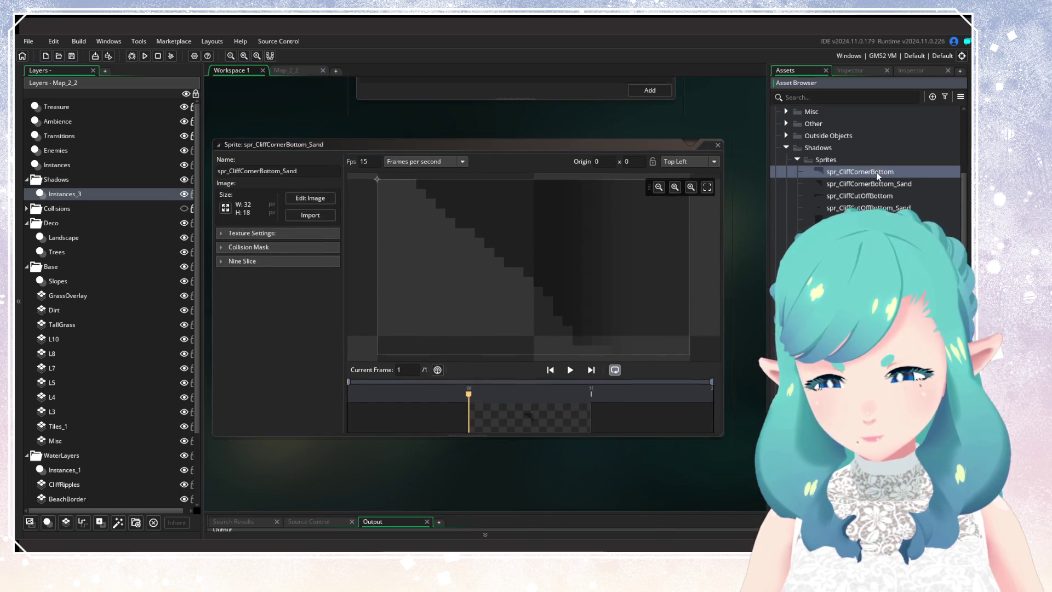
left_click(717, 145)
left_click(846, 185)
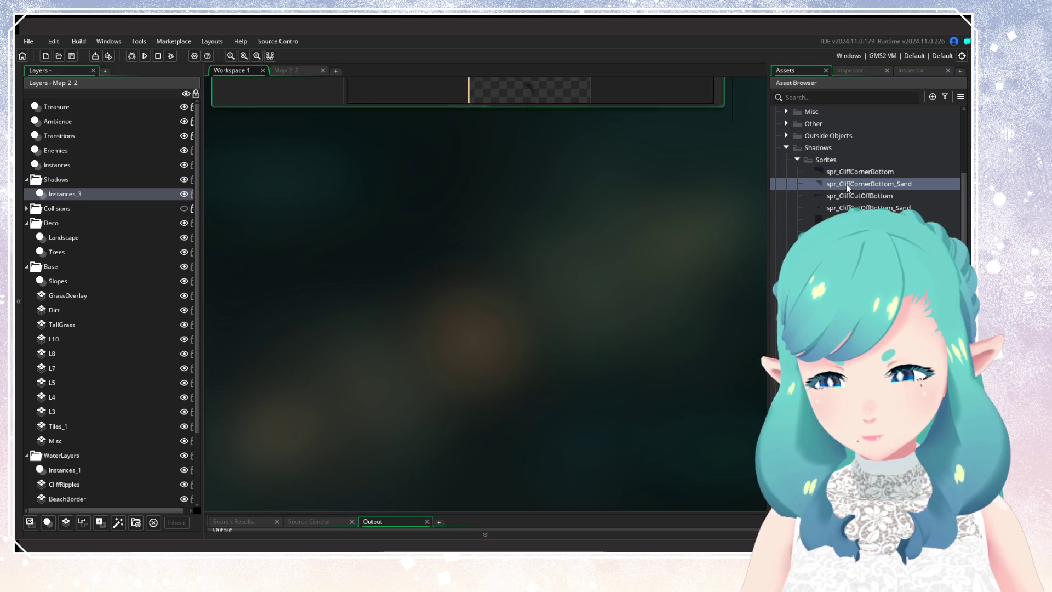
left_click(717, 145)
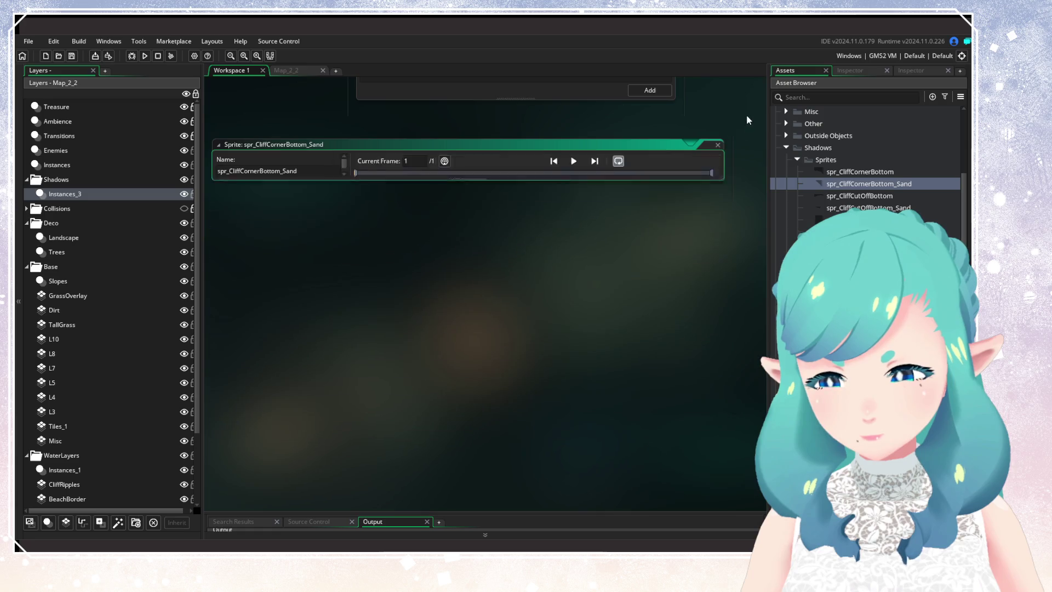
Recheck the bottom-sprite choice and sprite_get_height line, then switch to the Map_2_2 room
left_click(502, 195)
left_click(496, 181)
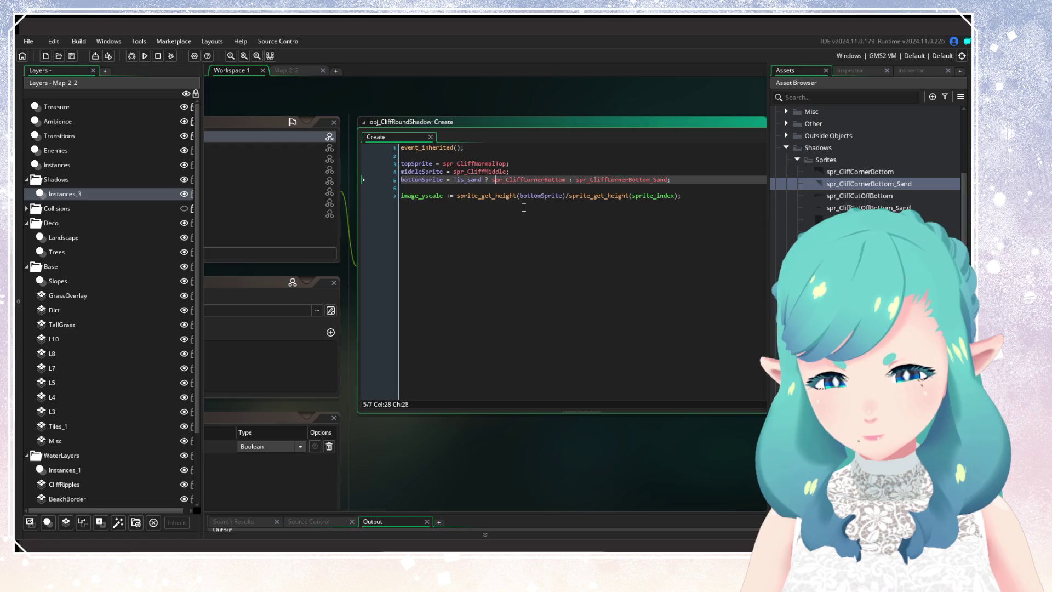
left_click(435, 311)
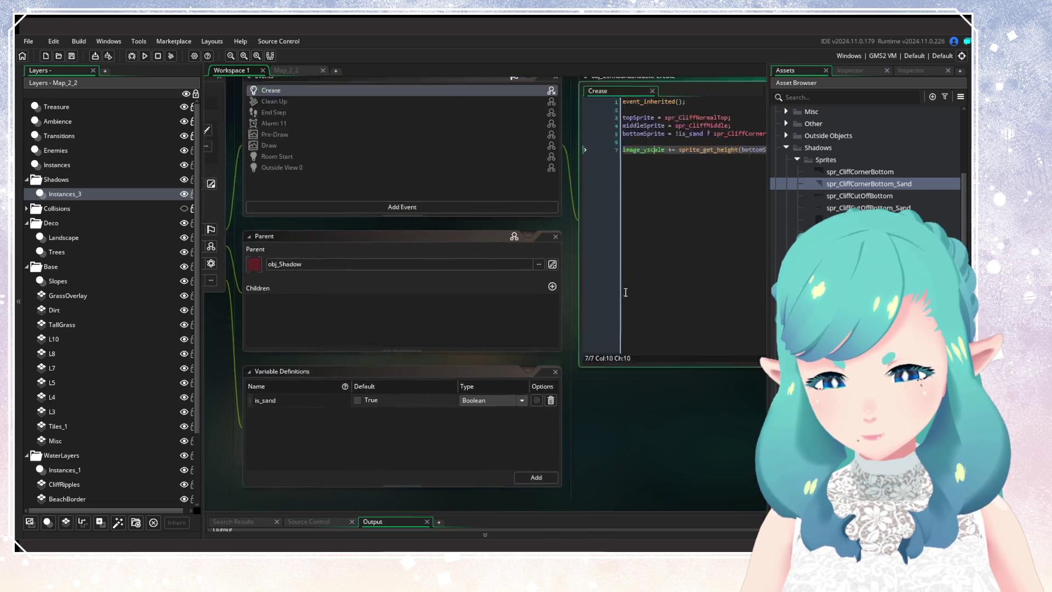
left_click(301, 72)
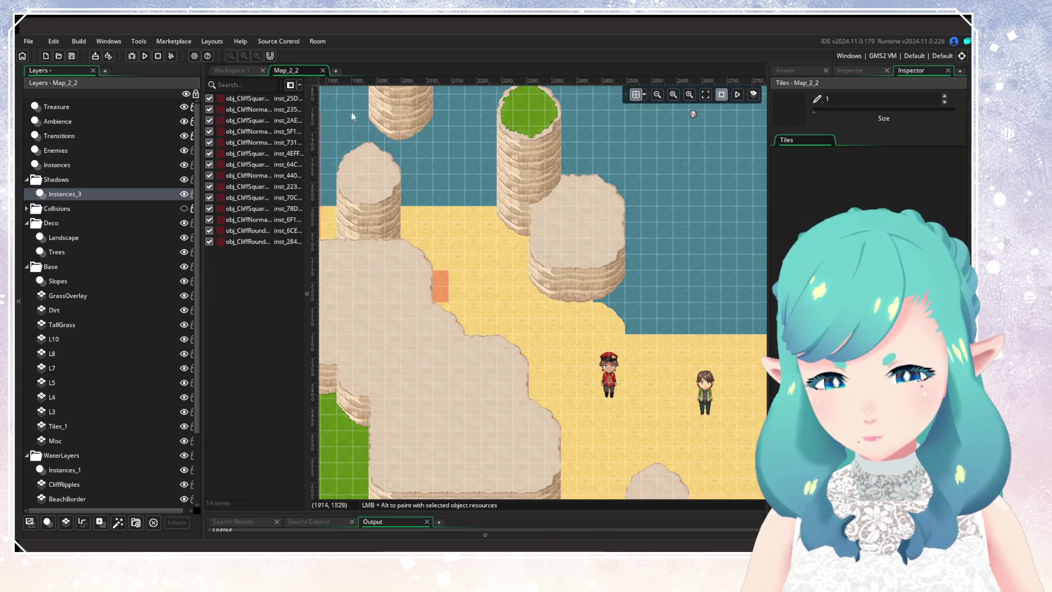
Check the round cliff shadow instance's Scale Y and is_sand variable in Map_2_2
double_click(432, 296)
left_click(532, 323)
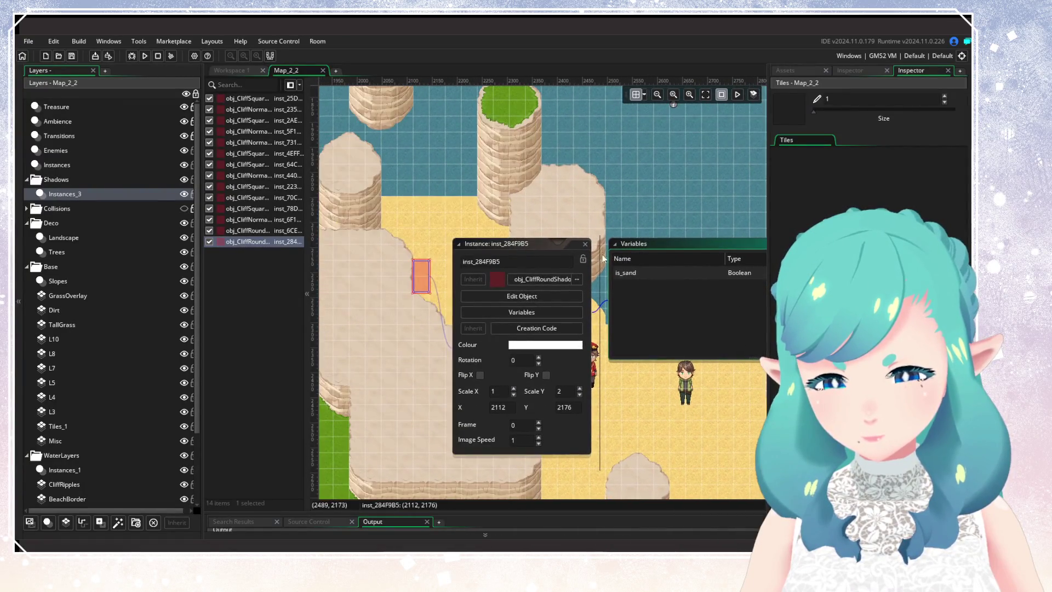
left_click(421, 276)
Review the image_yscale line in the Create code, then run a test build
left_click(235, 70)
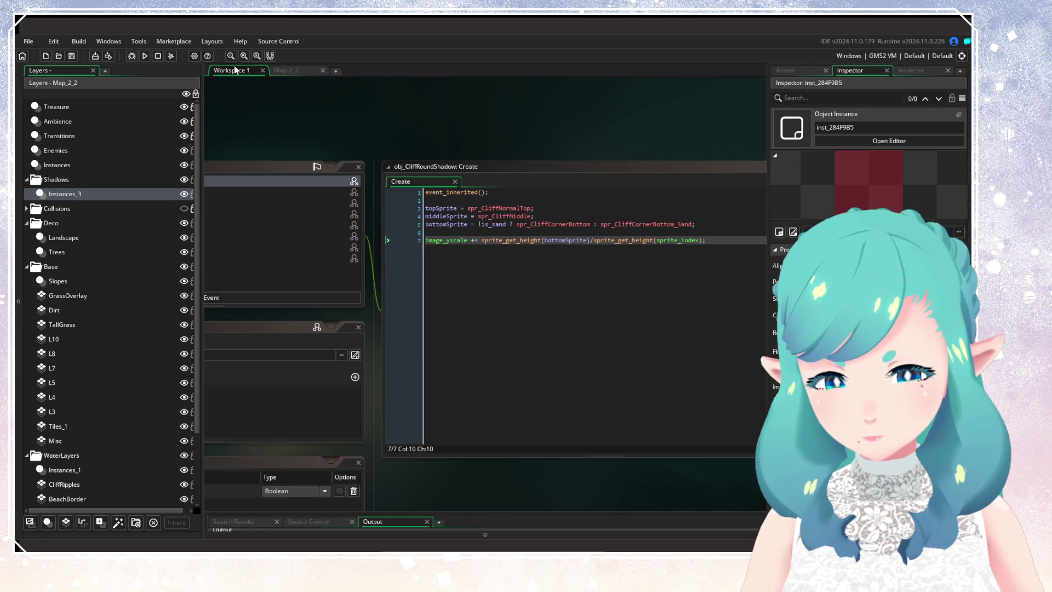
left_click(575, 263)
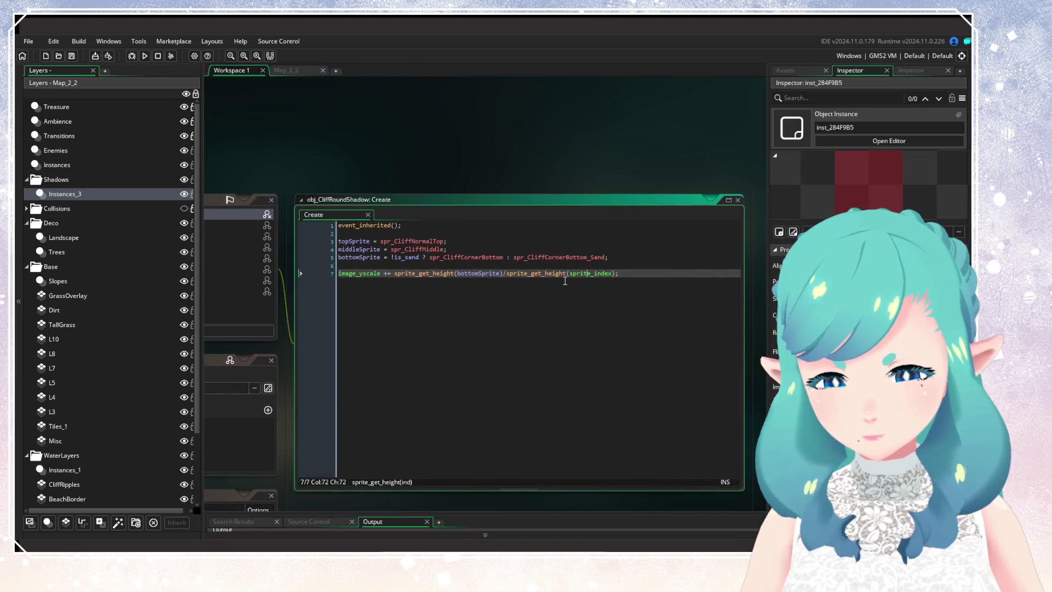
left_click(474, 257)
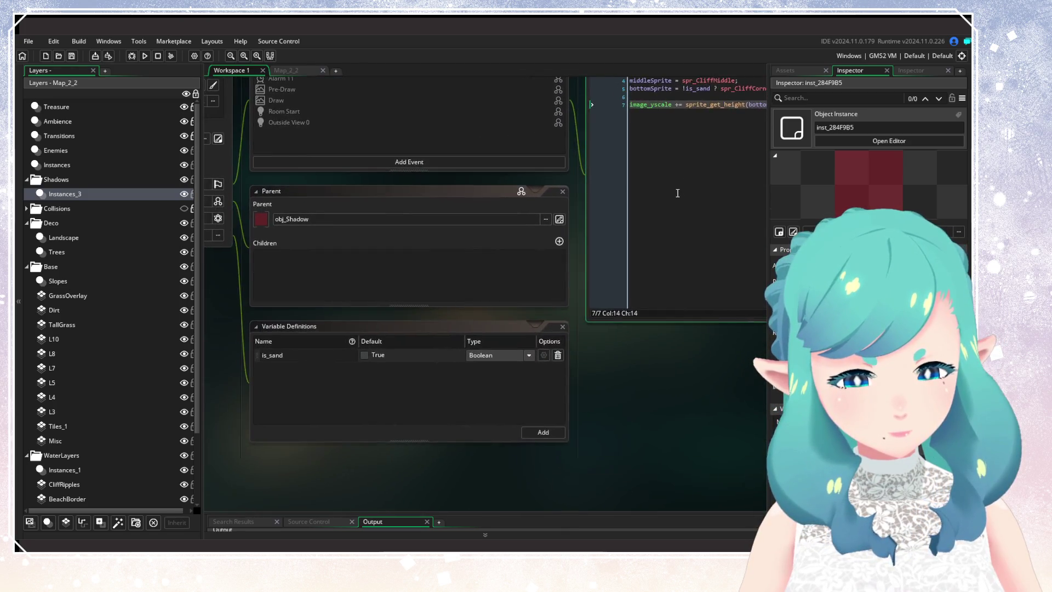
left_click(441, 293)
left_click(144, 55)
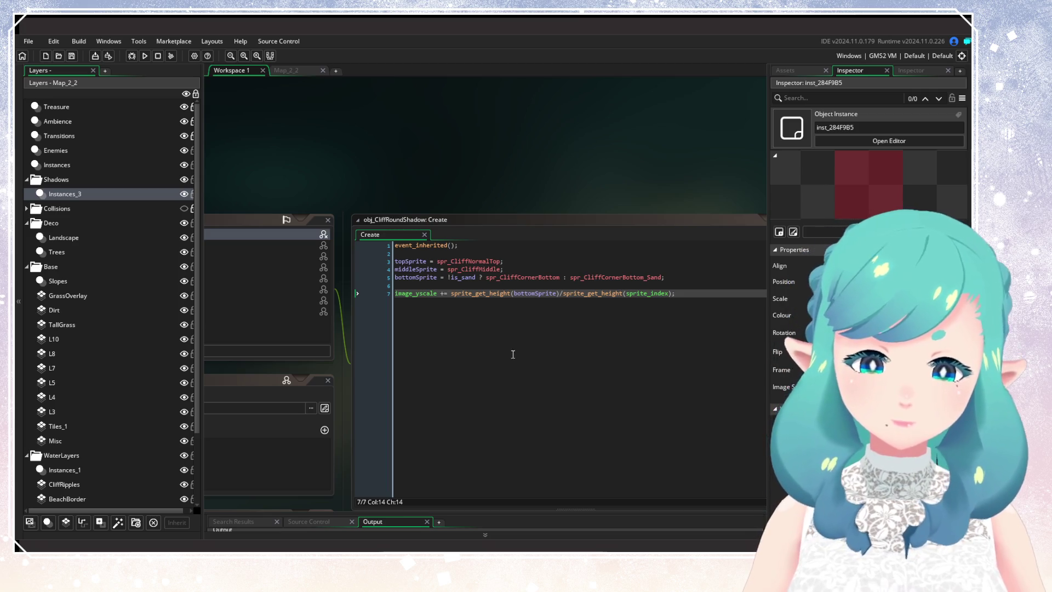
left_click_drag(512, 352, 727, 344)
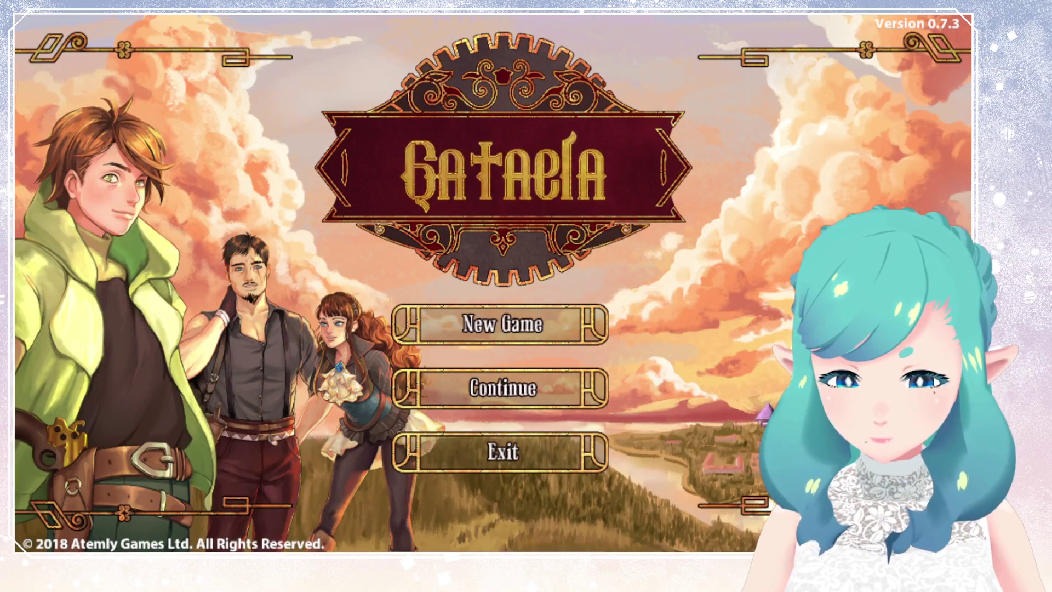
Load the saved game to view the round cliff's shadow on the sand, then return to the Create code
key("Return")
key("Return")
key("Return")
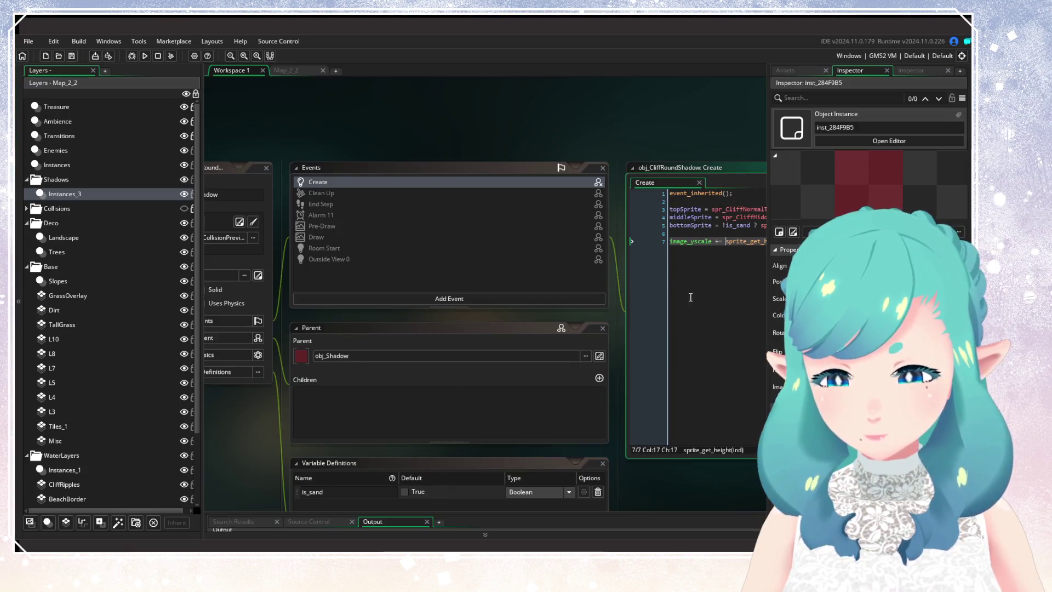
left_click(690, 296)
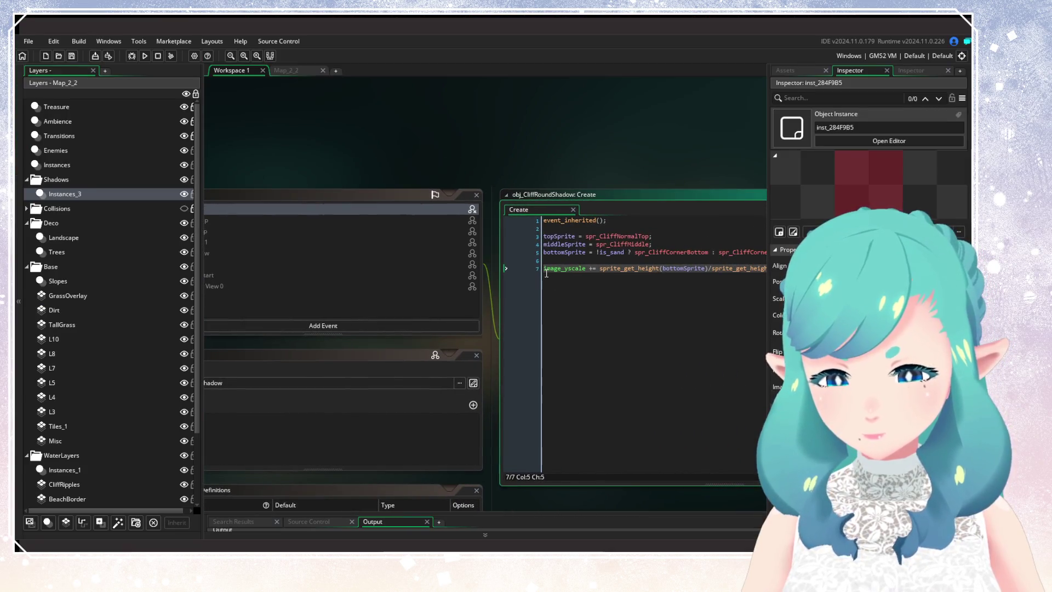
Comment out the image_yscale line, rerun the game, and open obj_CliffSquareRoundShadow's Create code
type("//")
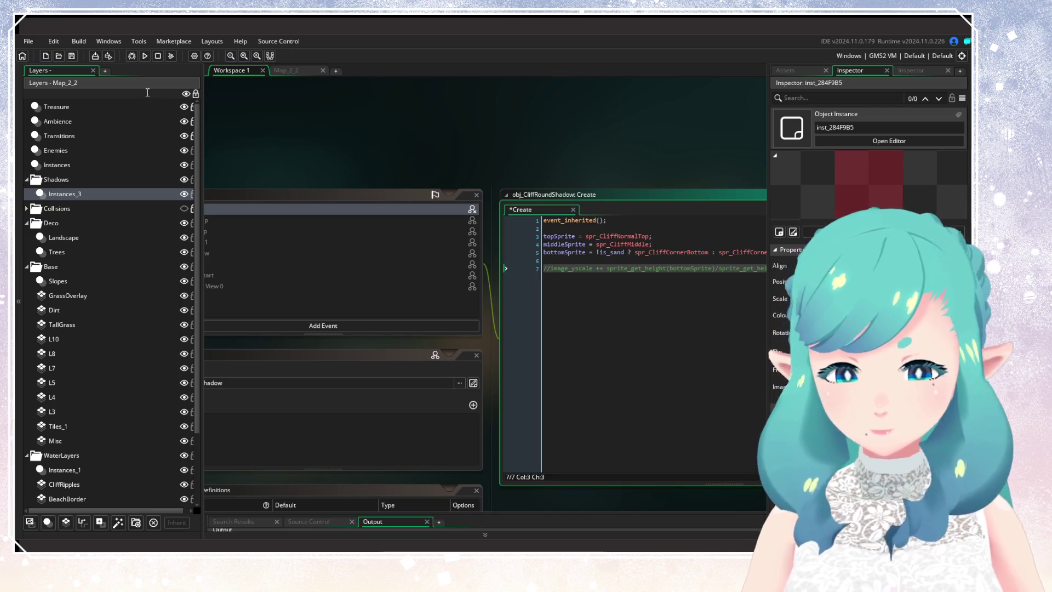
left_click(146, 57)
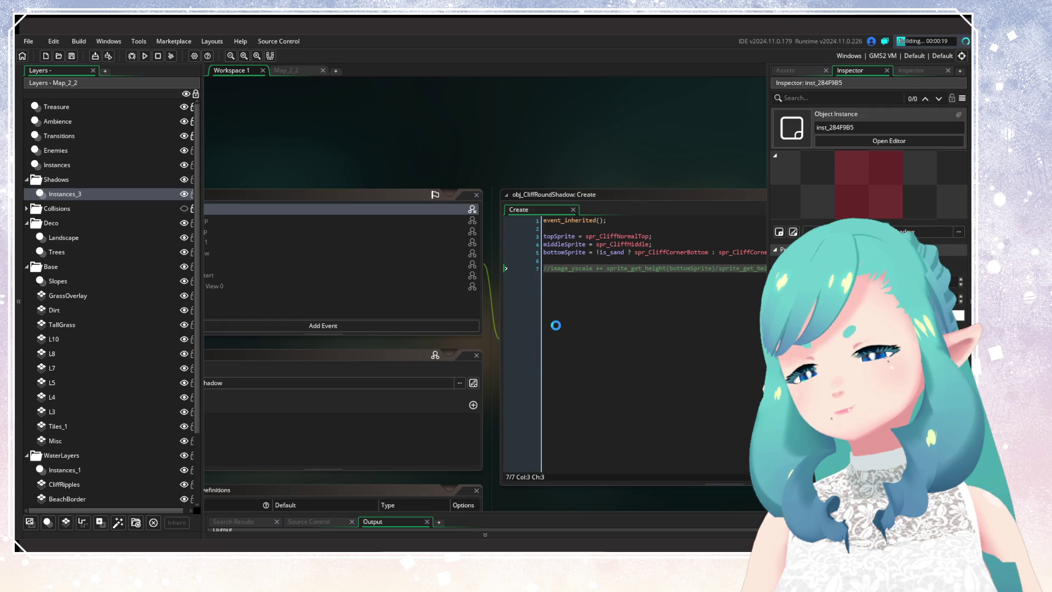
left_click(792, 68)
left_click(658, 268)
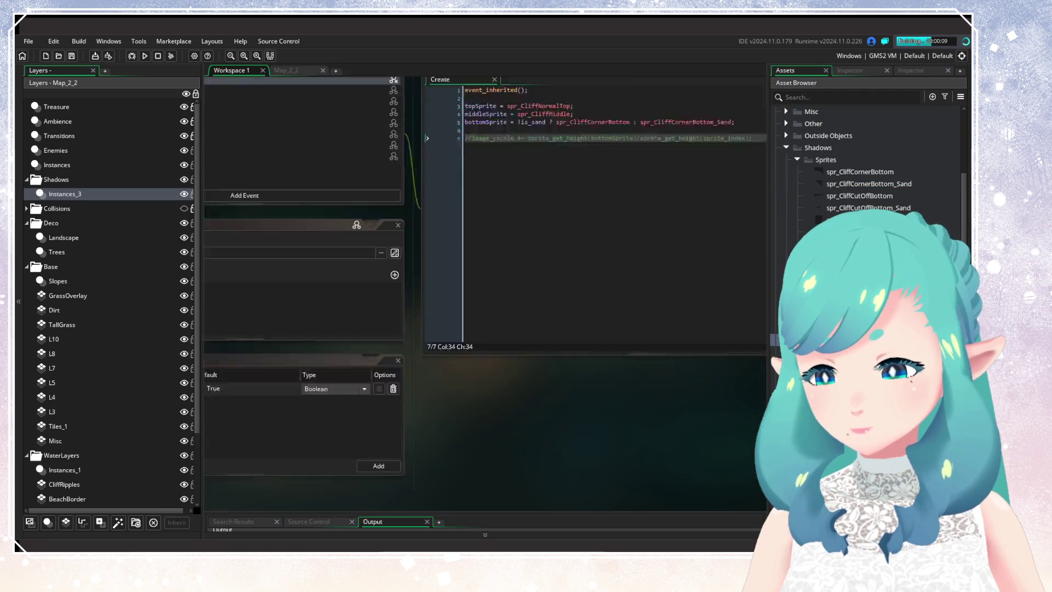
left_click(412, 167)
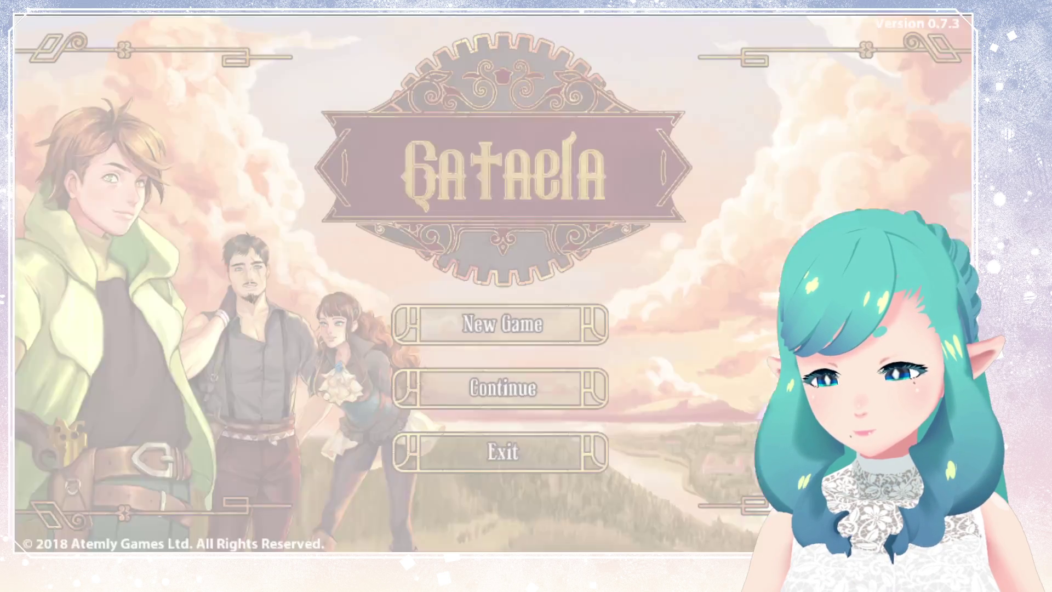
Load the saved game, check the round cliff shadow without extra height, then quit to the editor
key("Return")
key("Return")
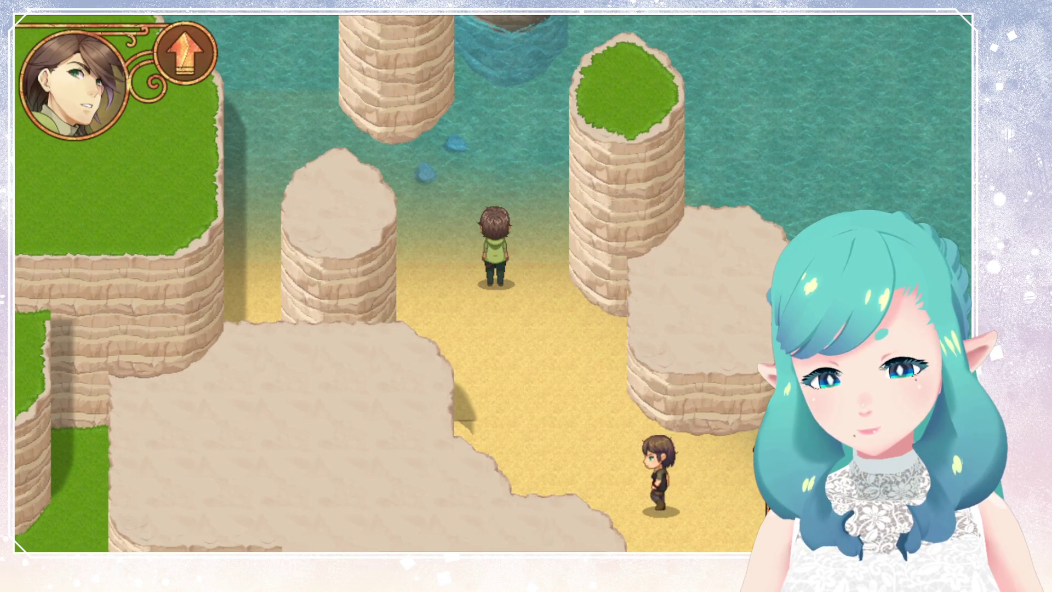
key("Escape")
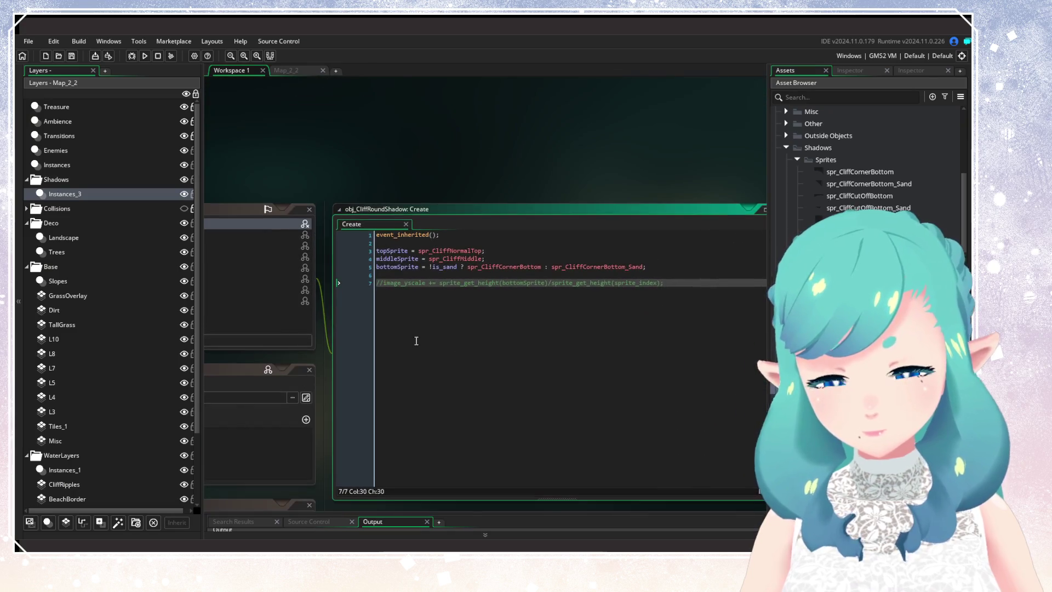
left_click(454, 294)
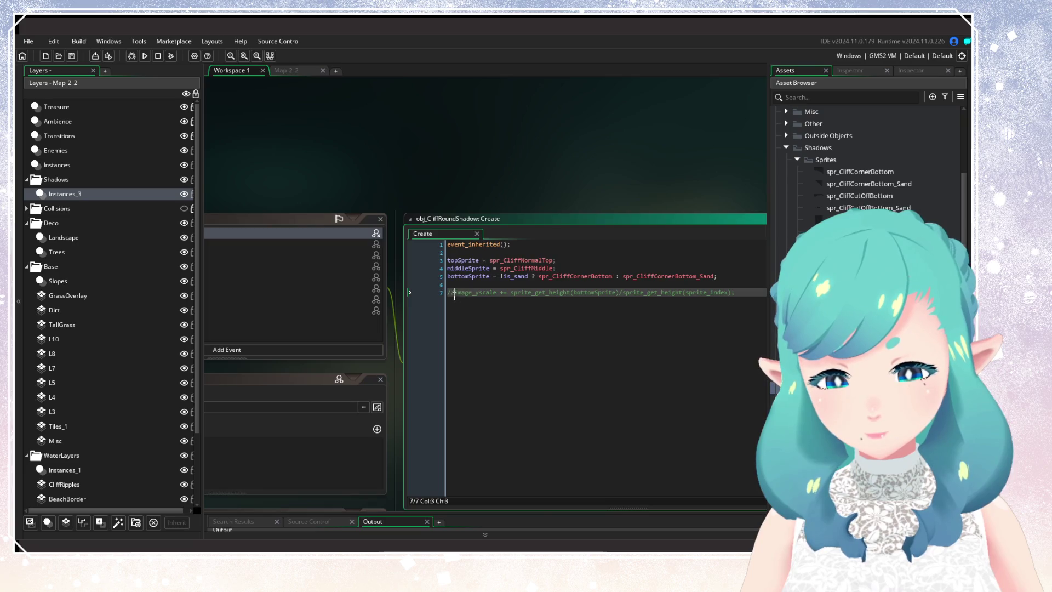
key("BackSpace")
key("BackSpace")
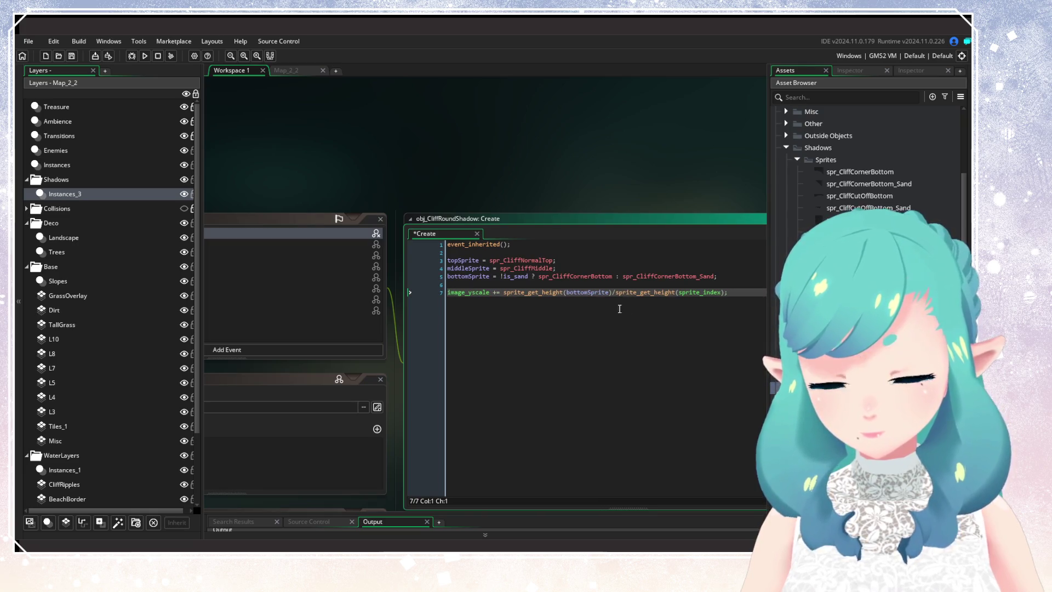
left_click(626, 292)
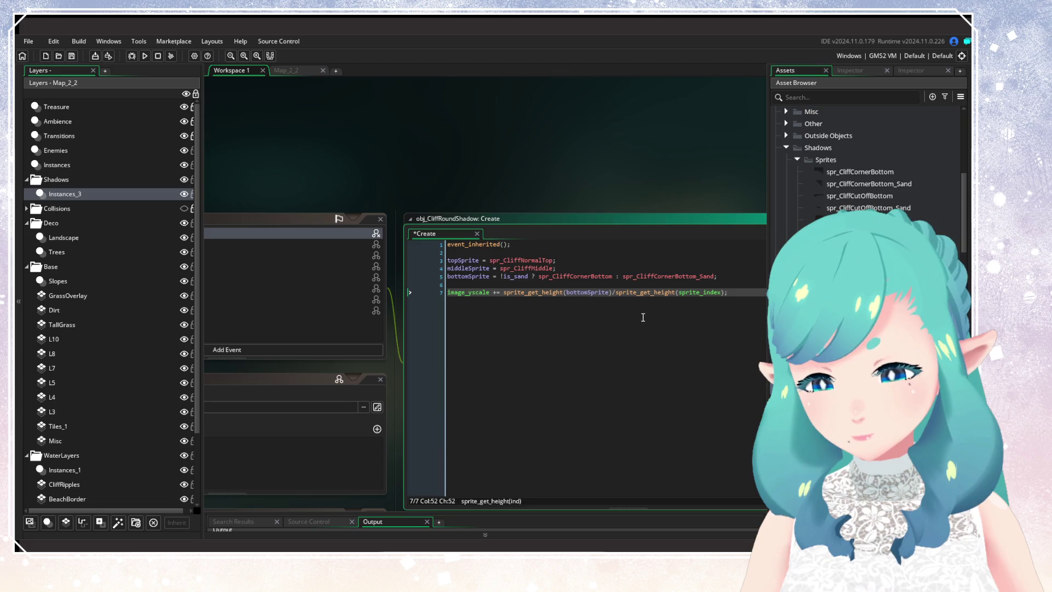
key("ctrl+s")
left_click(588, 292)
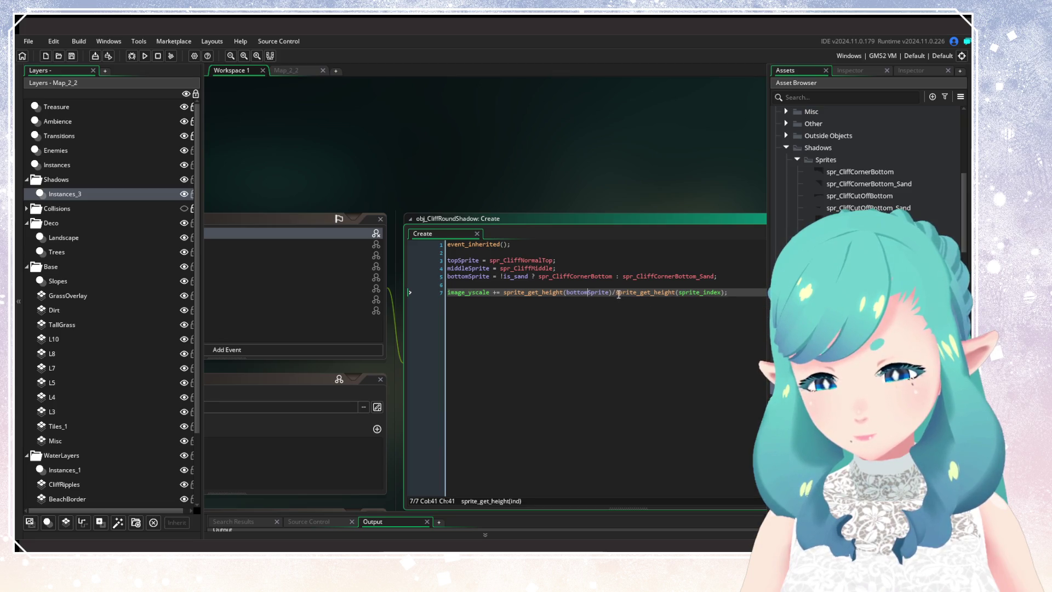
mouse_move(579, 293)
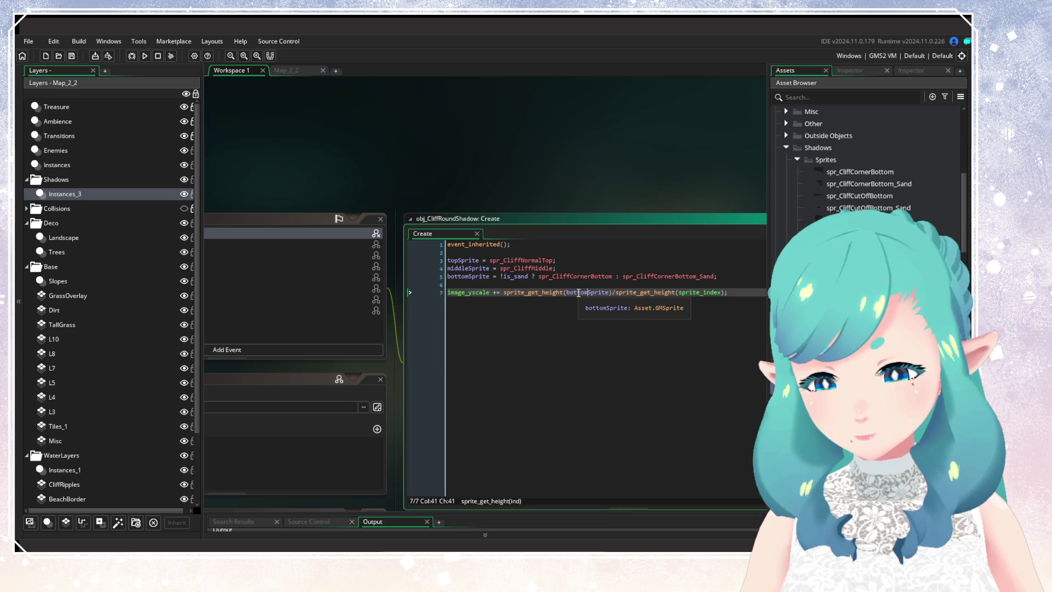
left_click(701, 294)
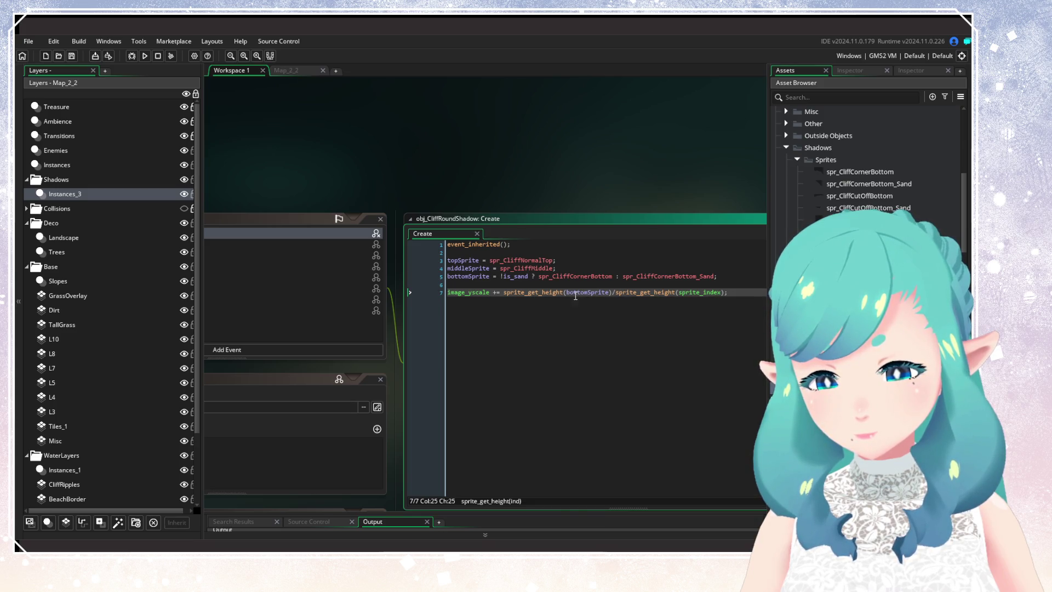
left_click(504, 292)
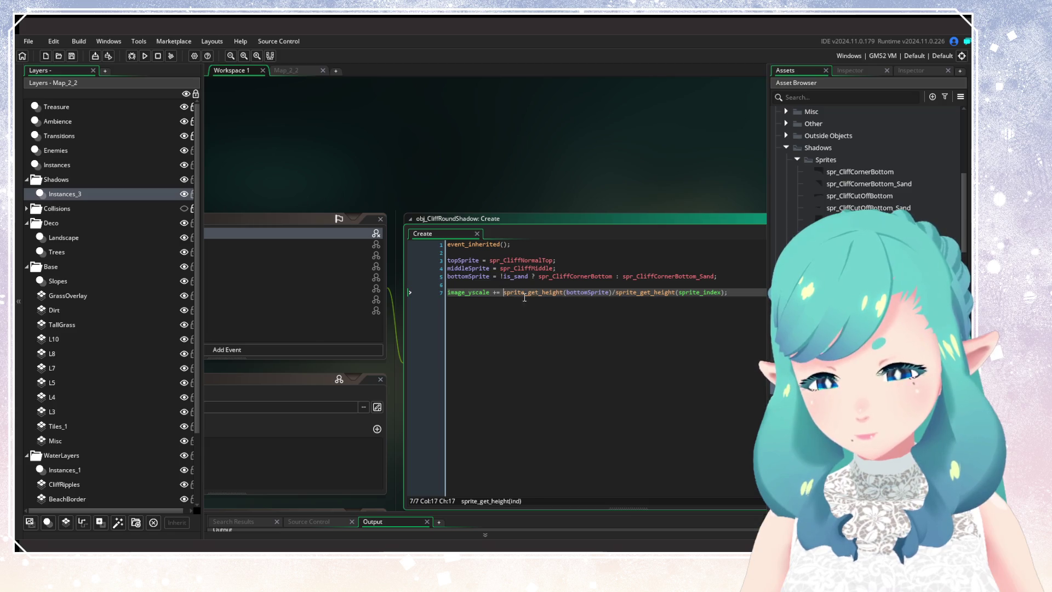
mouse_move(596, 294)
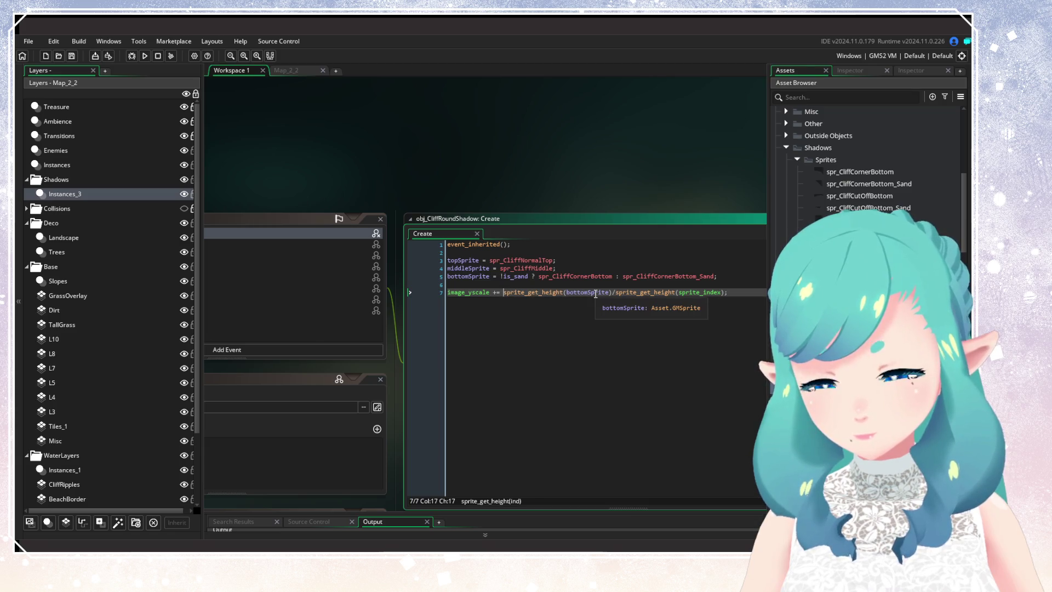
mouse_move(698, 293)
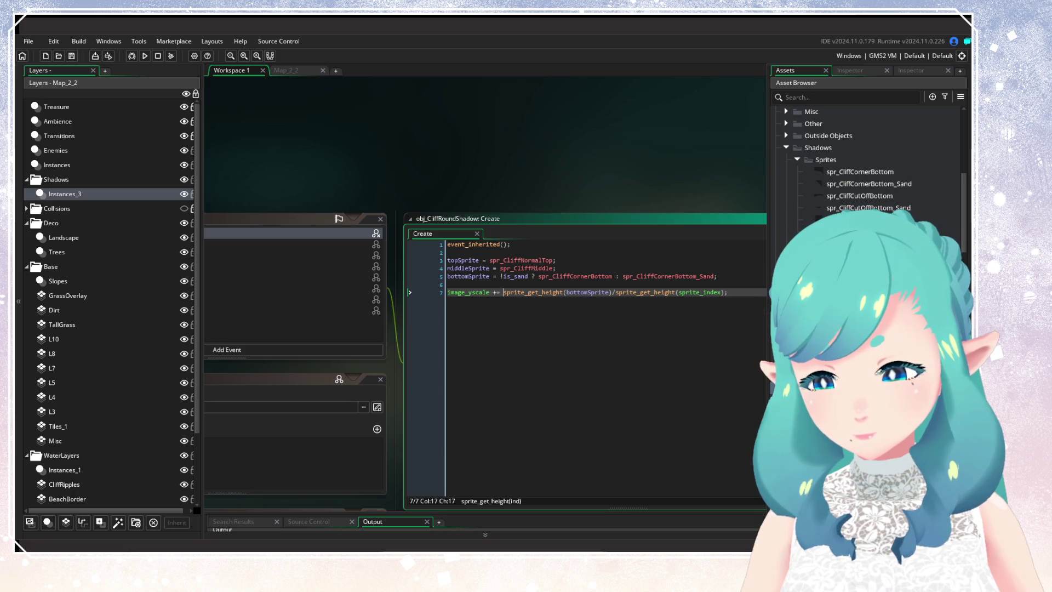
Confirm spr_CliffCornerBottom_Sand is 32×18, then return to the round shadow's image_yscale line
double_click(870, 184)
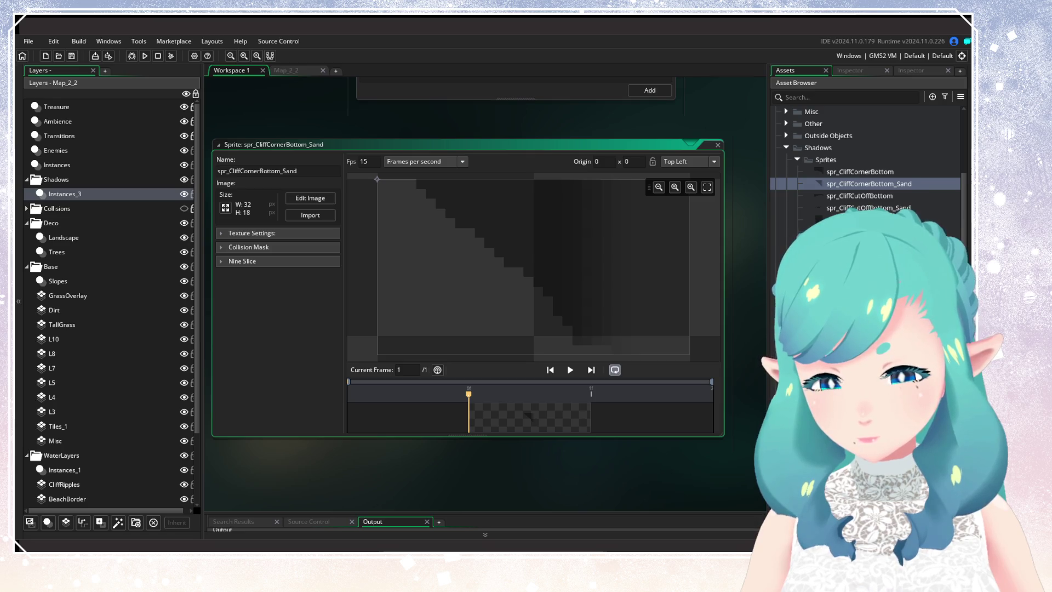
left_click_drag(728, 120, 534, 413)
left_click(606, 193)
left_click(588, 229)
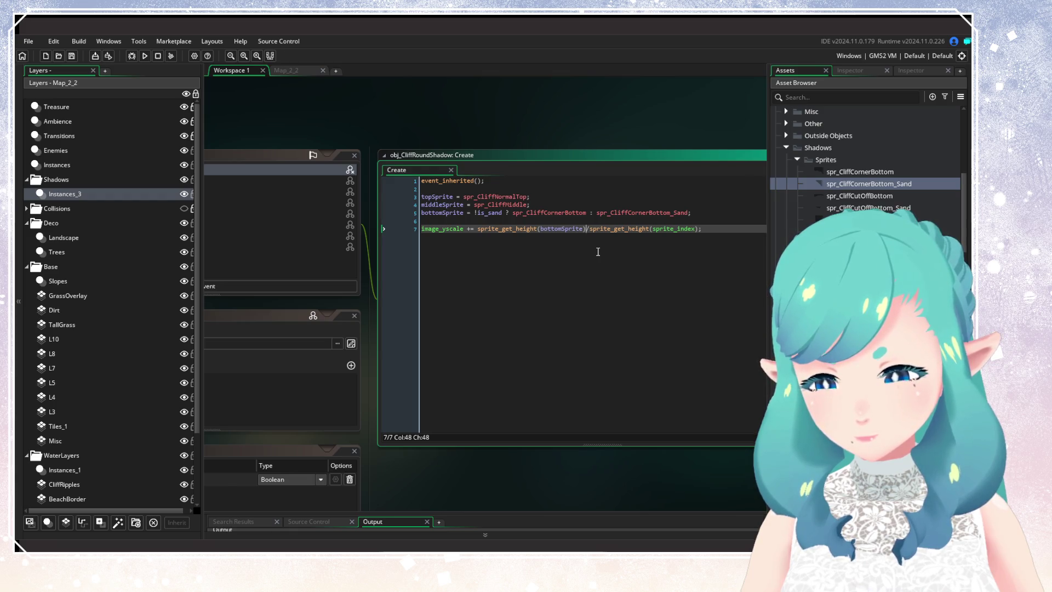
Add a 'var height' line giving the current scaled height from sprite_get_height(sprite_index) and image_yscale
left_click(491, 228)
scroll(454, 297, "left", 5)
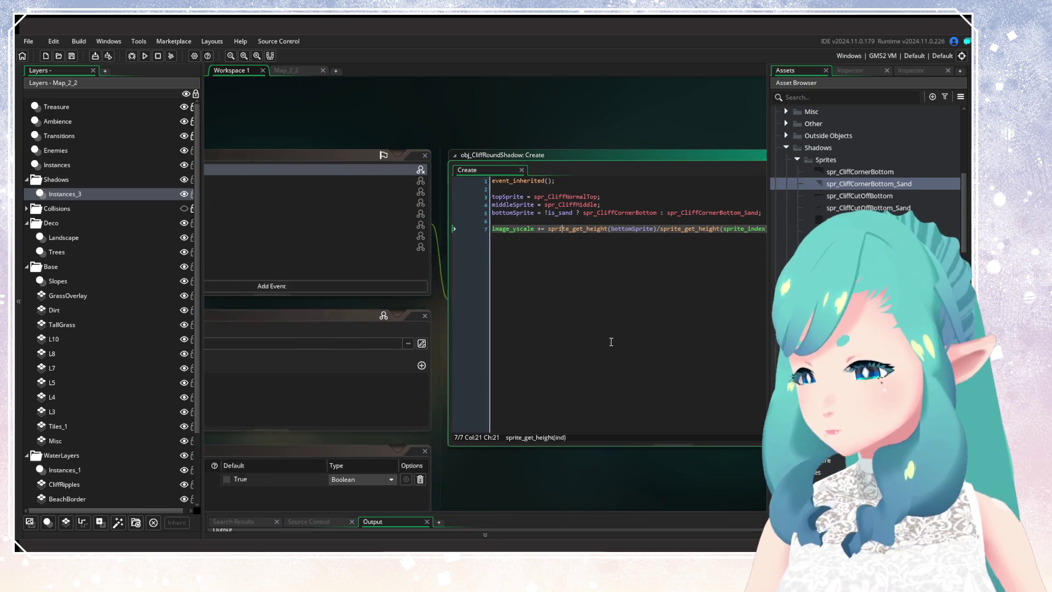
left_click_drag(691, 313, 457, 348)
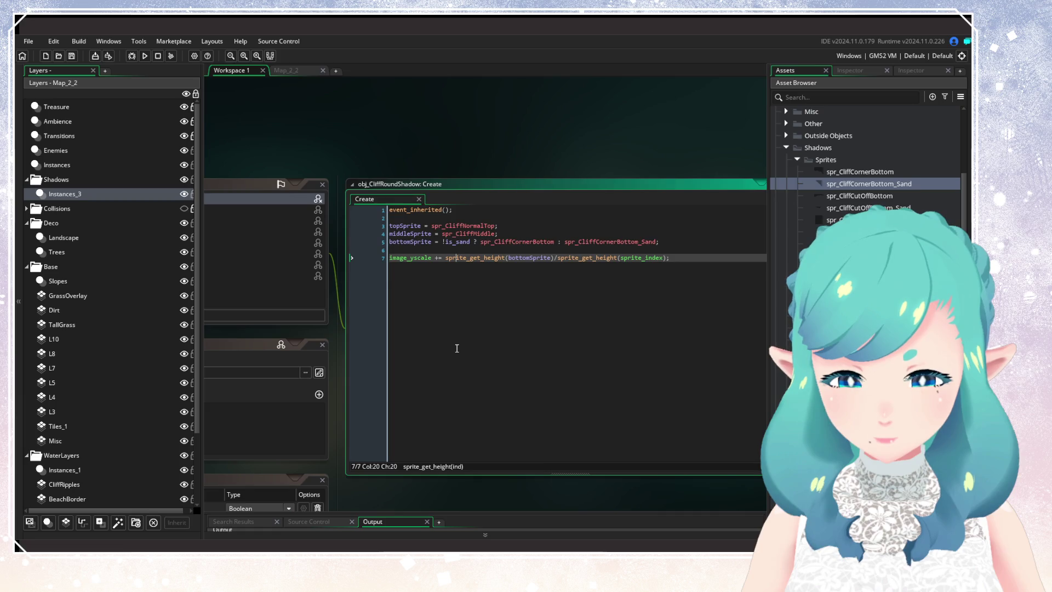
left_click(685, 247)
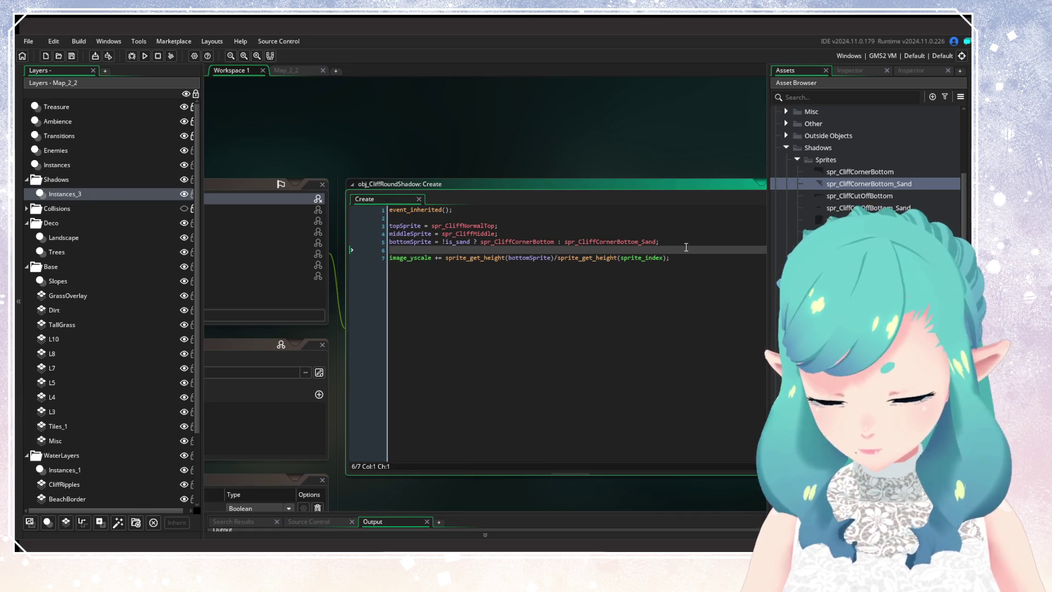
key("Return")
key("Return")
key("Up")
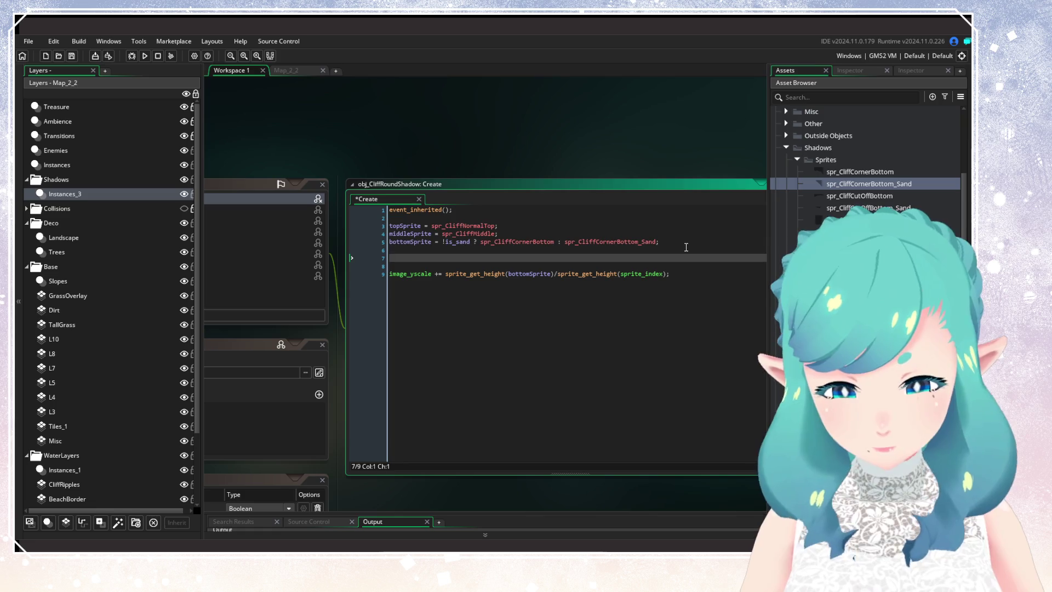
type("var si")
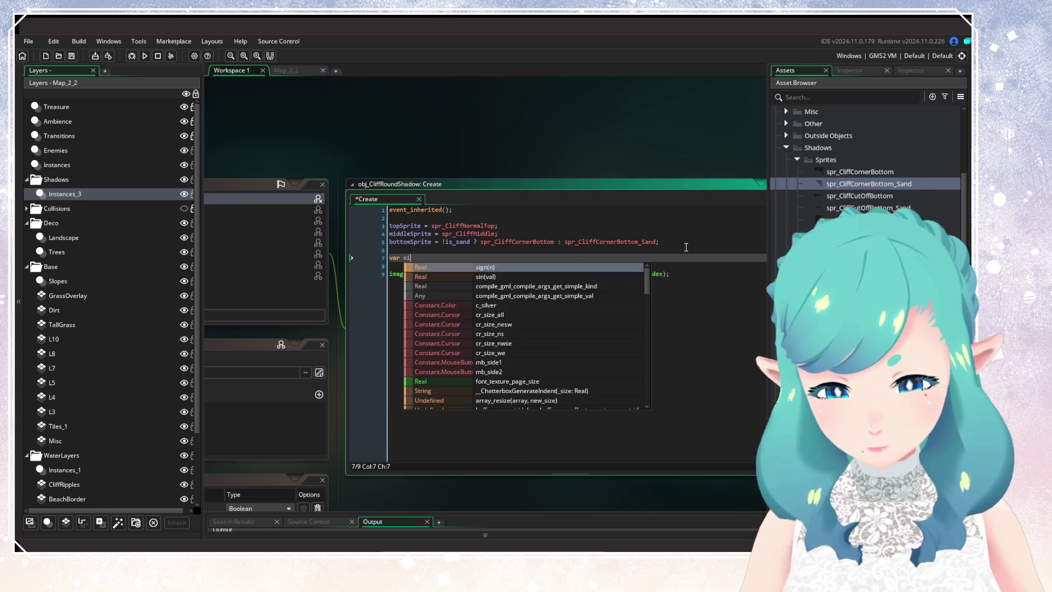
key("BackSpace")
key("BackSpace")
type("height =")
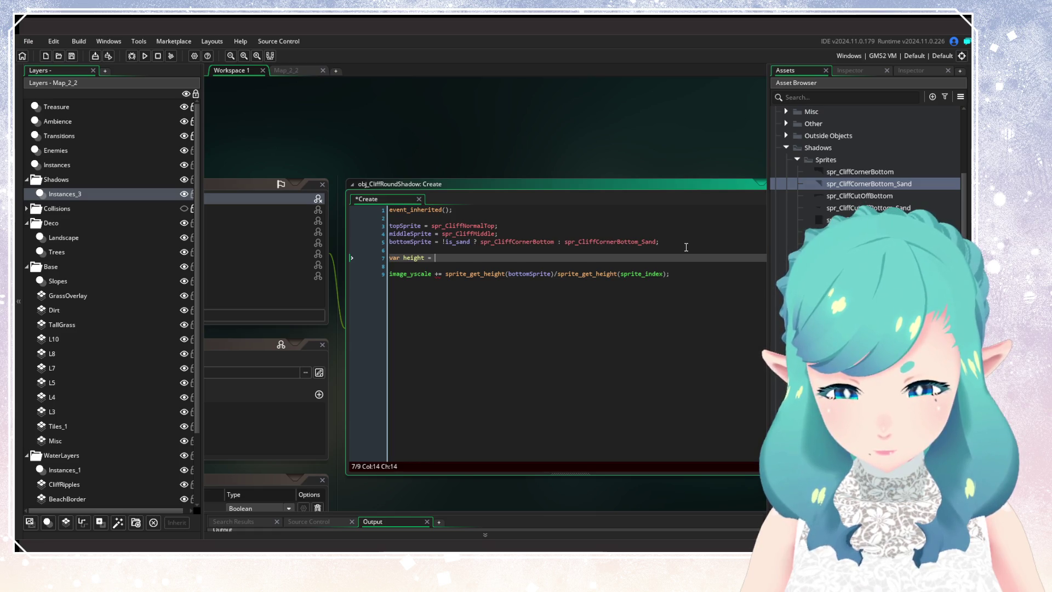
left_click_drag(665, 274, 561, 283)
key("ctrl+c")
left_click(477, 259)
key("ctrl+v")
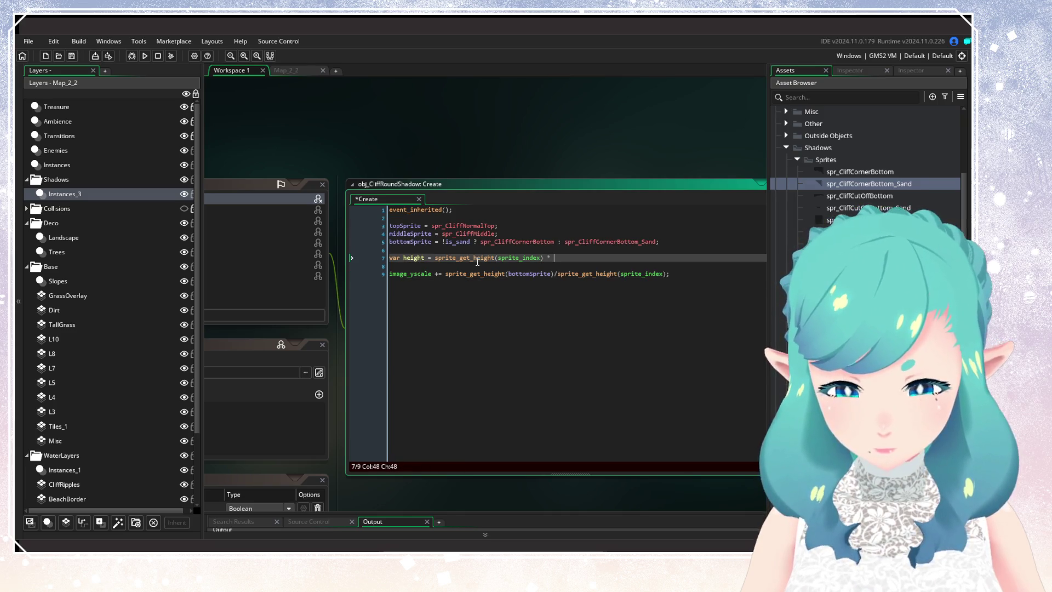
type("image_yscale;")
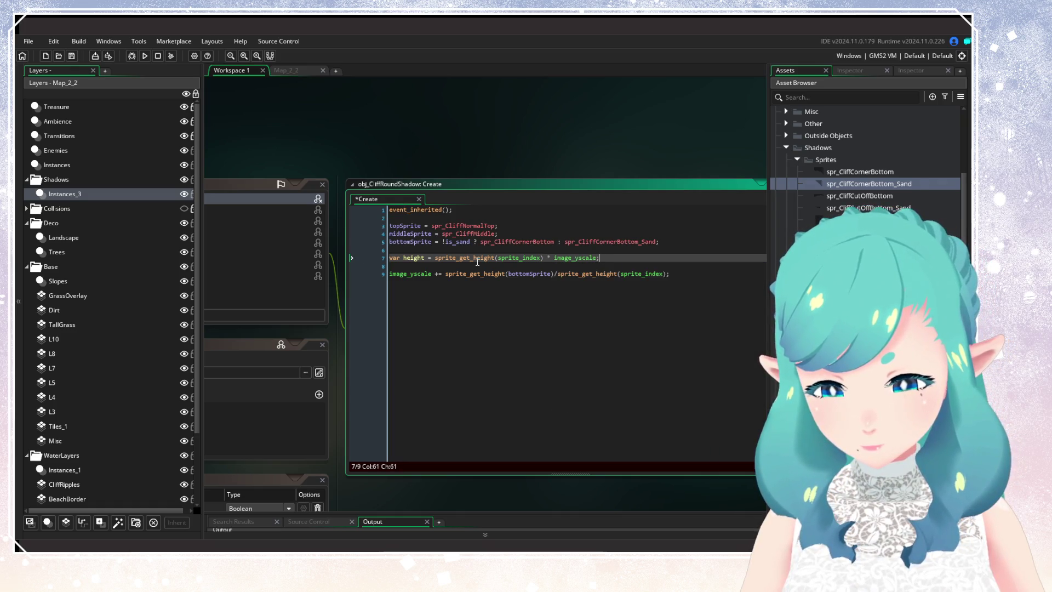
Add the bottom sprite's height to height with a += line
key("Return")
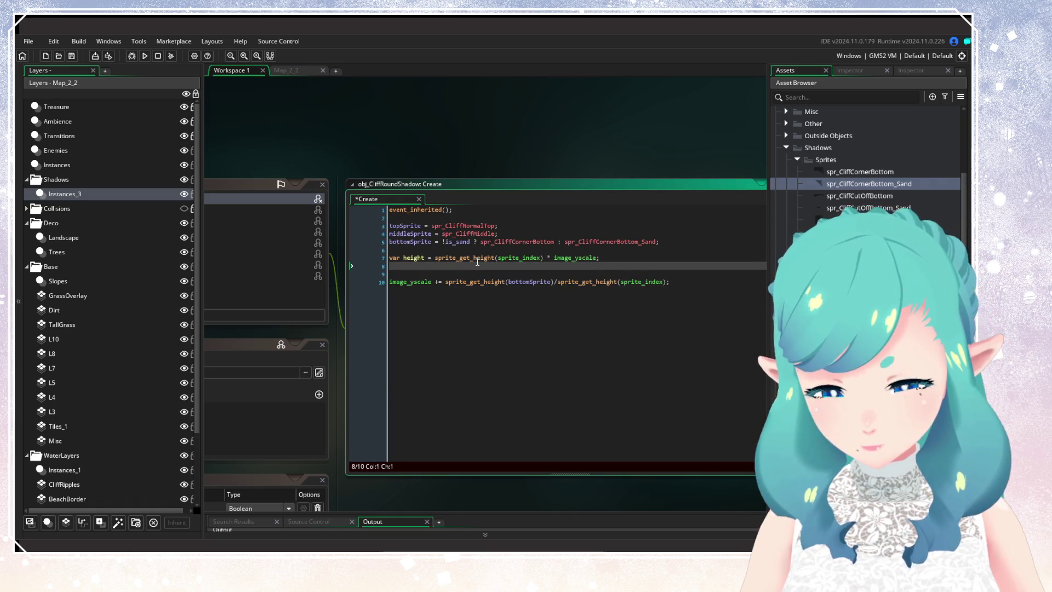
type("height+=")
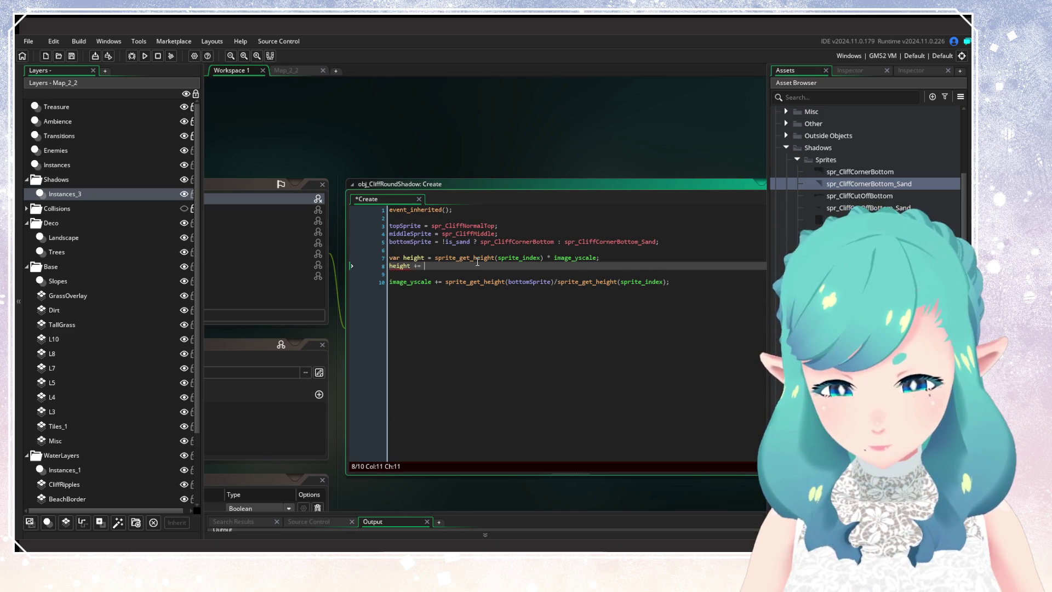
mouse_move(445, 282)
left_mouse_down()
mouse_move(555, 281)
mouse_move(445, 284)
left_mouse_up()
key("ctrl+x")
key("Up")
key("Up")
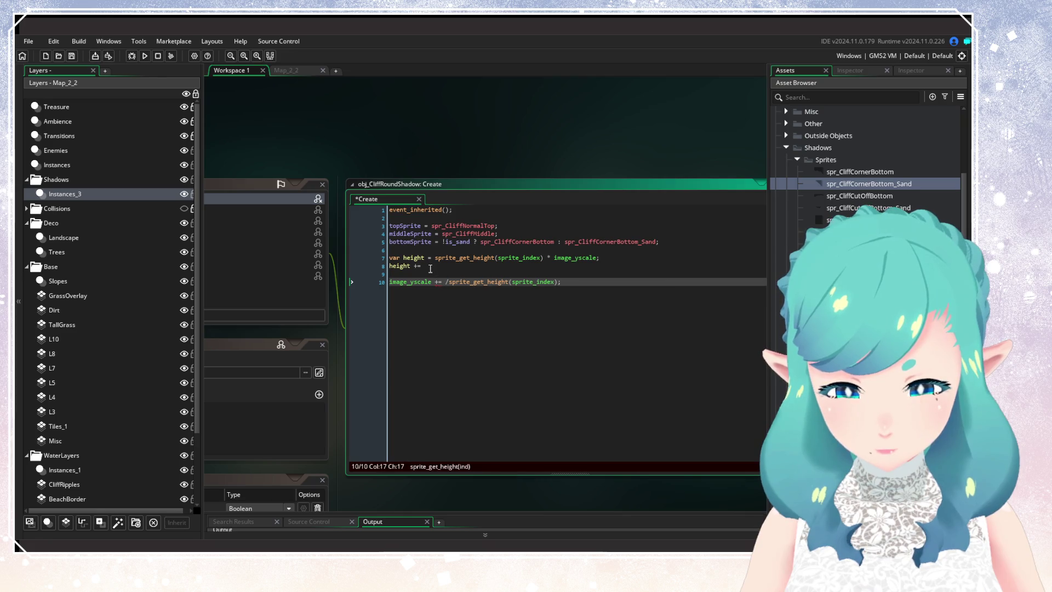
key("ctrl+v")
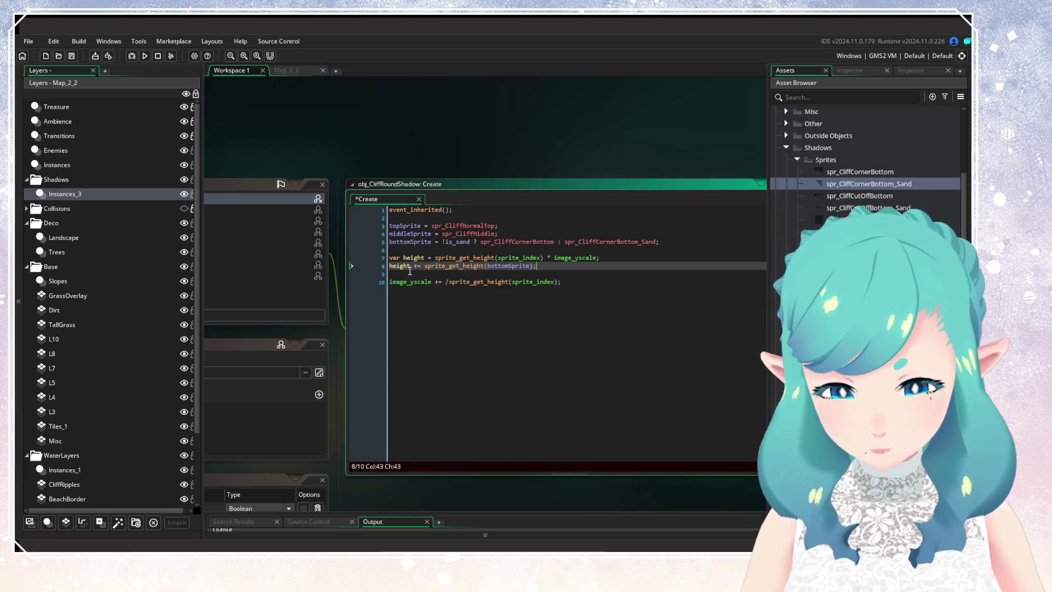
Set image_yscale to height / sprite_get_height(sprite_index), save, and run the game
left_click(438, 281)
key("BackSpace")
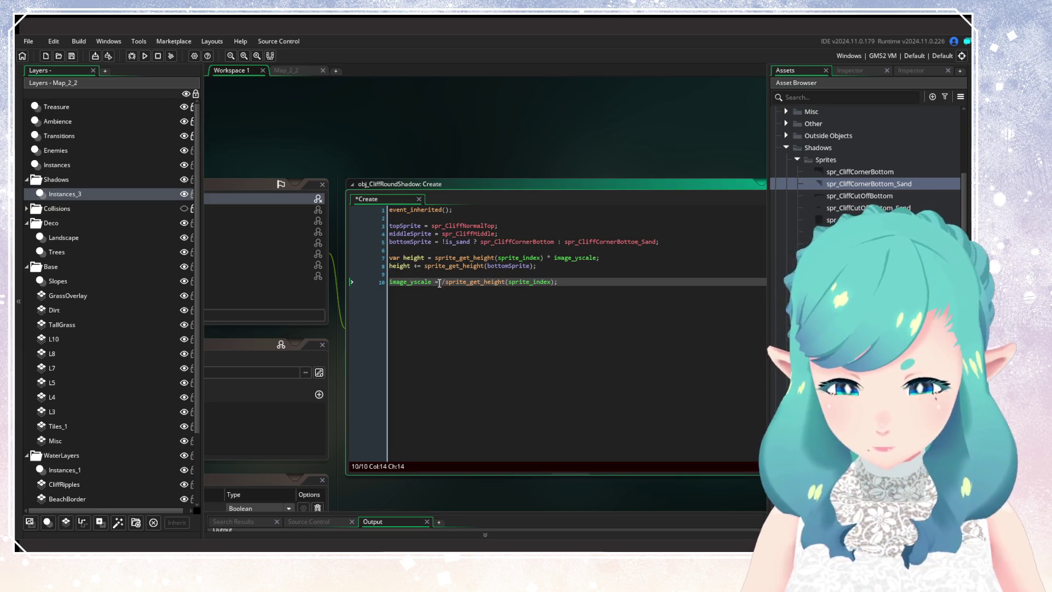
key("Right")
key("BackSpace")
type("height")
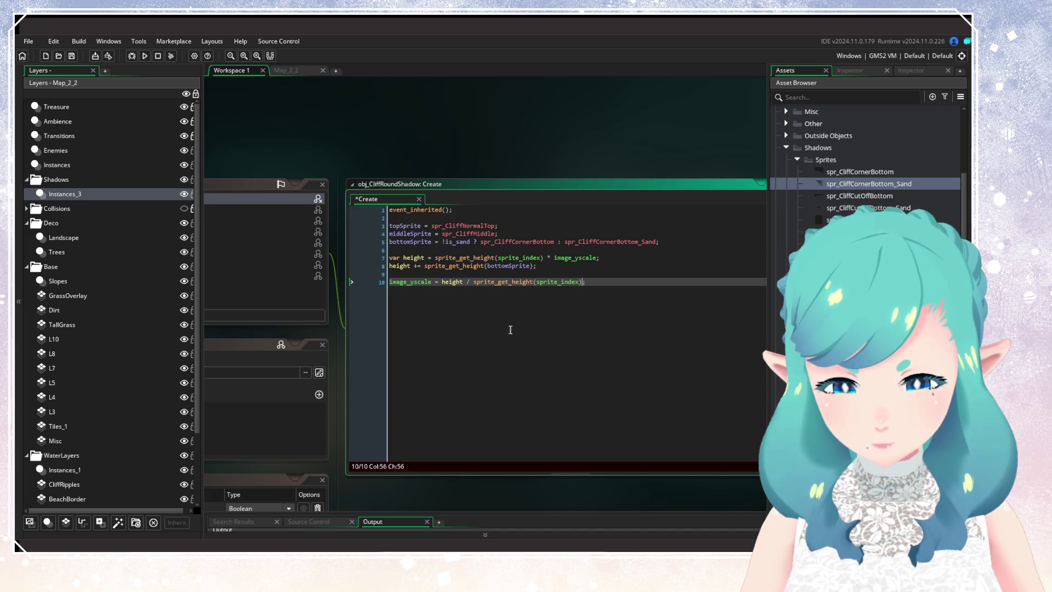
key("ctrl+s")
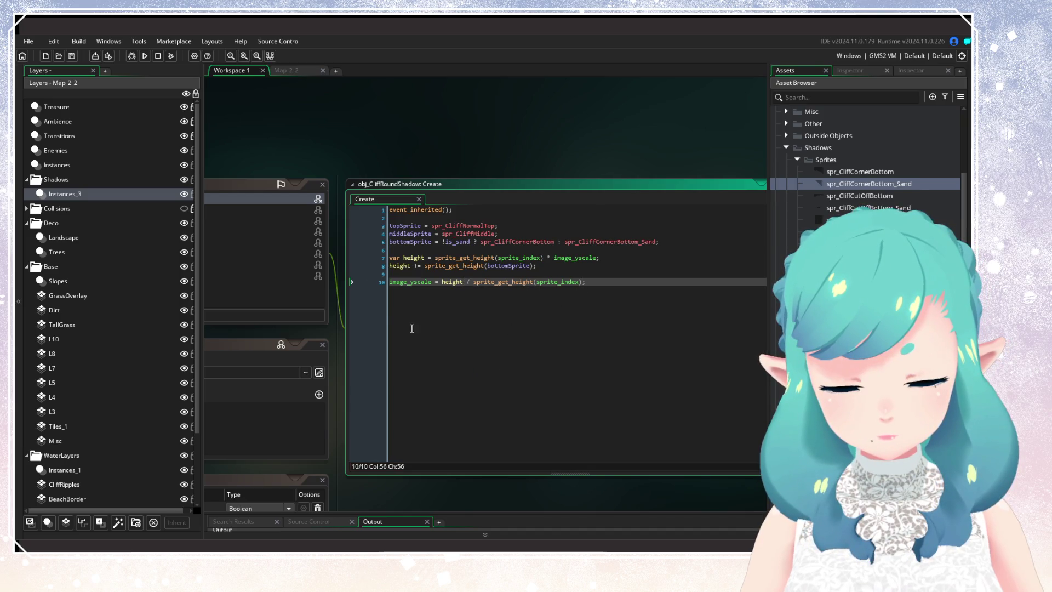
left_click(144, 56)
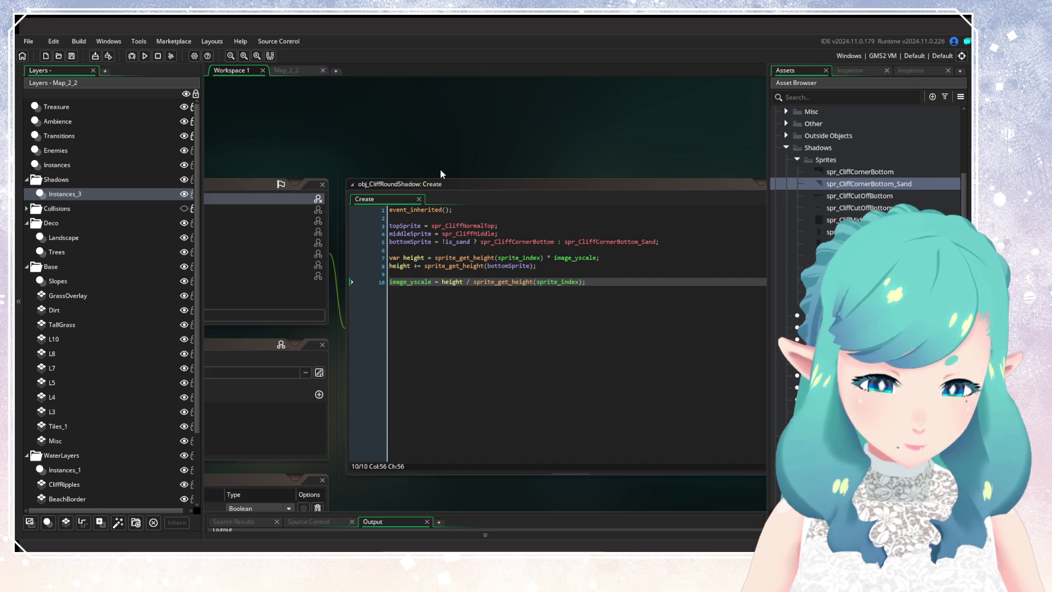
Continue into the saved game from the new build's title screen
key("Return")
key("Return")
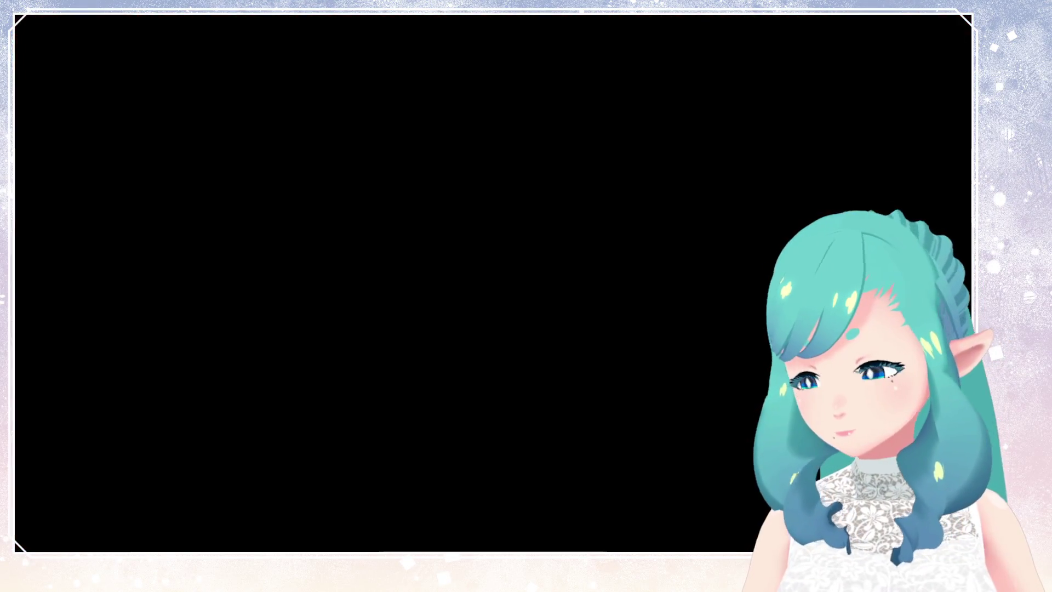
Walk the hero up and across the beach past the sand cliffs to inspect their shadows
key("Up")
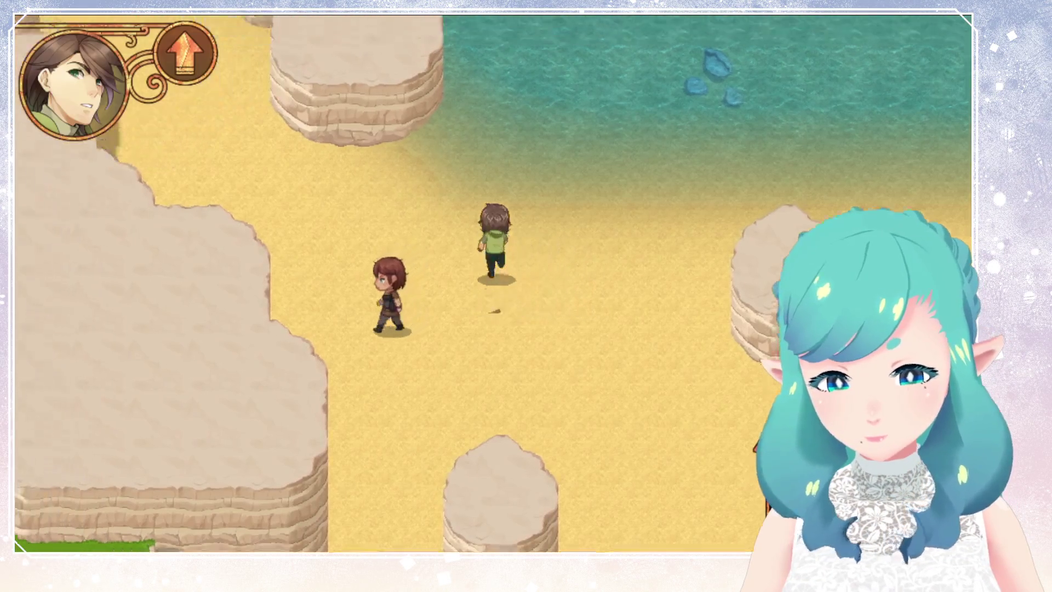
key("Up")
key("Right")
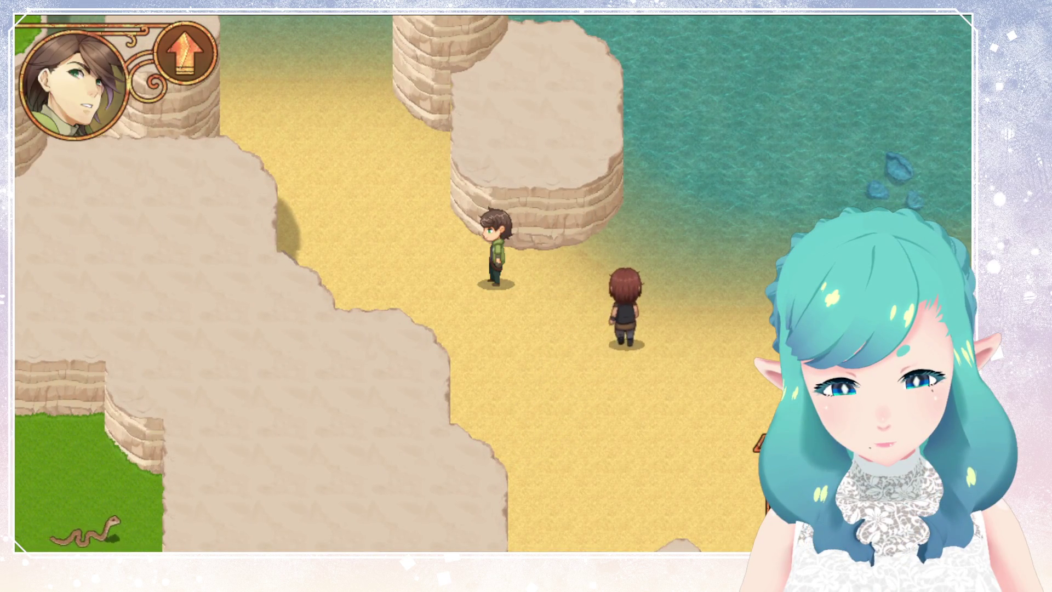
key("Left")
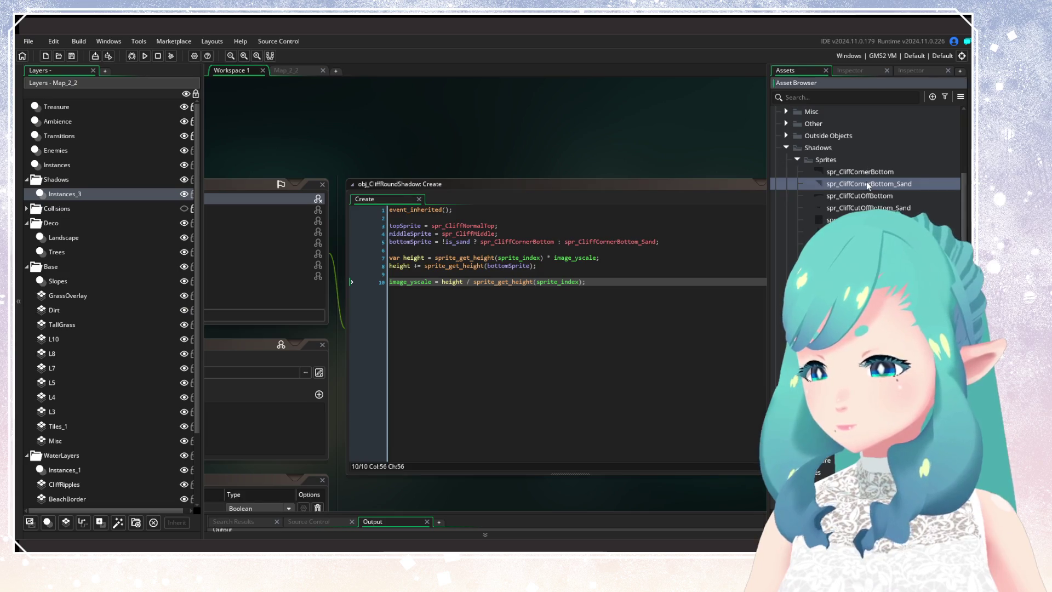
Compare spr_CliffCornerBottom_Sand with spr_CliffCornerBottom, closing the plain one and keeping the sand sprite open
double_click(865, 182)
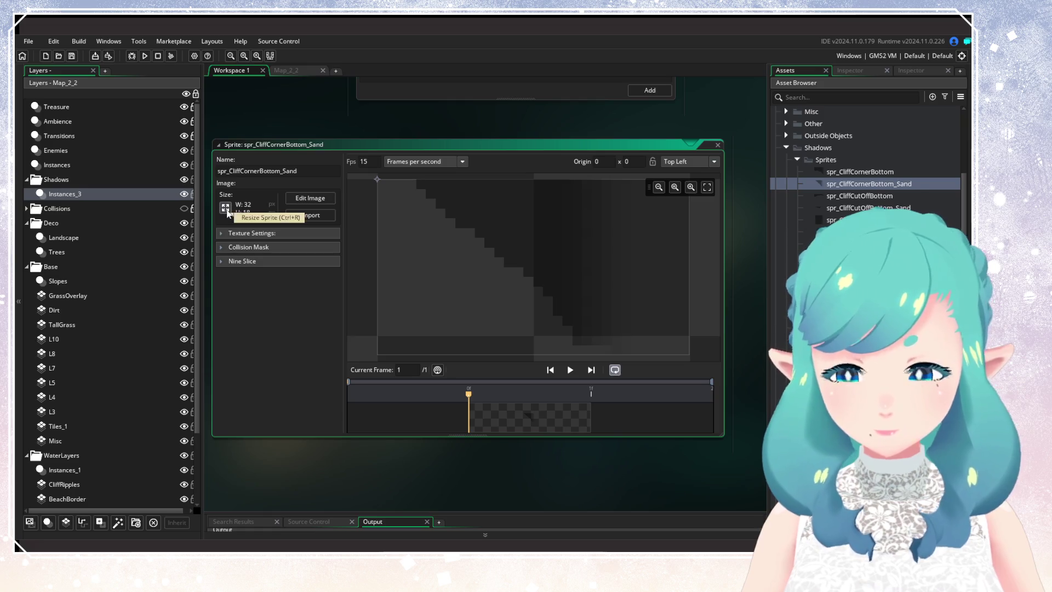
double_click(847, 170)
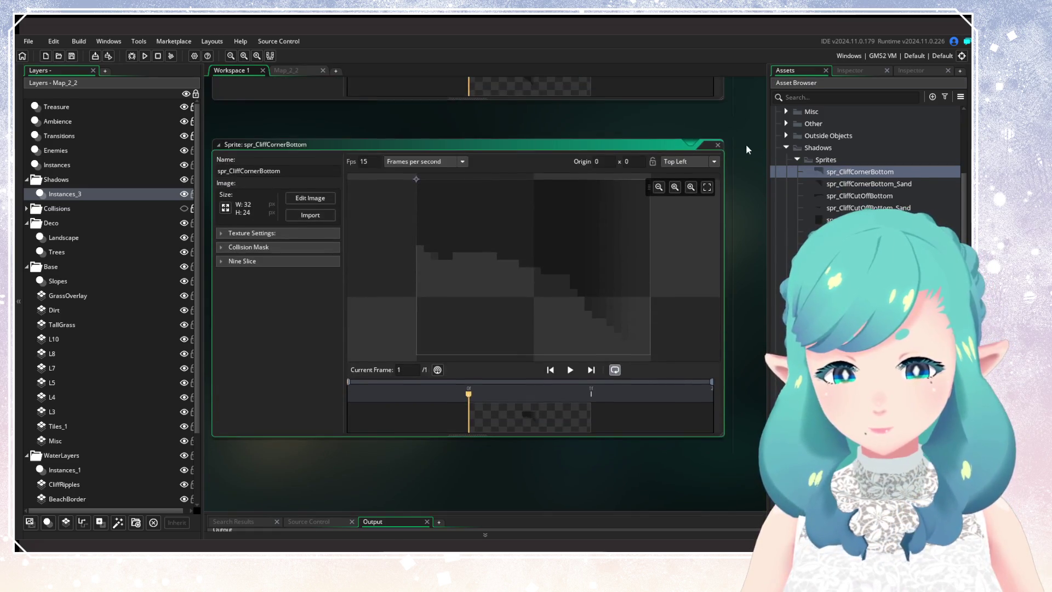
left_click(718, 144)
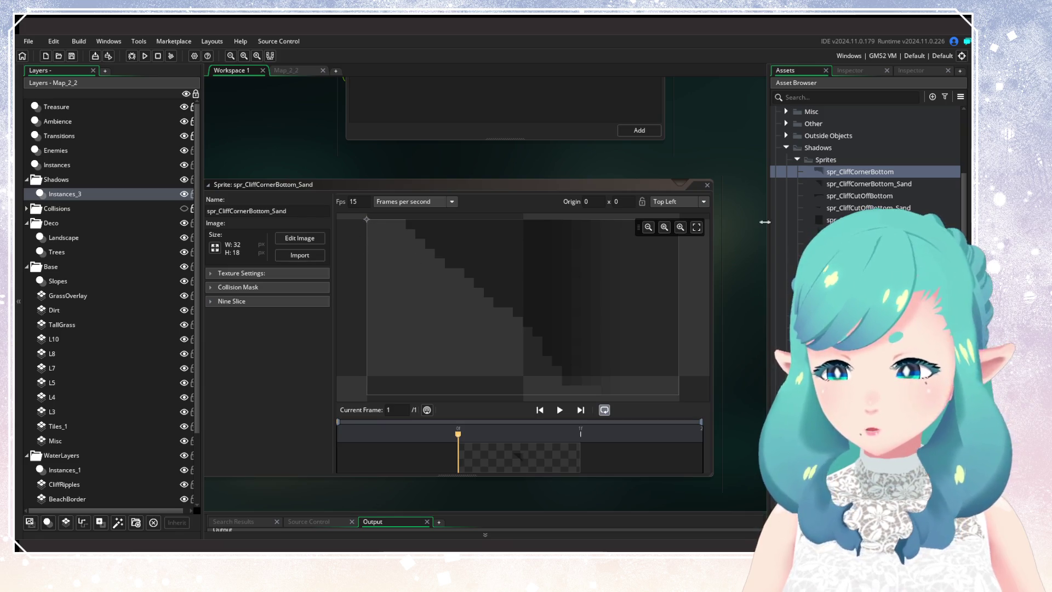
double_click(866, 186)
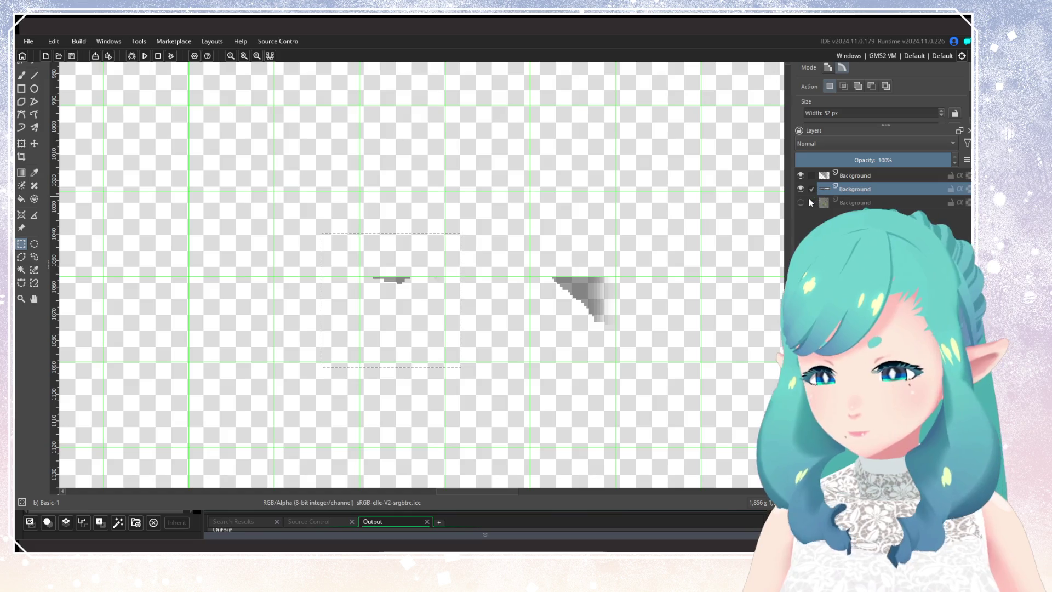
Make the bottom Background layer visible in the Layers docker
left_click(800, 203)
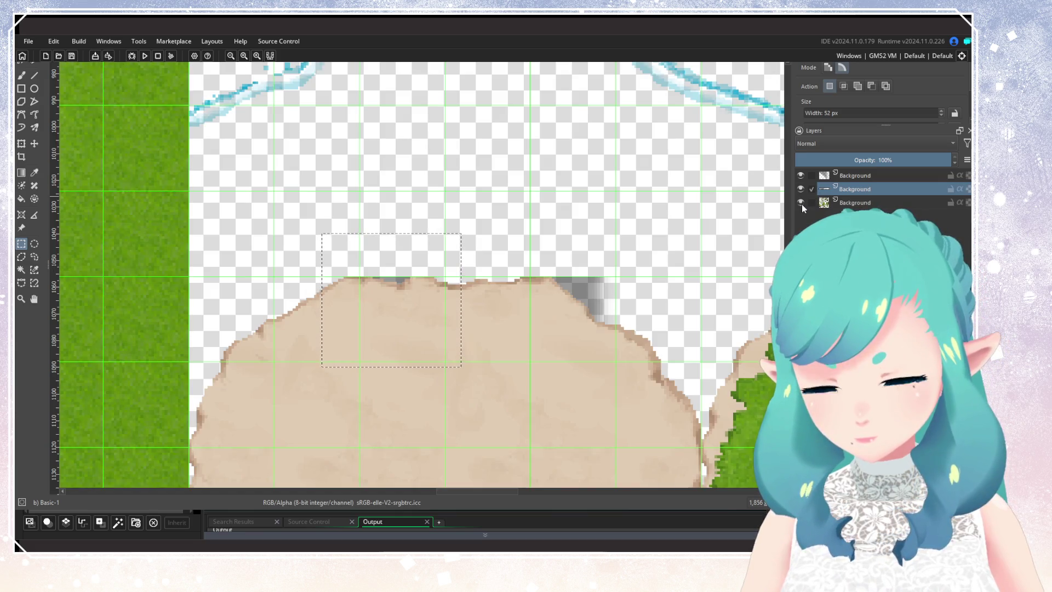
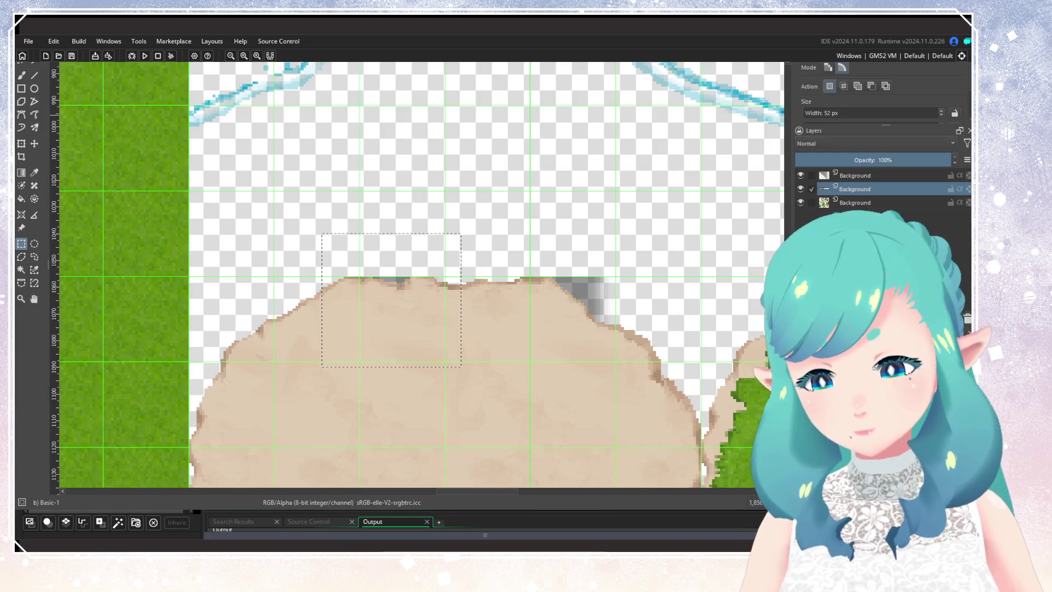
Inspect the cliff shadow sprite edges at different zoom levels, then build and run the game
scroll(667, 284, "up", 2)
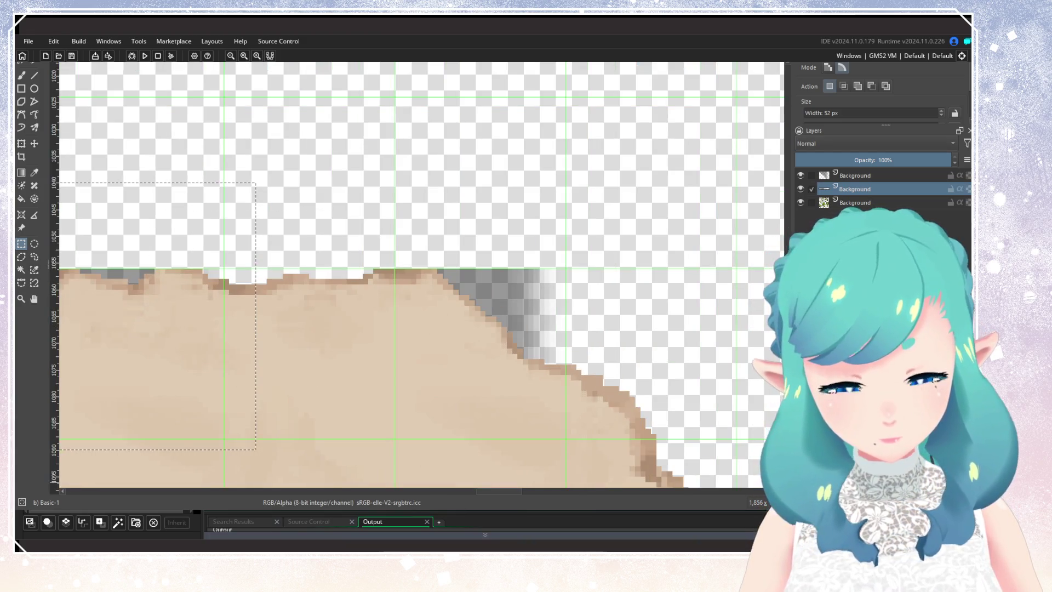
key("minus")
key("plus")
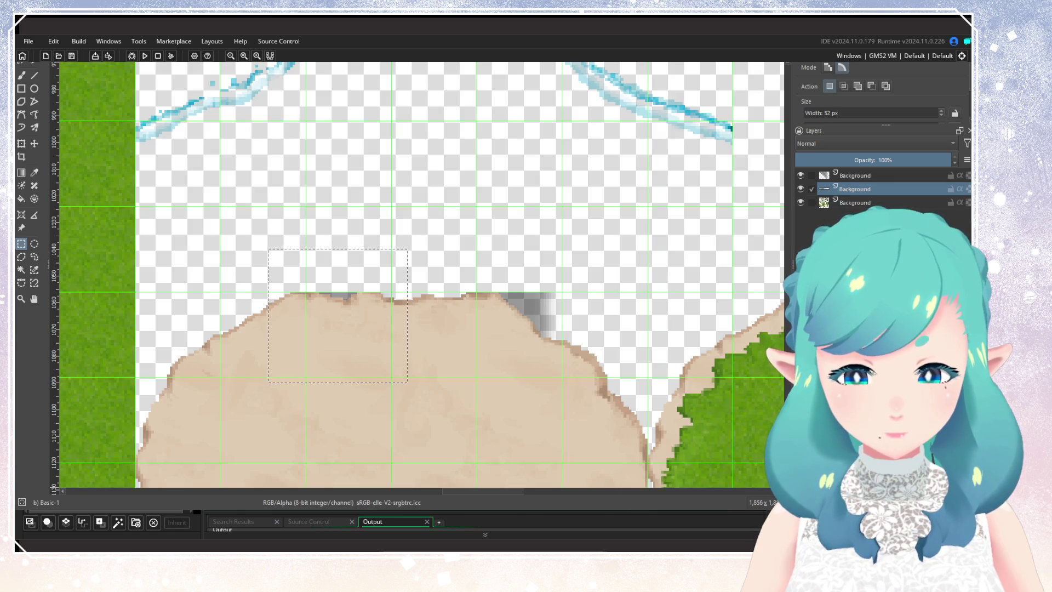
left_click(144, 57)
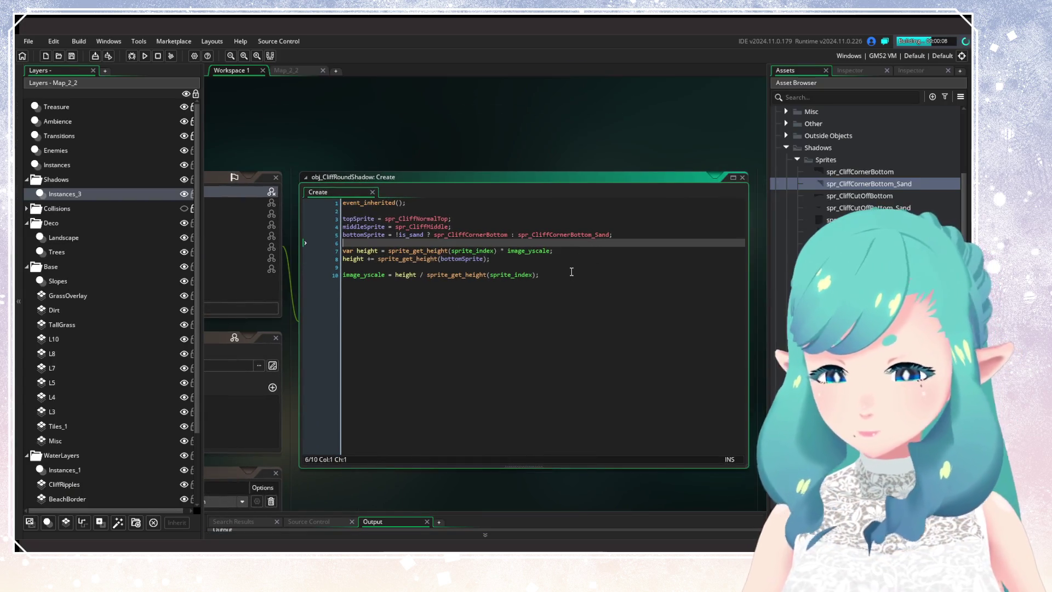
Review the obj_CliffRoundShadow height and scaling code, then continue the saved game from the title screen
left_click_drag(571, 272, 329, 259)
left_click(591, 276)
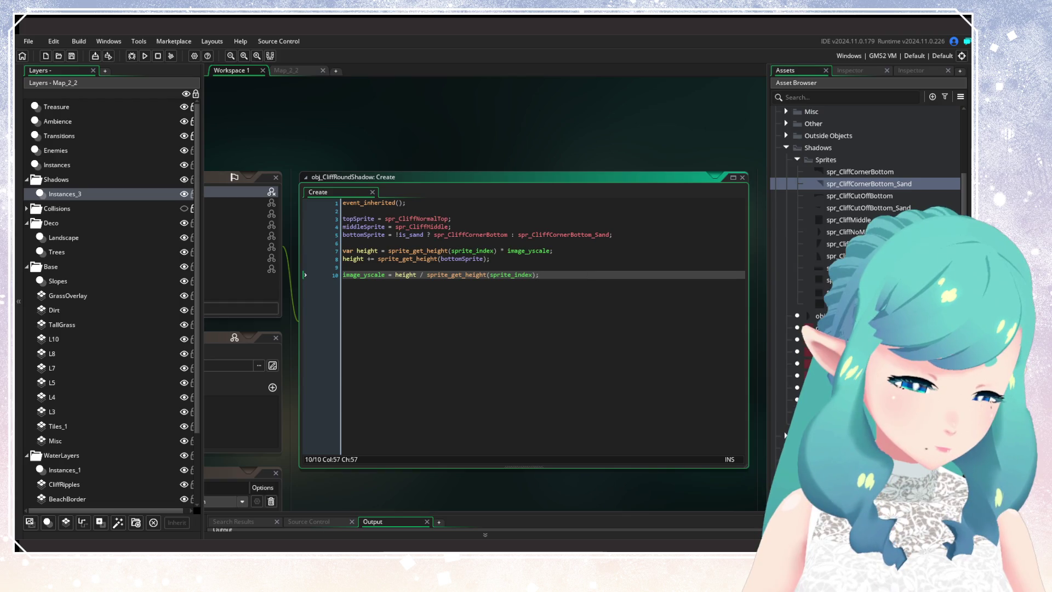
key("Return")
key("Return")
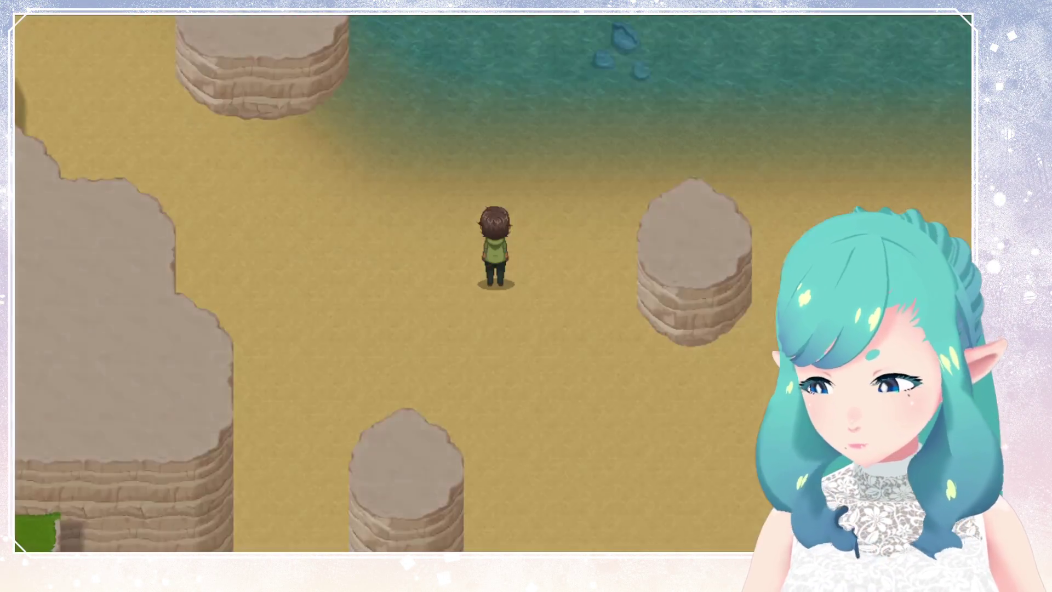
Run the hero up, left, down and across the beach past the cliff pillars to check their shadows
key("Left")
key("Up")
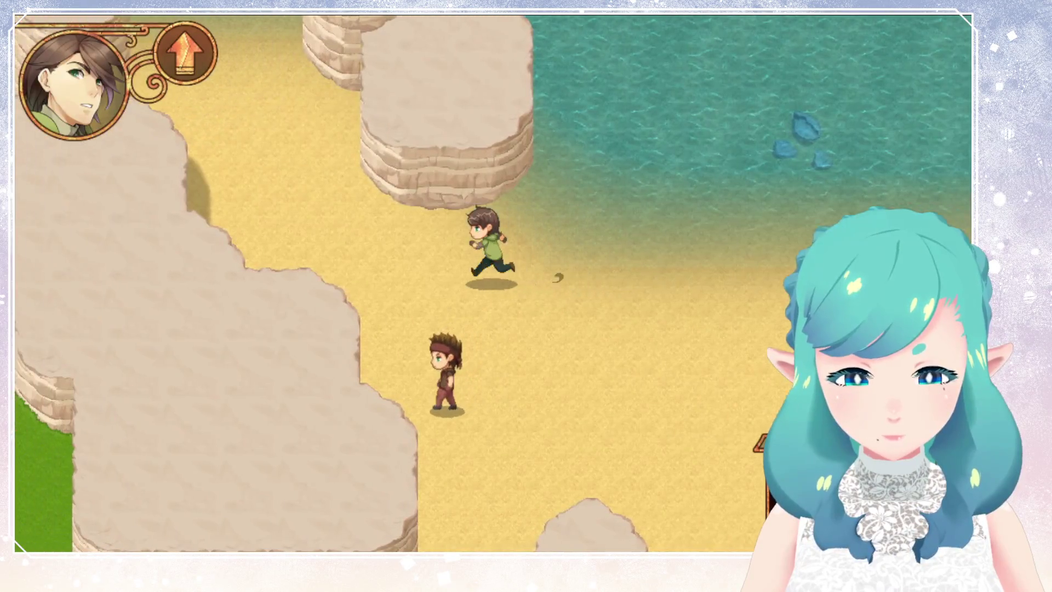
key("Up")
key("Left")
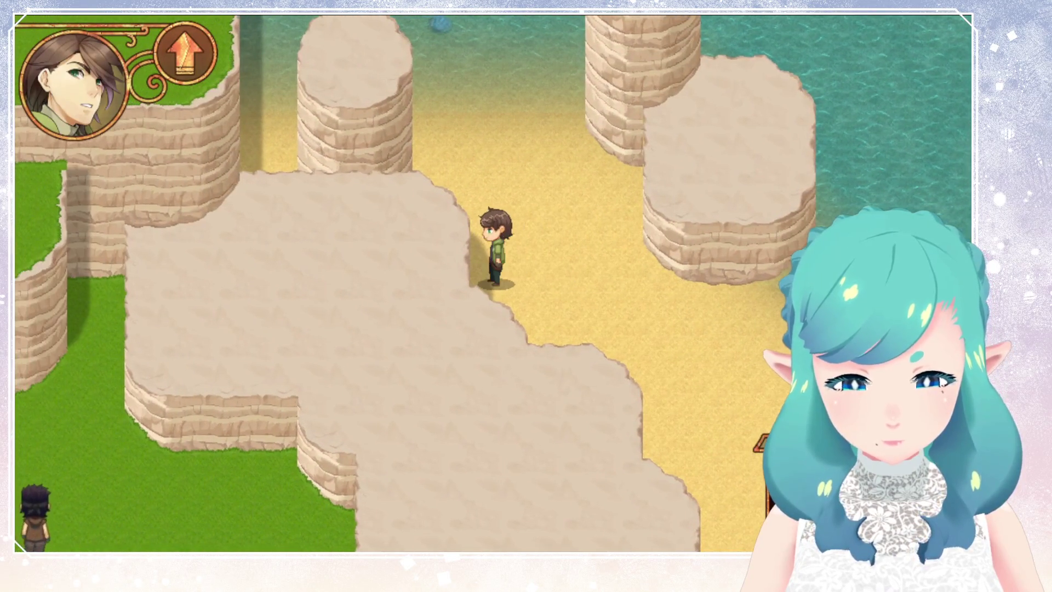
key("Up")
key("Down")
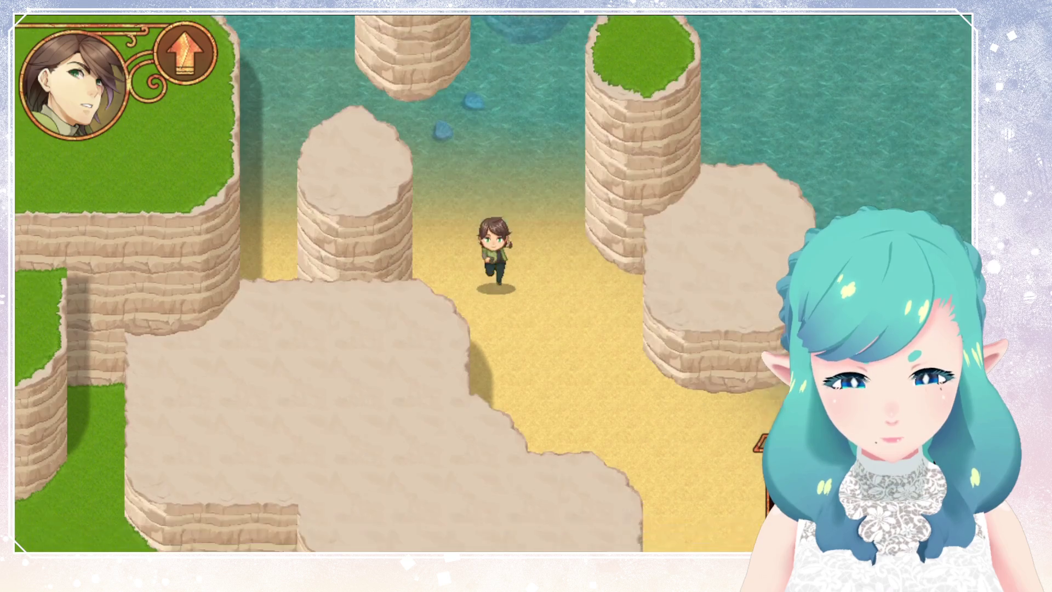
key("Right")
key("Up")
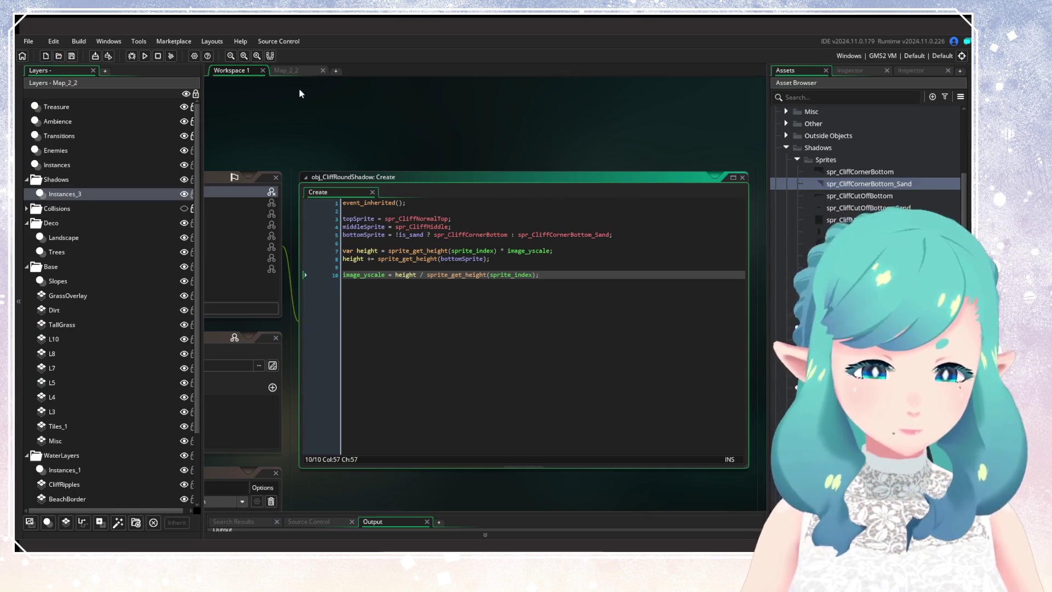
In room Map_2_2, duplicate the round cliff shadow instance beside the sand pillar
left_click(287, 70)
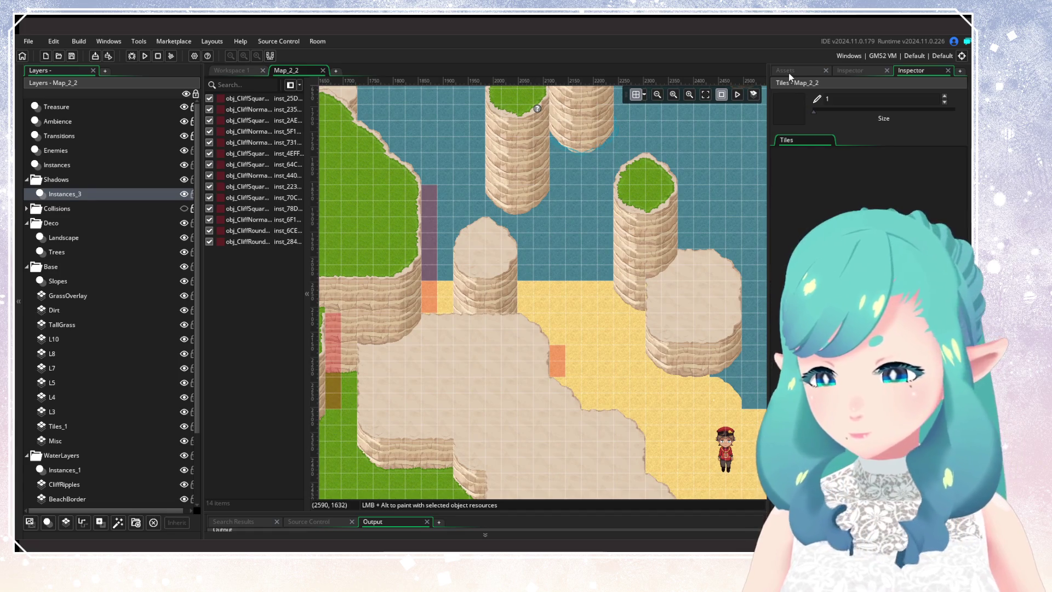
left_click(557, 362)
left_click_drag(564, 366, 533, 270)
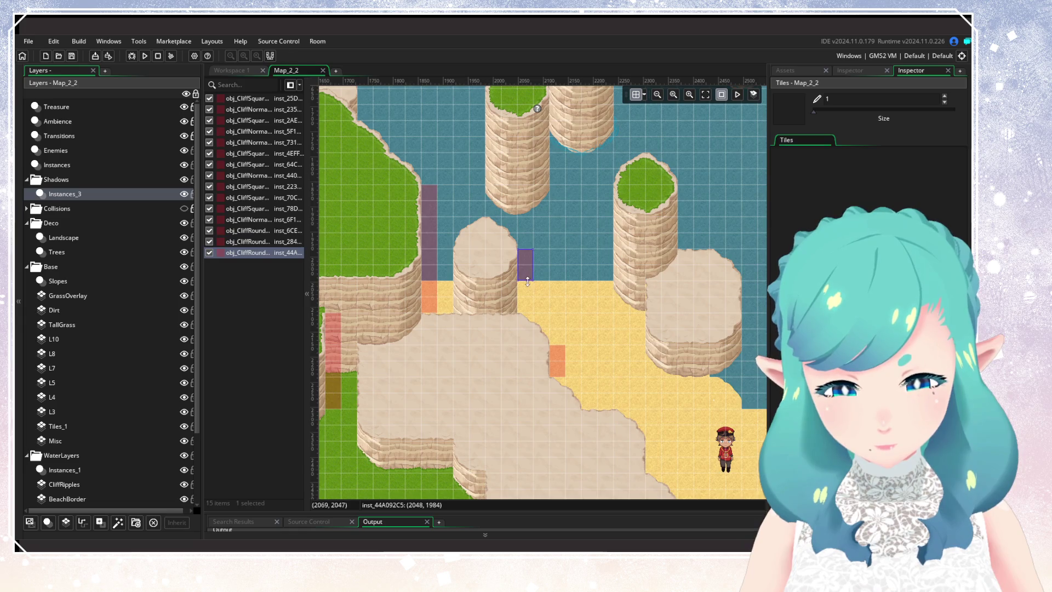
left_click(527, 323)
Search the assets for 'Shadow' and place obj_CliffNormalShadow on the pillar's right edge
scroll(414, 313, "right", 5)
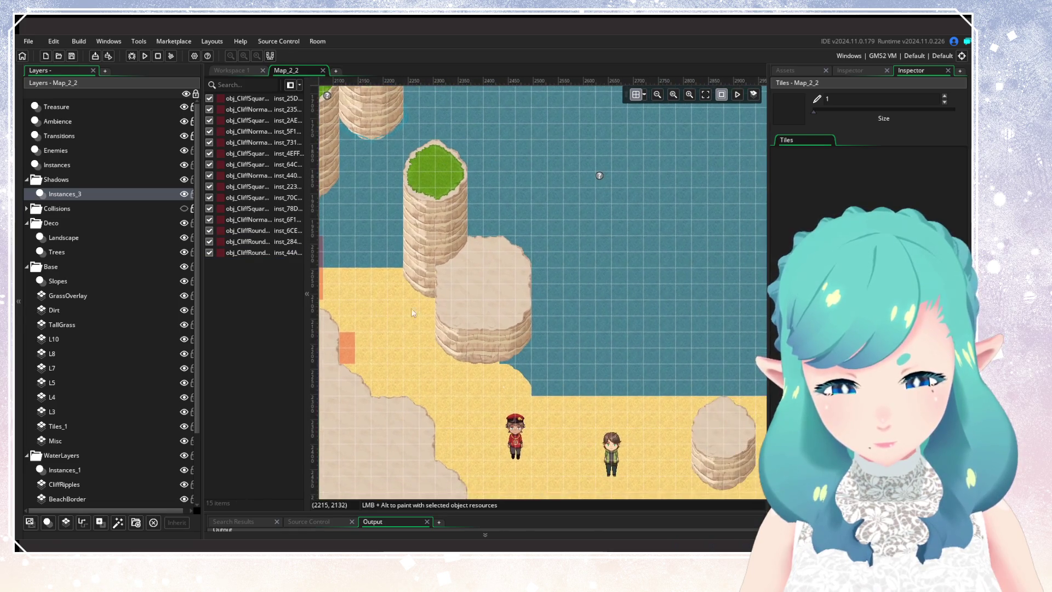
left_click(786, 70)
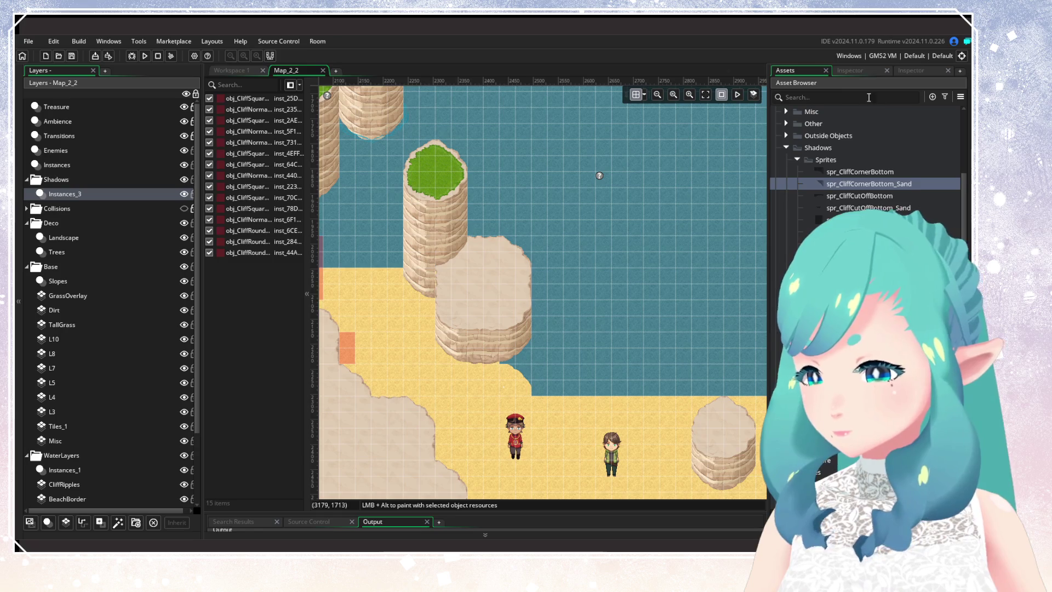
type("Shadow")
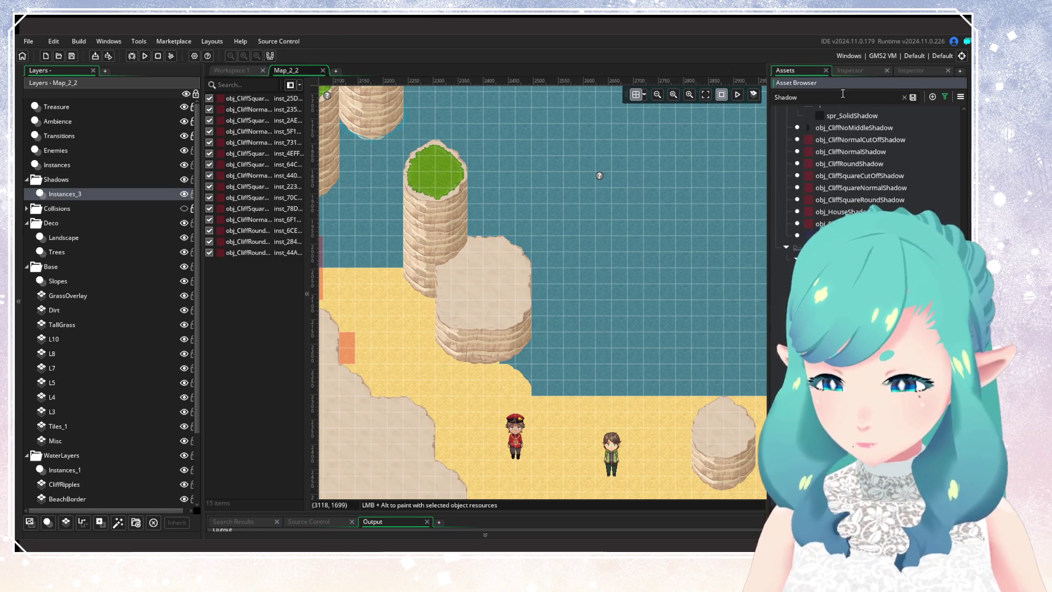
left_click(848, 191)
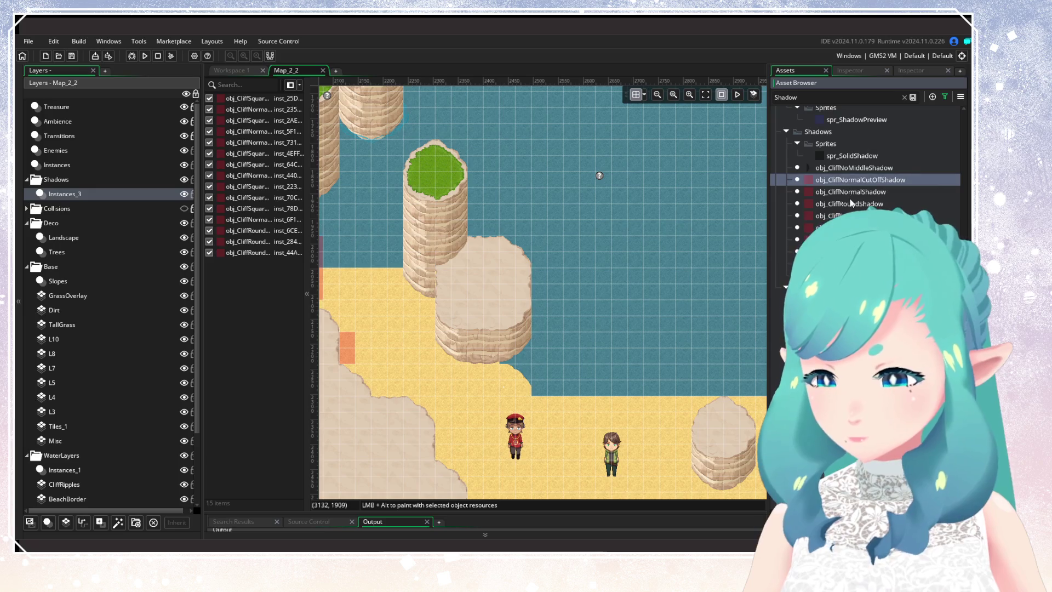
mouse_move(850, 208)
left_mouse_down()
mouse_move(616, 288)
mouse_move(539, 276)
left_mouse_up()
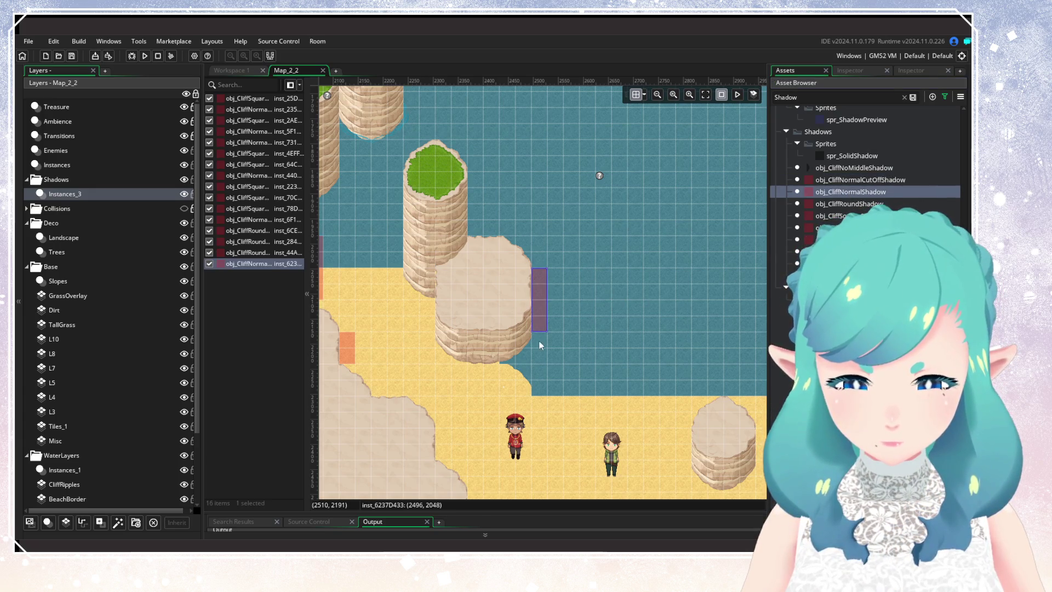